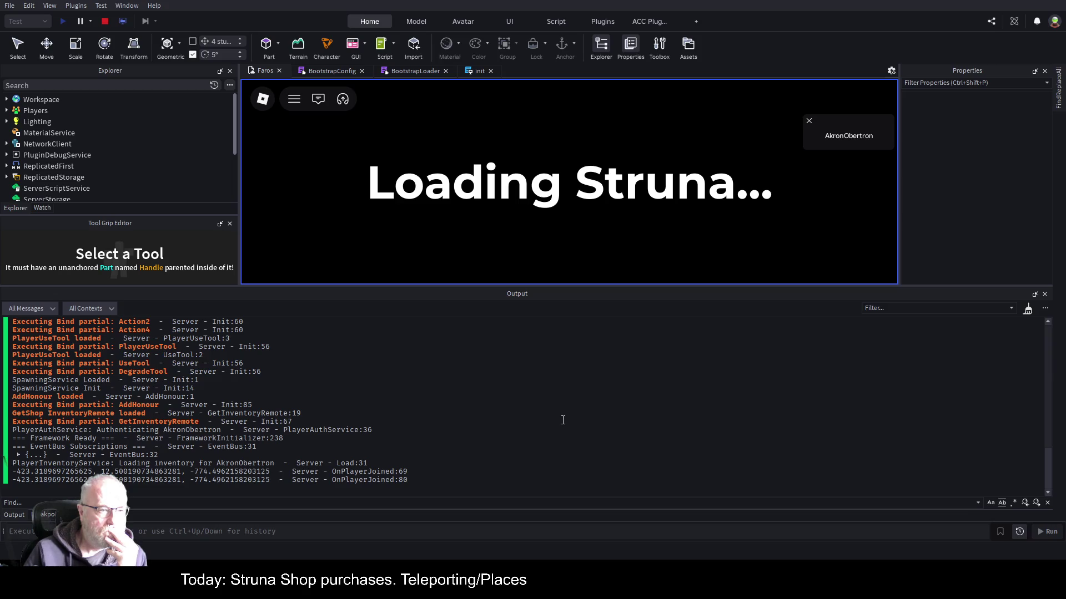
Bring up the init script and stop the running Struna playtest.
{"action": "left_click", "coordinate": [472, 72]}
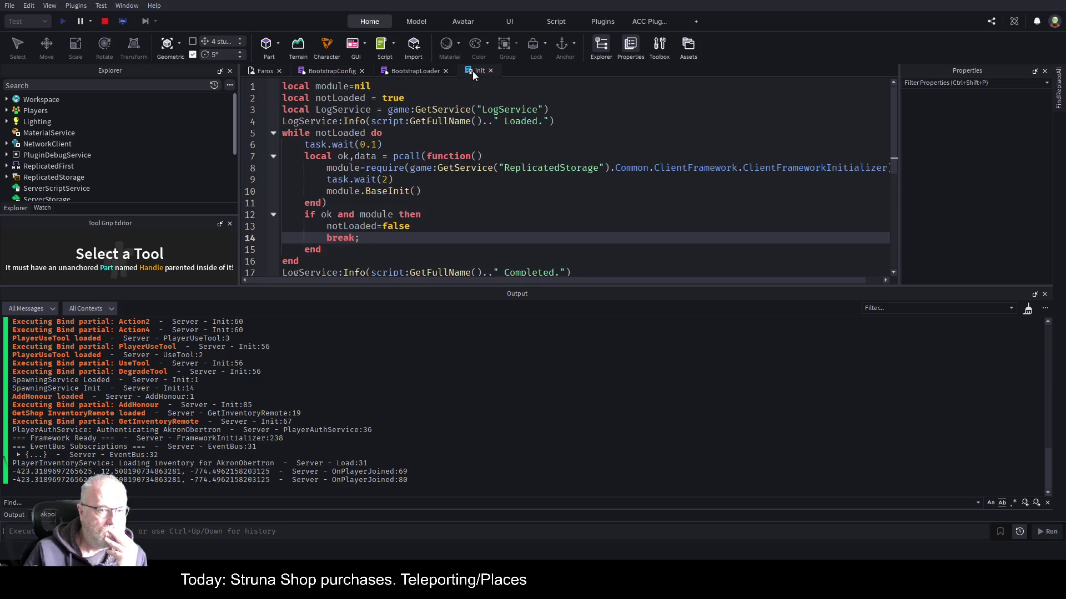
{"action": "left_click", "coordinate": [104, 21]}
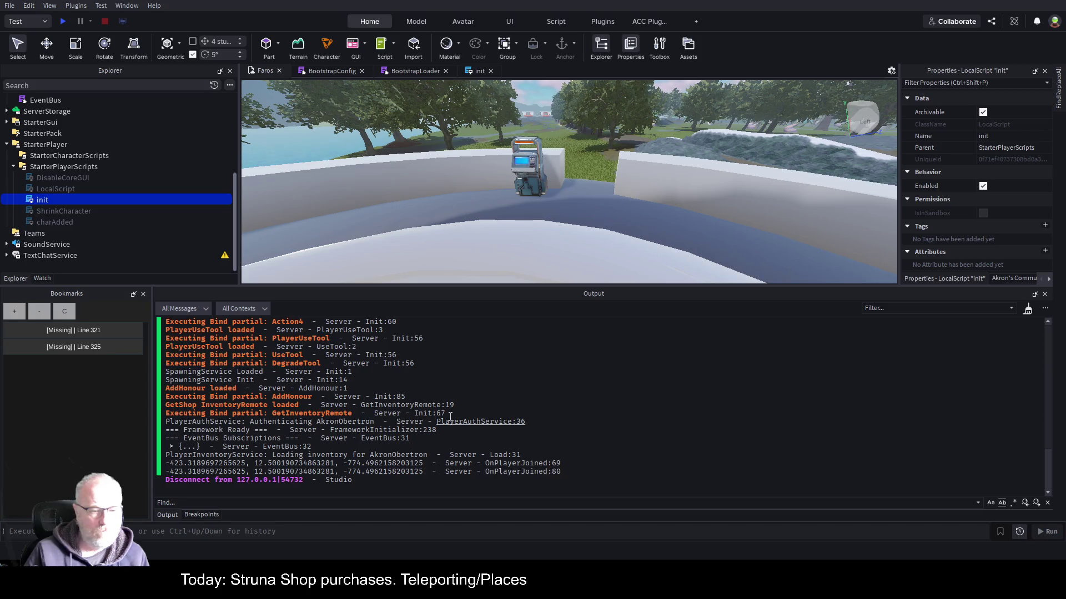
Start a new playtest and scroll up the Output to read the startup messages.
{"action": "left_click", "coordinate": [63, 21]}
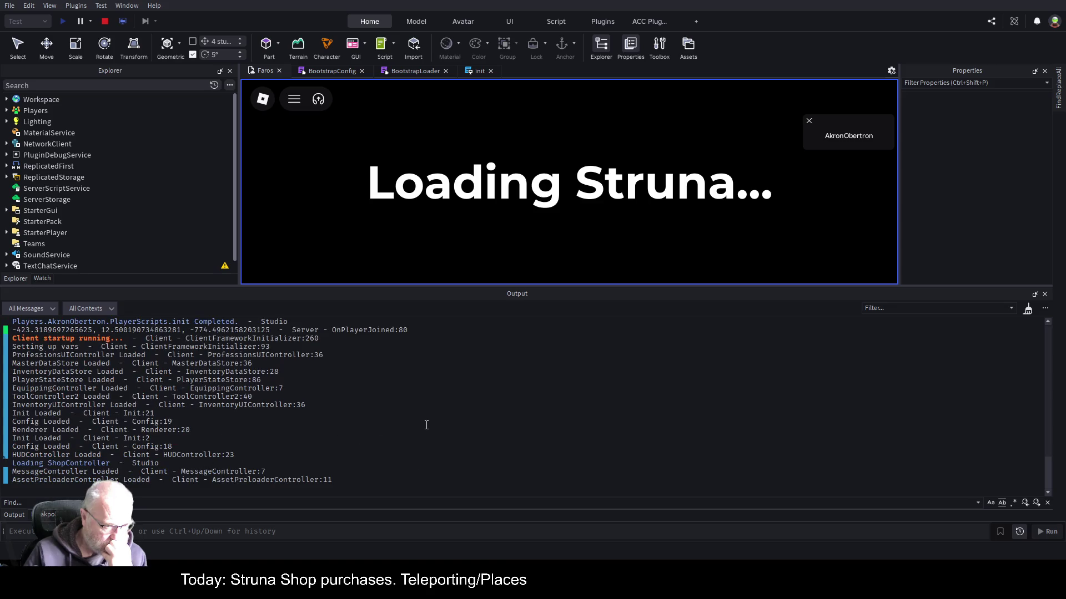
{"action": "scroll", "coordinate": [427, 425], "scroll_direction": "up", "scroll_amount": 3}
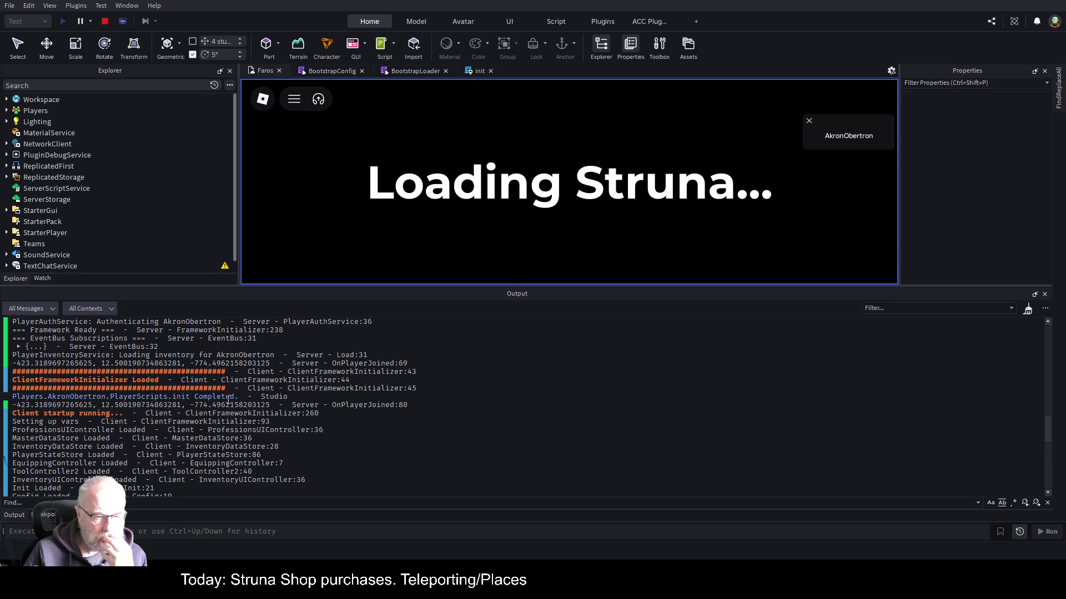
Open ClientFrameworkInitializer at line 44 from the Output log link, then compare it with the init script.
{"action": "left_click", "coordinate": [479, 70]}
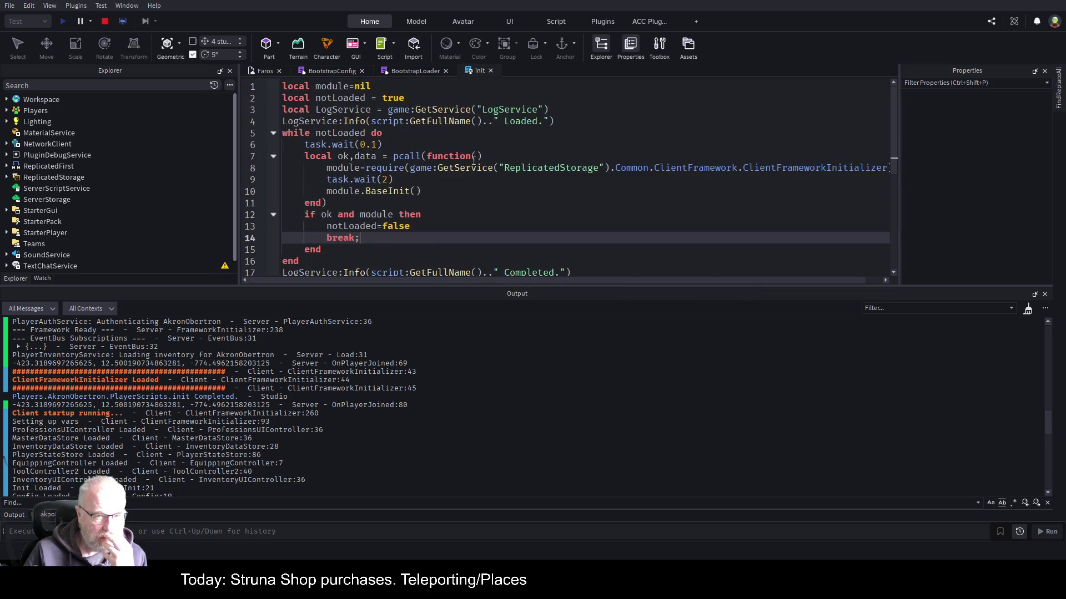
{"action": "scroll", "coordinate": [485, 201], "scroll_direction": "down", "scroll_amount": 1}
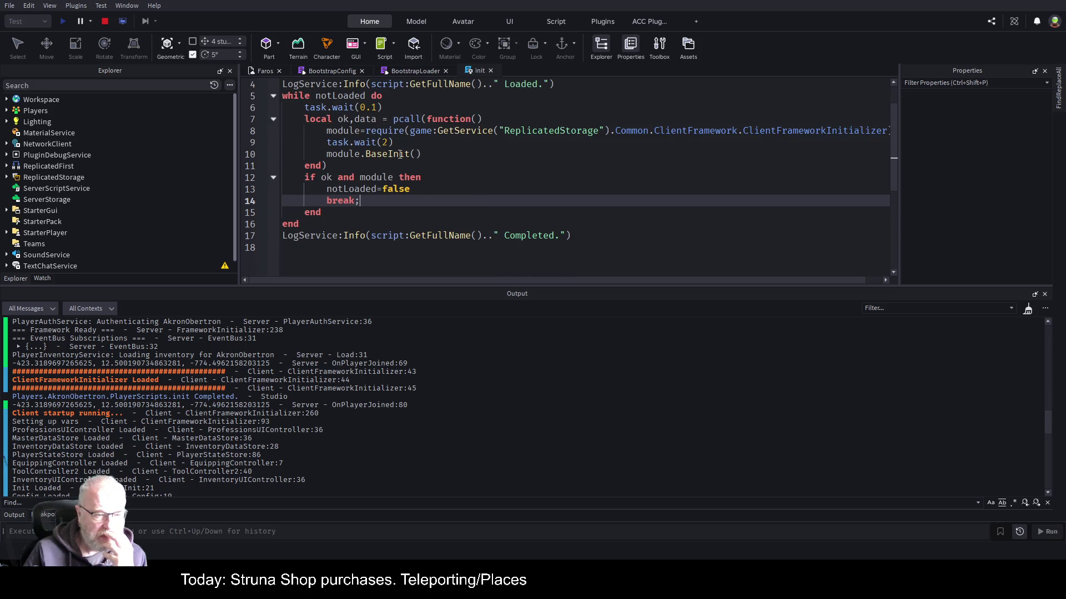
{"action": "left_click", "coordinate": [301, 381]}
{"action": "scroll", "coordinate": [594, 175], "scroll_direction": "up", "scroll_amount": 7}
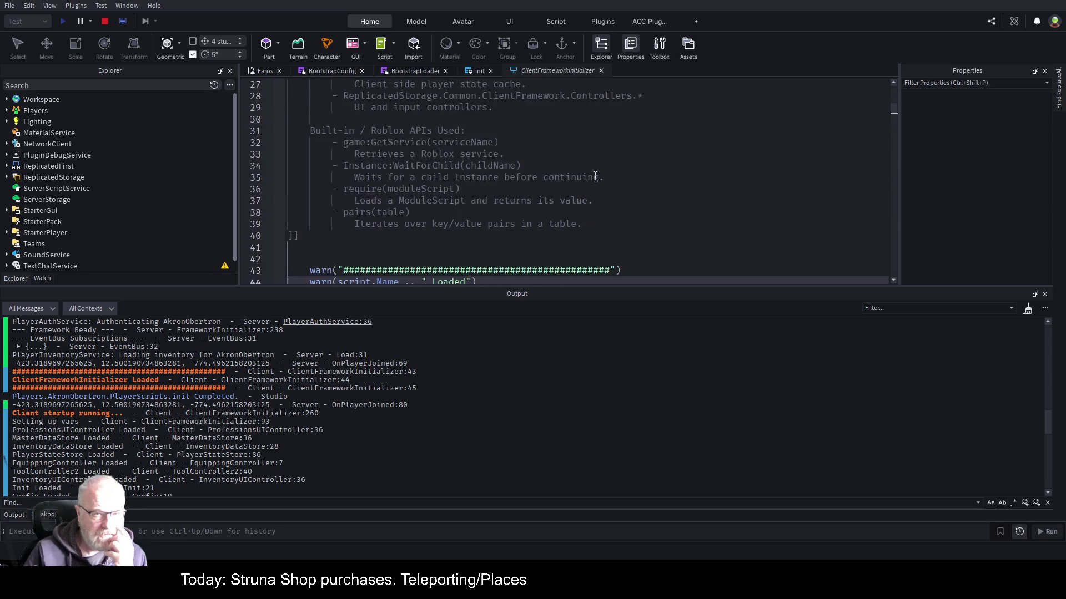
{"action": "scroll", "coordinate": [549, 179], "scroll_direction": "down", "scroll_amount": 7}
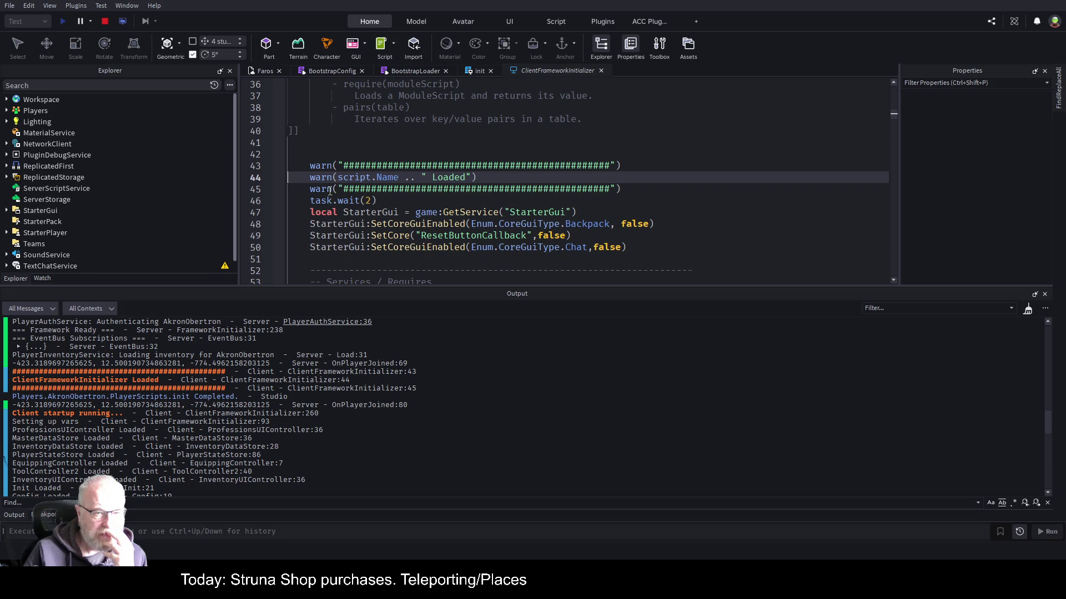
{"action": "left_click", "coordinate": [479, 71]}
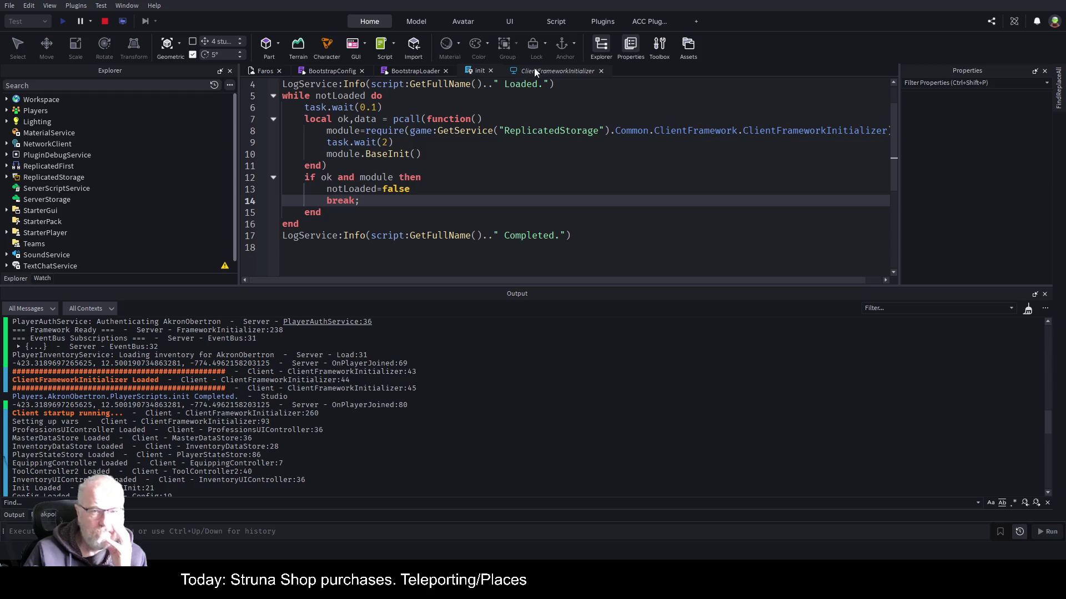
{"action": "left_click", "coordinate": [556, 68]}
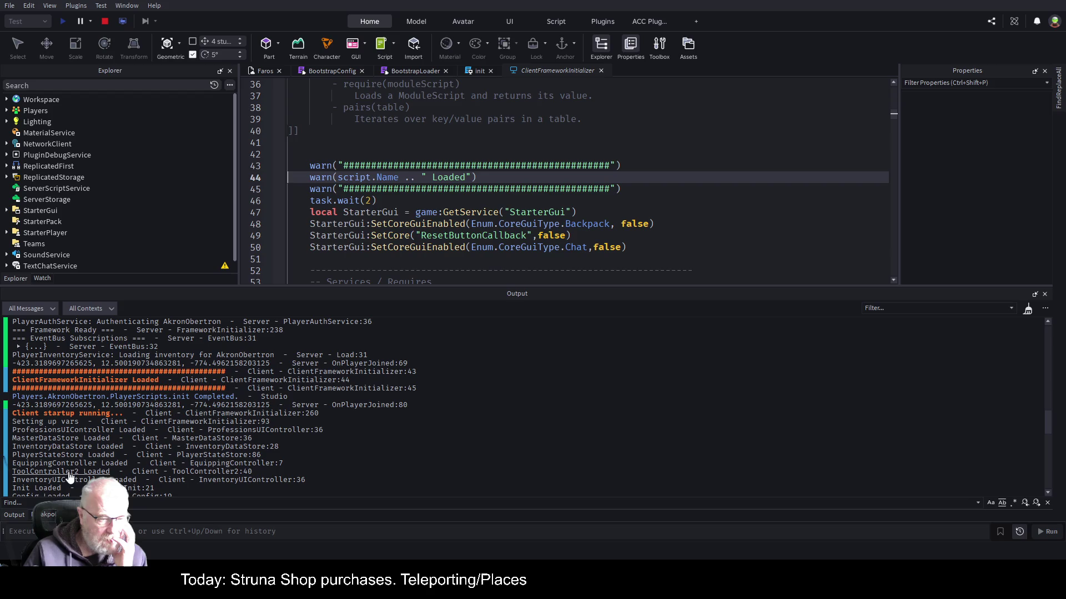
Scroll through ClientFrameworkInitializer, highlighting the ProfessionsUIController and InputController module names.
{"action": "scroll", "coordinate": [143, 417], "scroll_direction": "down", "scroll_amount": 3}
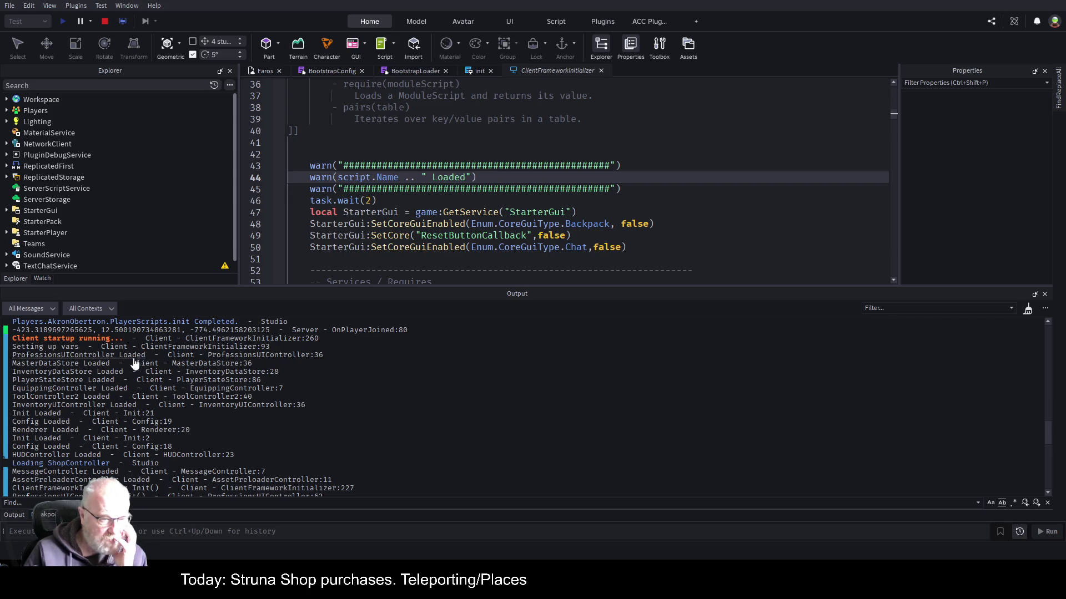
{"action": "scroll", "coordinate": [532, 160], "scroll_direction": "down", "scroll_amount": 2}
{"action": "scroll", "coordinate": [532, 160], "scroll_direction": "down", "scroll_amount": 18}
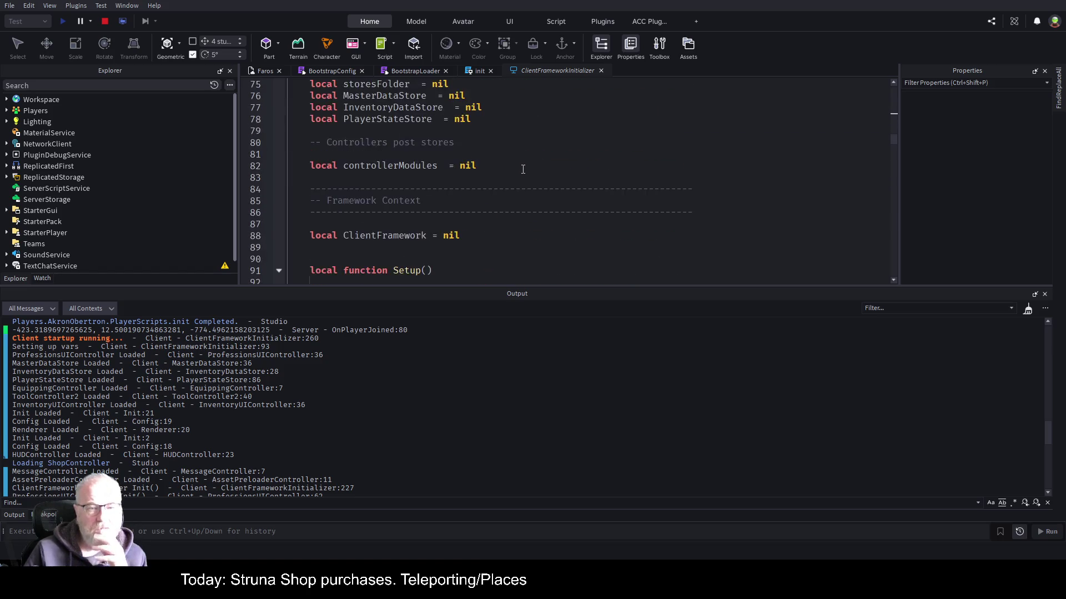
{"action": "scroll", "coordinate": [520, 174], "scroll_direction": "down", "scroll_amount": 3}
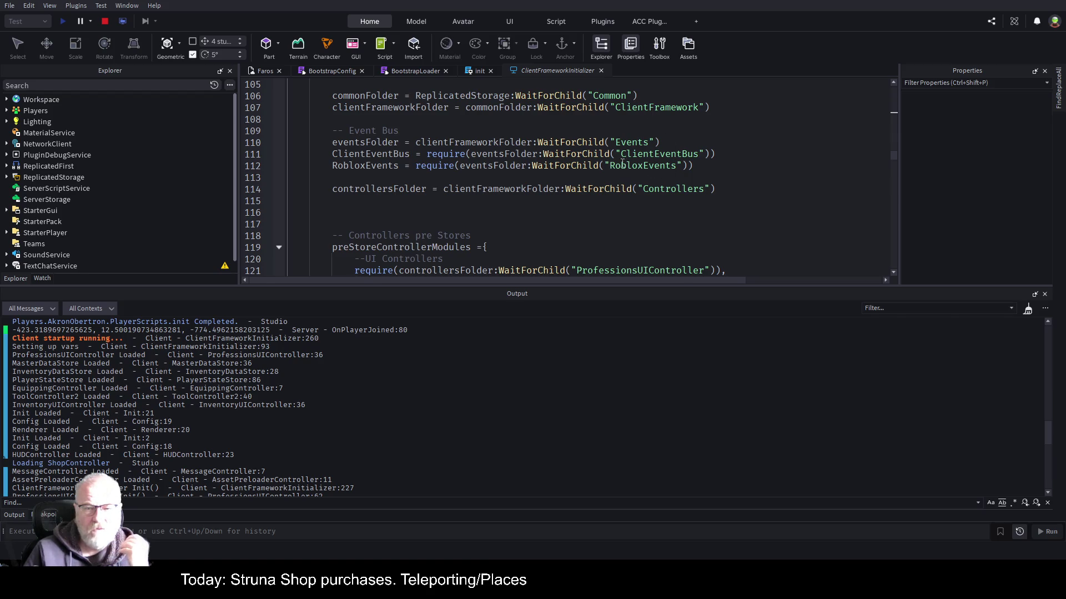
{"action": "scroll", "coordinate": [555, 197], "scroll_direction": "down", "scroll_amount": 2}
{"action": "double_click", "coordinate": [610, 201]}
{"action": "scroll", "coordinate": [650, 140], "scroll_direction": "down", "scroll_amount": 3}
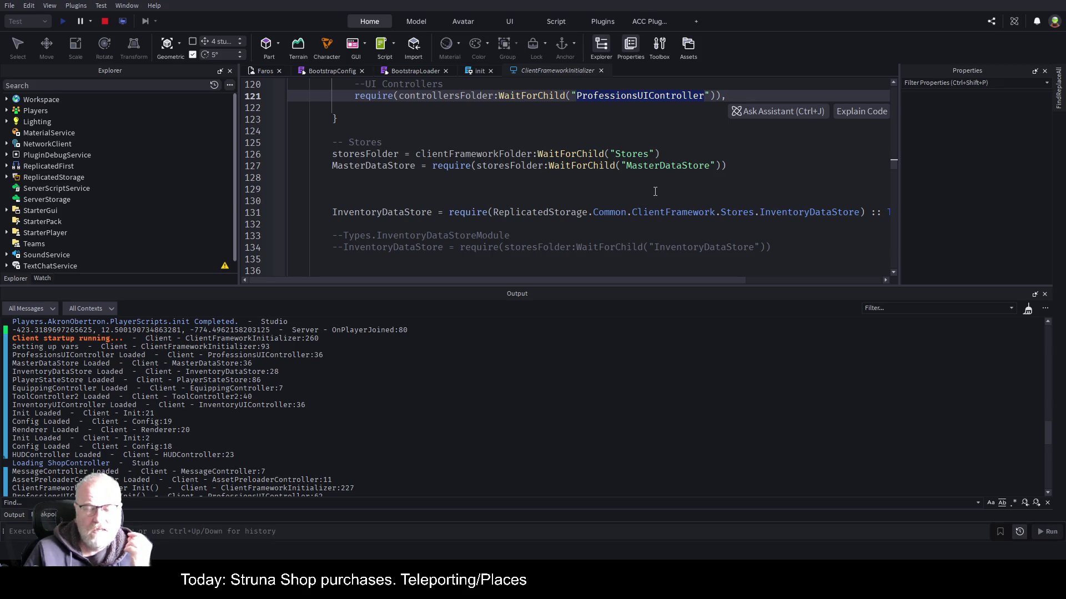
{"action": "scroll", "coordinate": [657, 192], "scroll_direction": "down", "scroll_amount": 2}
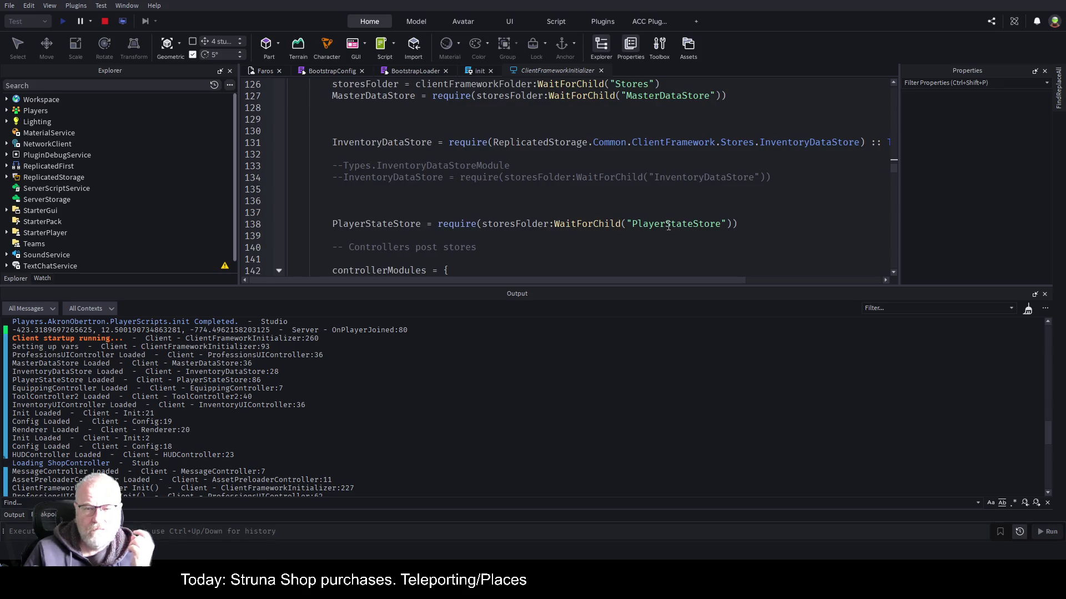
{"action": "scroll", "coordinate": [665, 222], "scroll_direction": "down", "scroll_amount": 2}
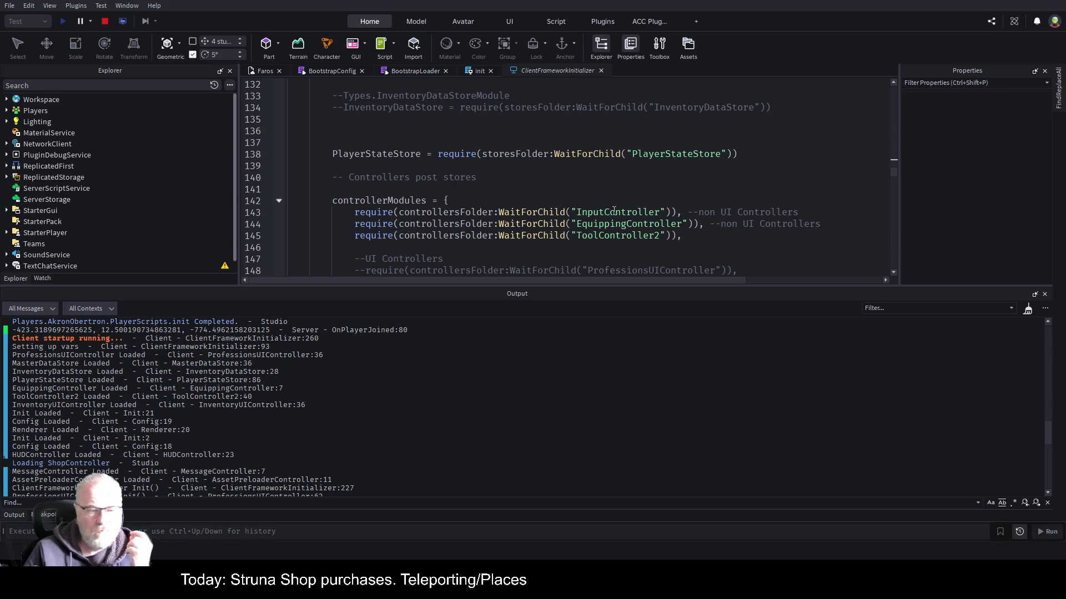
{"action": "double_click", "coordinate": [613, 211]}
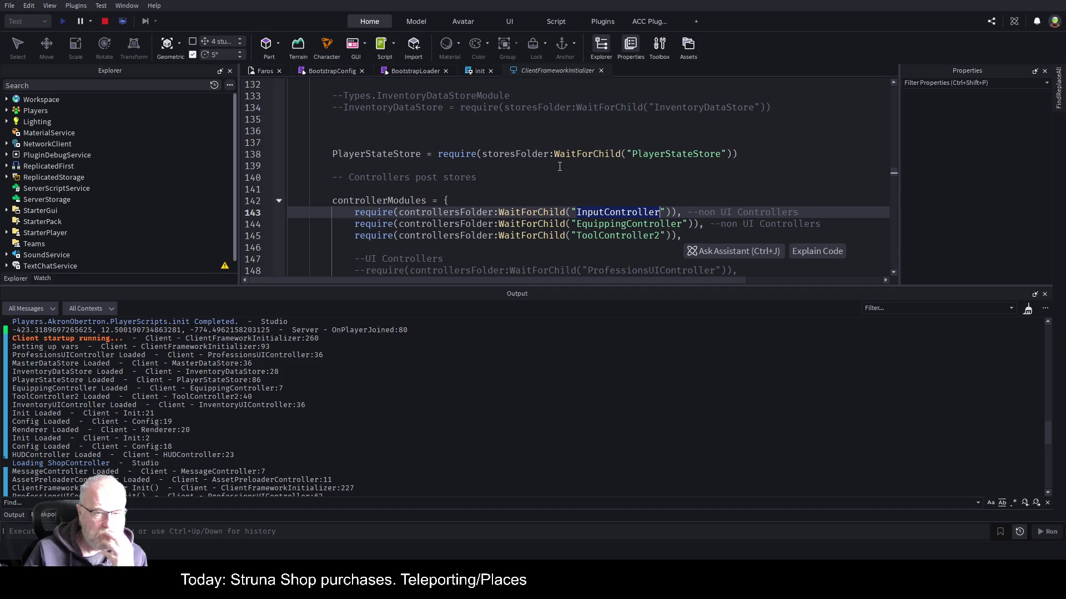
Highlight controllerModules and PlayerStateStore to trace how the stores are injected.
{"action": "double_click", "coordinate": [382, 200]}
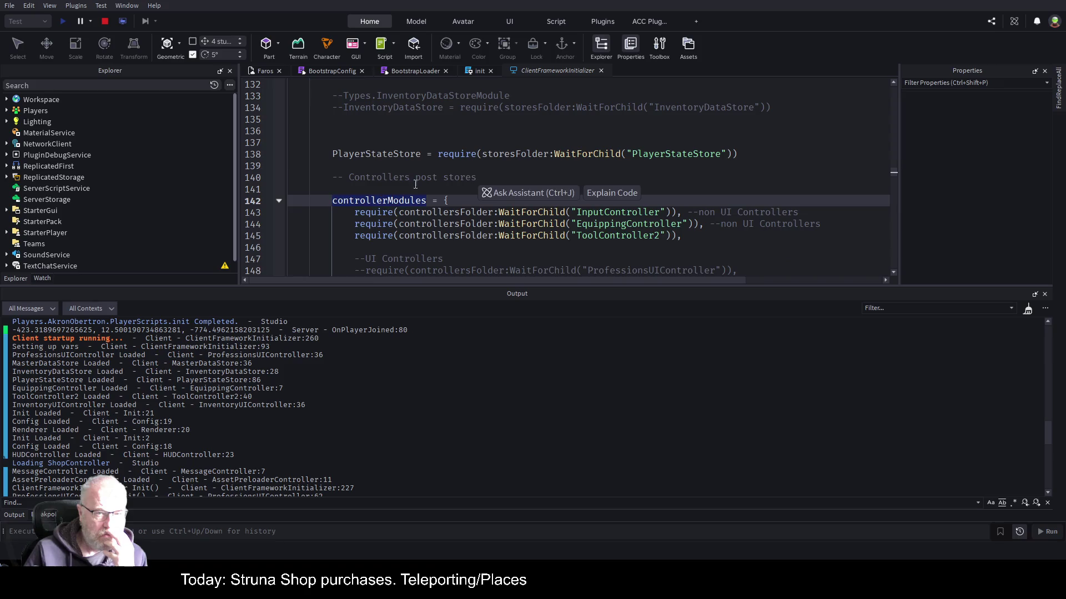
{"action": "double_click", "coordinate": [401, 157]}
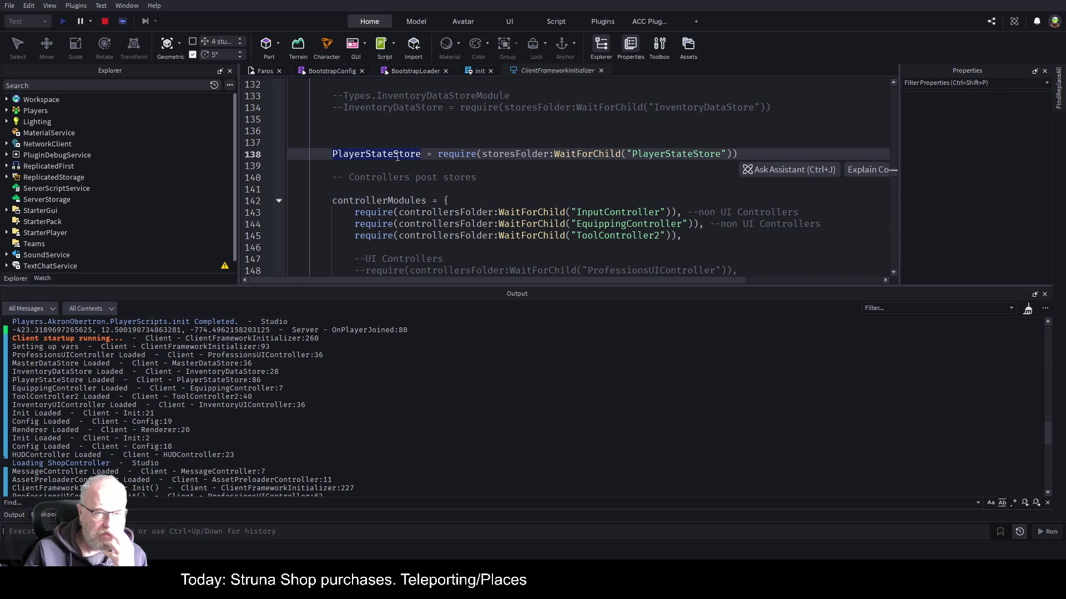
{"action": "scroll", "coordinate": [517, 183], "scroll_direction": "down", "scroll_amount": 3}
{"action": "scroll", "coordinate": [518, 183], "scroll_direction": "down", "scroll_amount": 7}
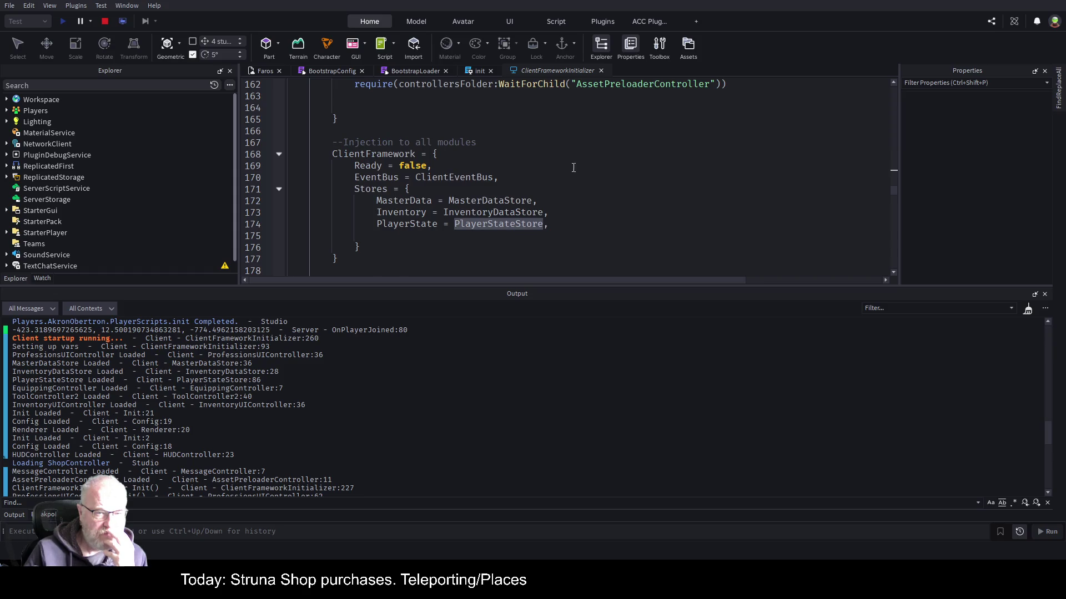
{"action": "scroll", "coordinate": [583, 170], "scroll_direction": "up", "scroll_amount": 3}
{"action": "key", "text": "shift+F3"}
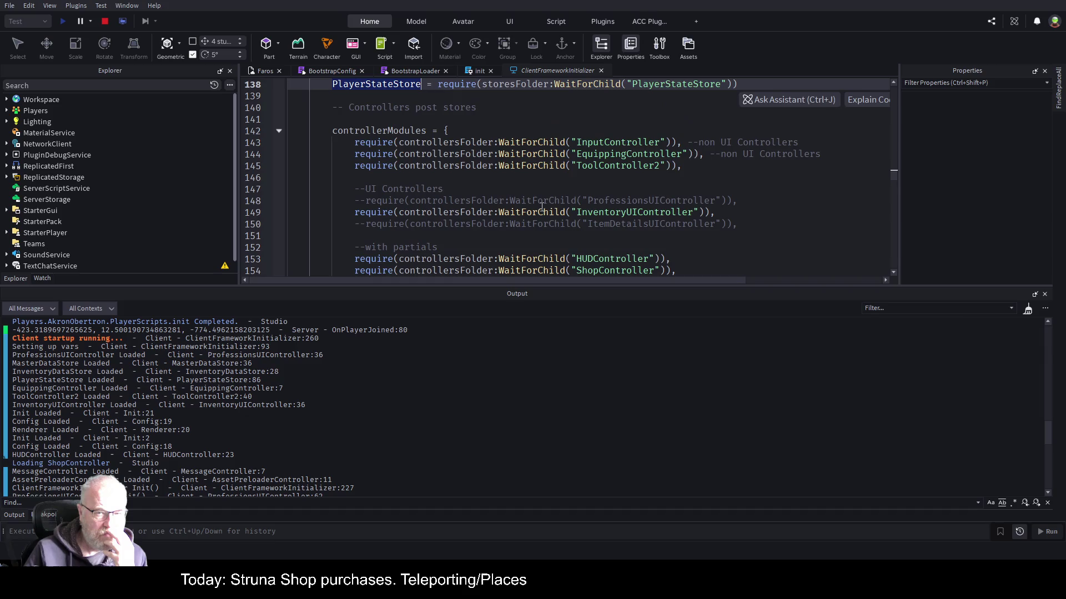
{"action": "scroll", "coordinate": [564, 181], "scroll_direction": "up", "scroll_amount": 3}
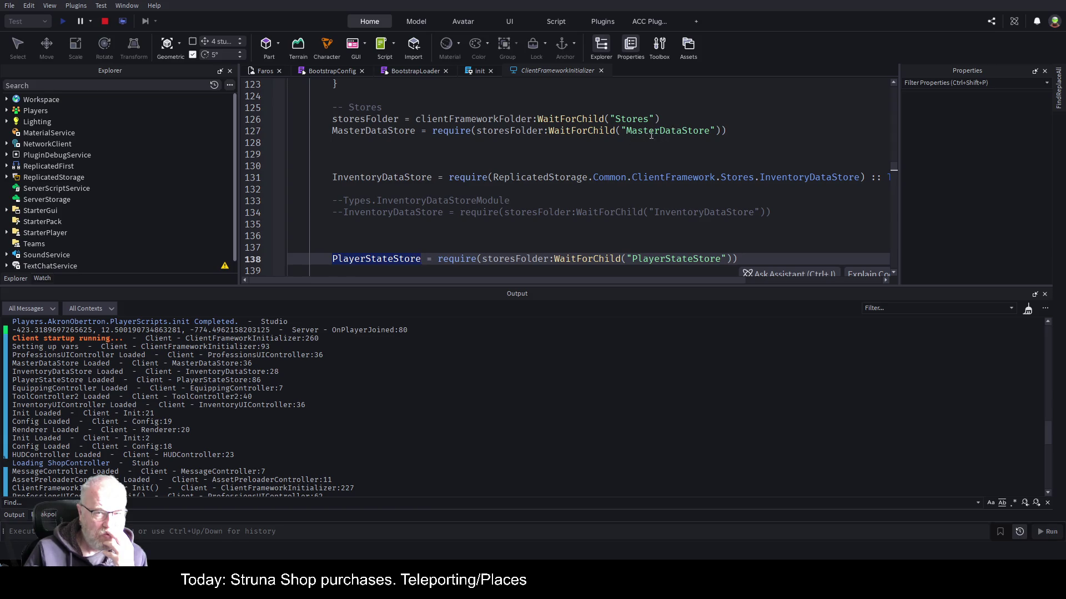
{"action": "scroll", "coordinate": [455, 160], "scroll_direction": "down", "scroll_amount": 4}
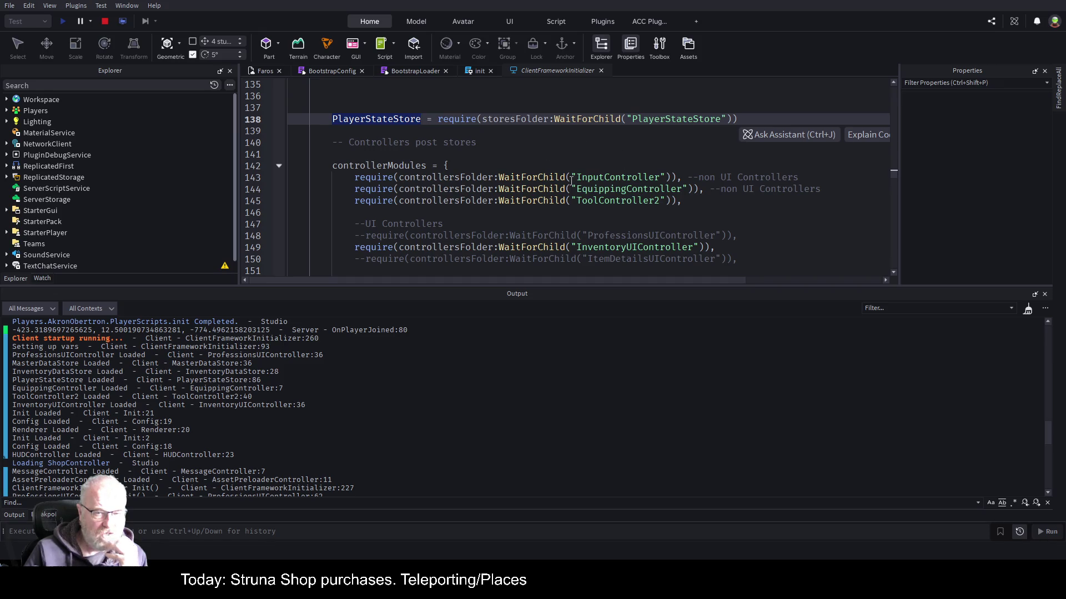
{"action": "scroll", "coordinate": [576, 180], "scroll_direction": "down", "scroll_amount": 1}
{"action": "scroll", "coordinate": [577, 181], "scroll_direction": "down", "scroll_amount": 2}
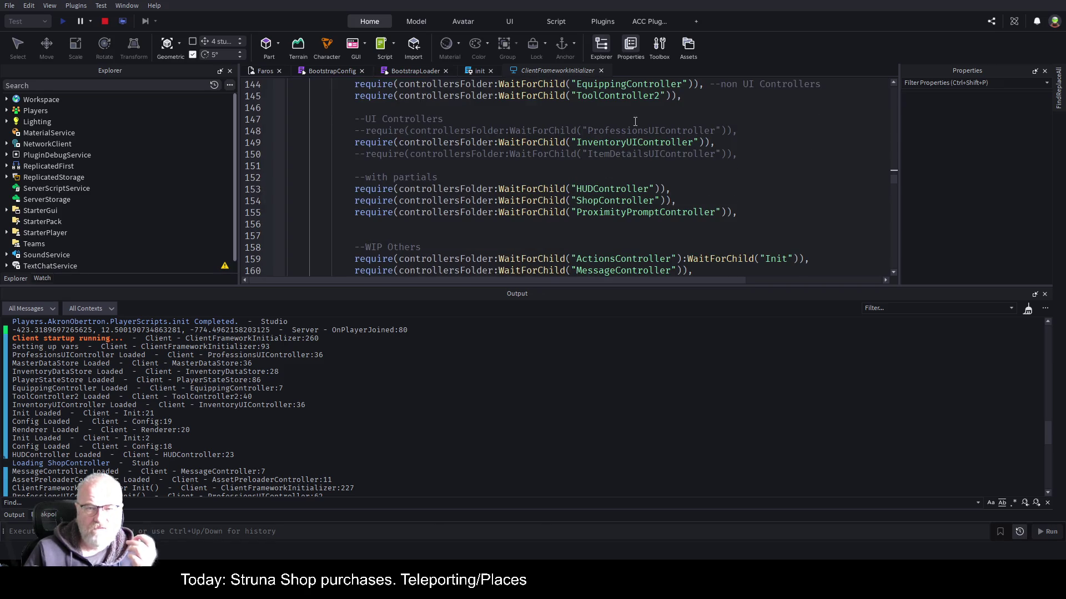
{"action": "scroll", "coordinate": [635, 121], "scroll_direction": "up", "scroll_amount": 2}
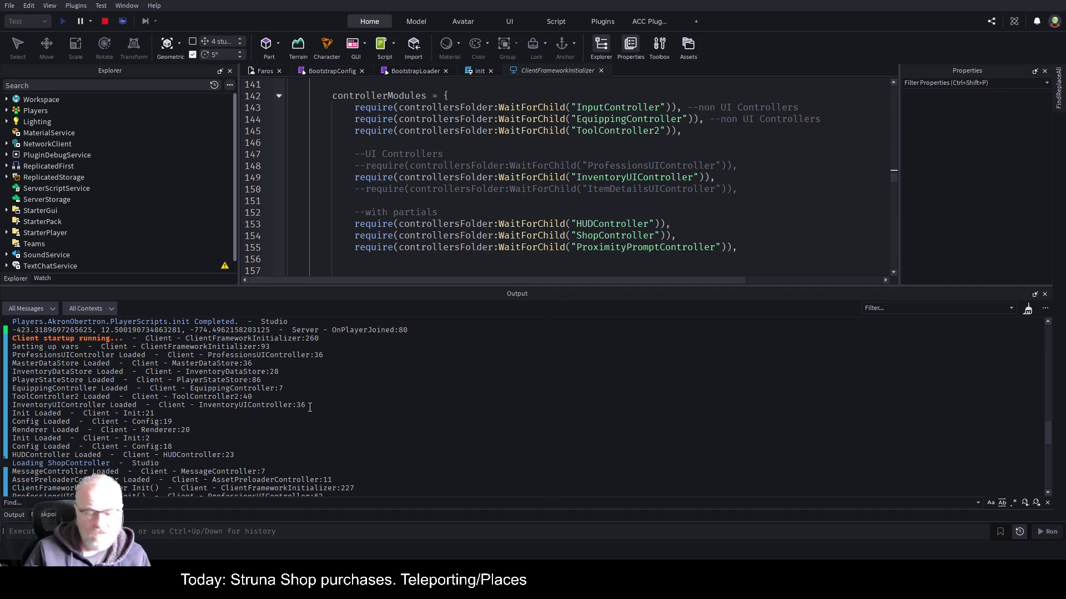
Scroll down through the output messages and start a Ctrl+F search.
{"action": "scroll", "coordinate": [321, 435], "scroll_direction": "down", "scroll_amount": 1}
{"action": "scroll", "coordinate": [362, 427], "scroll_direction": "down", "scroll_amount": 3}
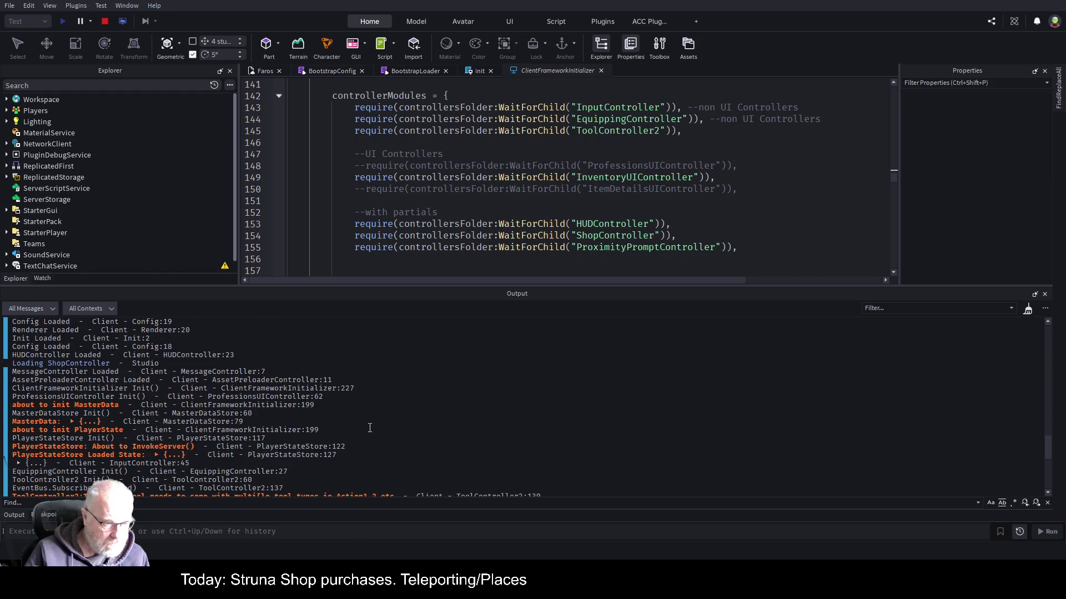
{"action": "scroll", "coordinate": [371, 427], "scroll_direction": "down", "scroll_amount": 1}
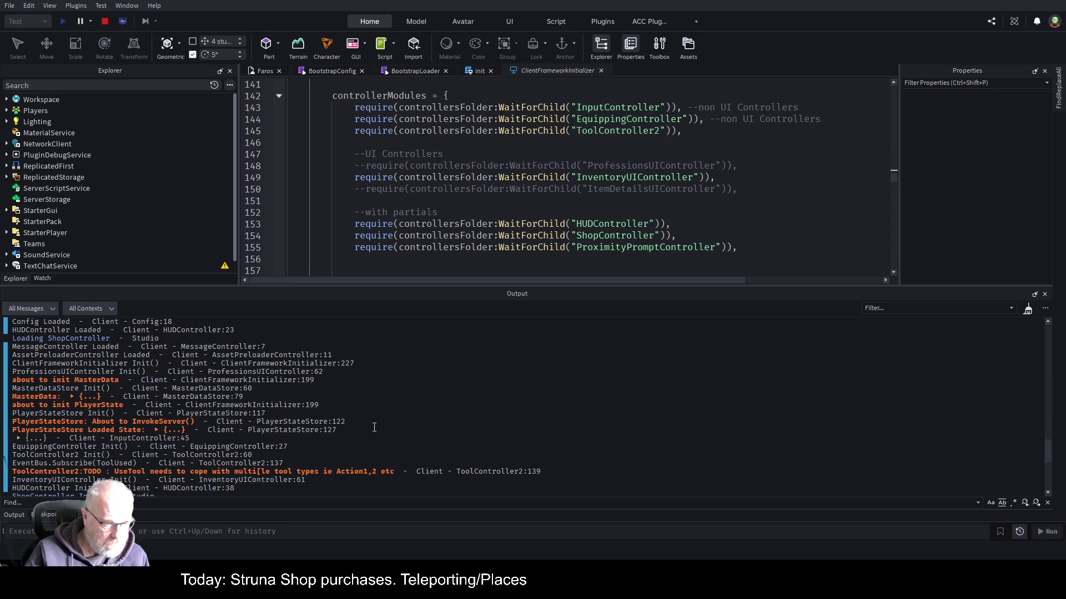
{"action": "scroll", "coordinate": [374, 426], "scroll_direction": "down", "scroll_amount": 1}
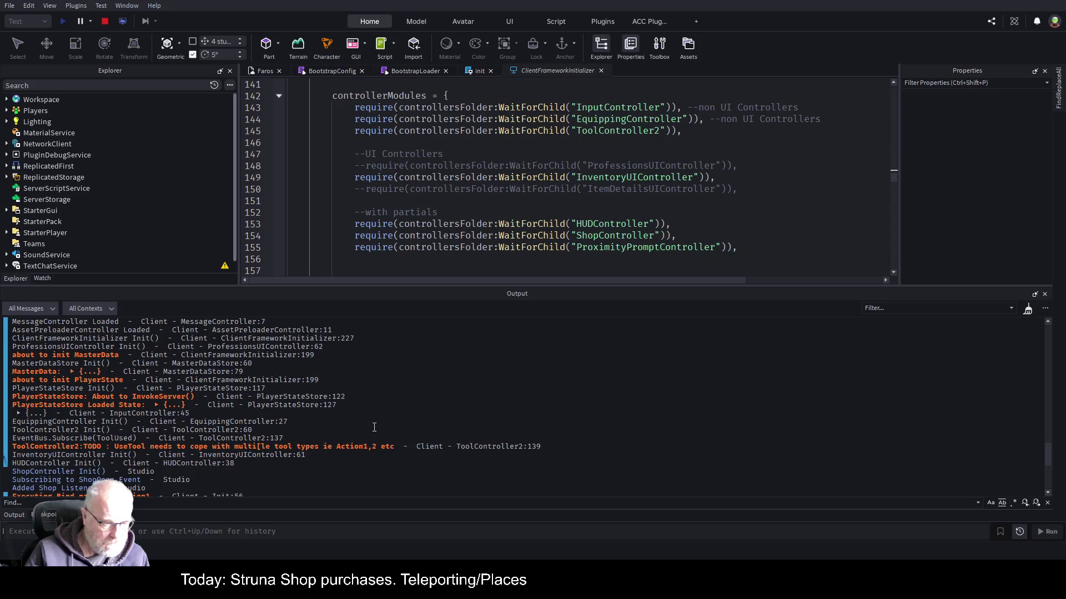
{"action": "scroll", "coordinate": [374, 427], "scroll_direction": "down", "scroll_amount": 1}
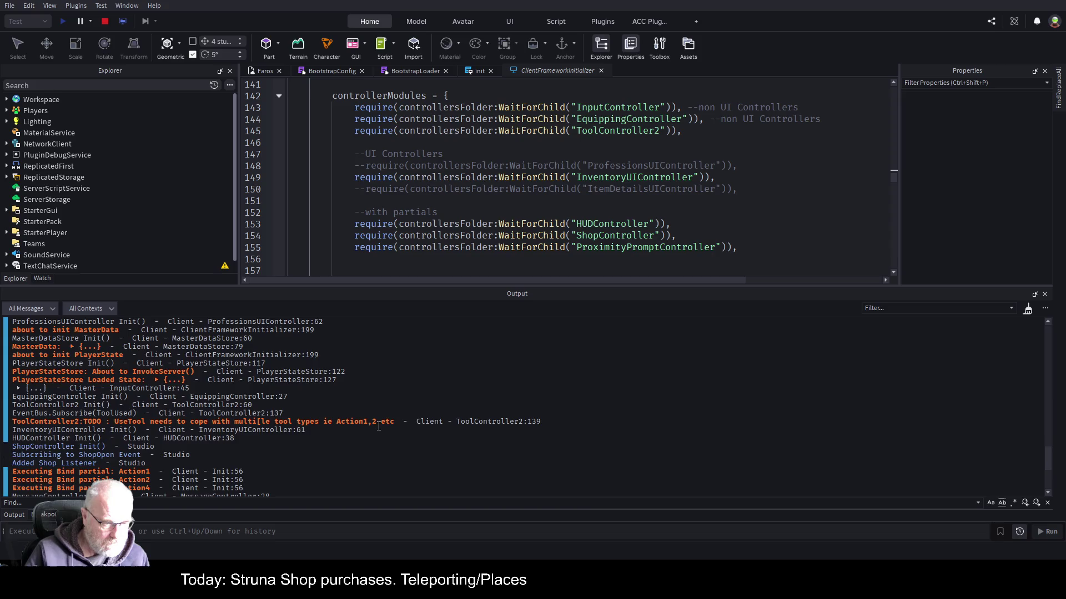
{"action": "scroll", "coordinate": [378, 426], "scroll_direction": "down", "scroll_amount": 1}
{"action": "scroll", "coordinate": [378, 426], "scroll_direction": "down", "scroll_amount": 3}
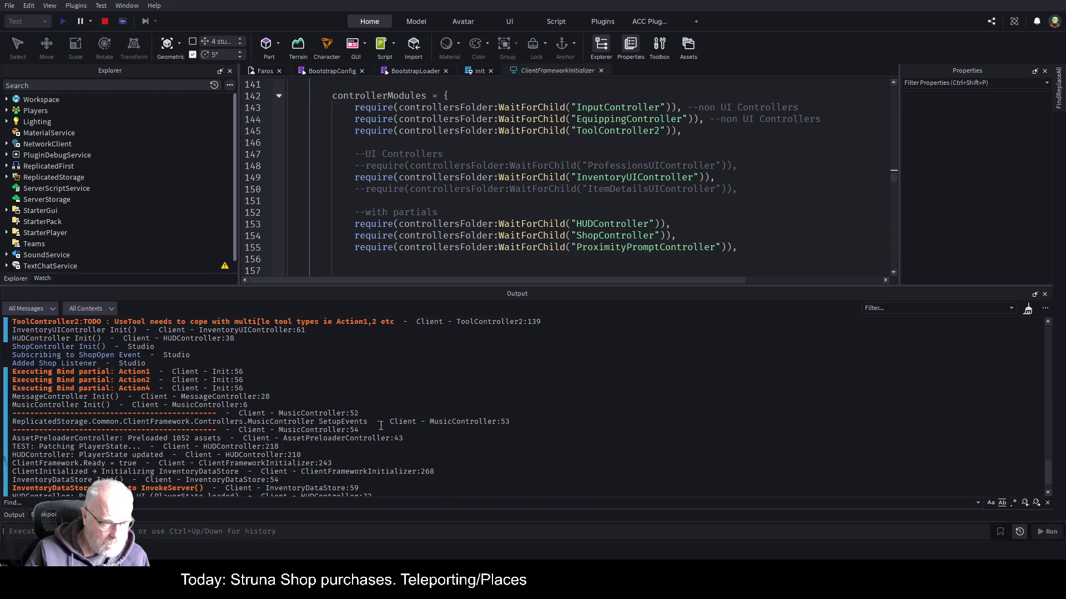
{"action": "scroll", "coordinate": [381, 426], "scroll_direction": "down", "scroll_amount": 1}
{"action": "scroll", "coordinate": [385, 425], "scroll_direction": "down", "scroll_amount": 1}
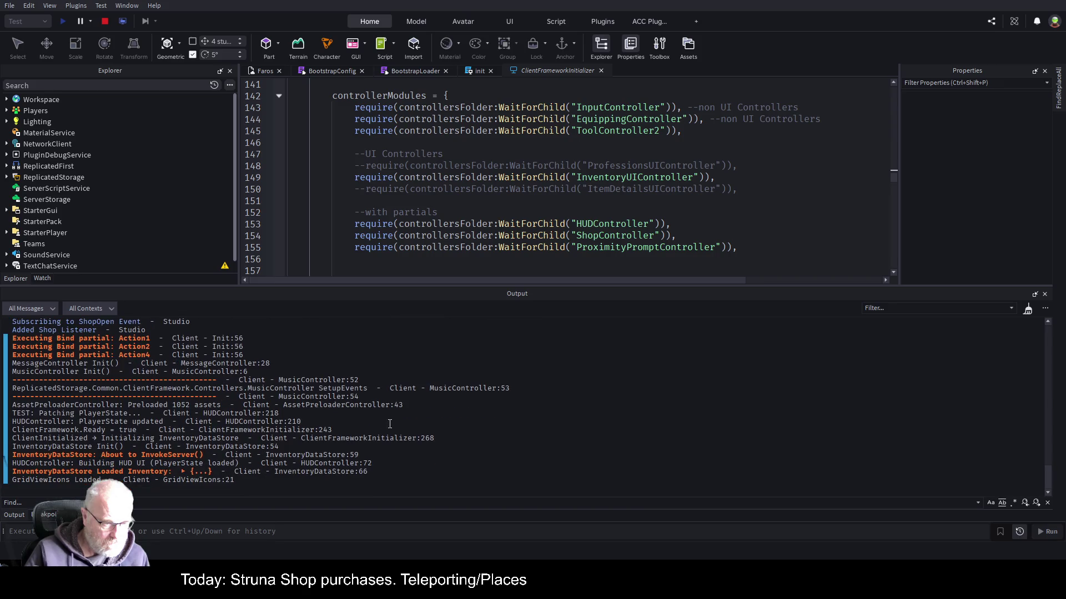
{"action": "key", "text": "ctrl+f"}
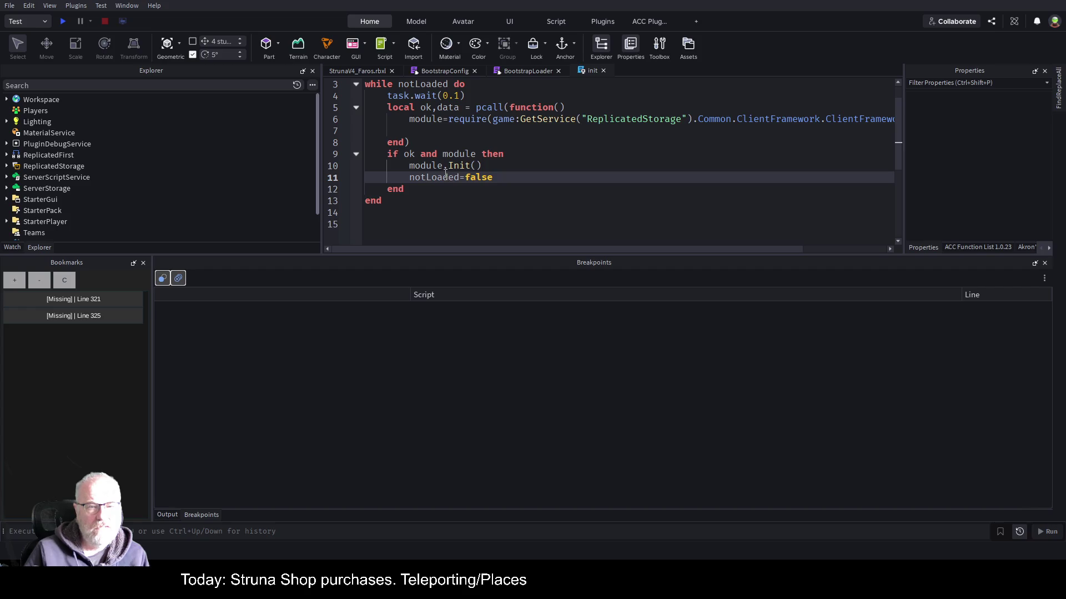
Add local LogService = game:GetService("LogService") after line 2 of the init script.
{"action": "scroll", "coordinate": [445, 172], "scroll_direction": "up", "scroll_amount": 1}
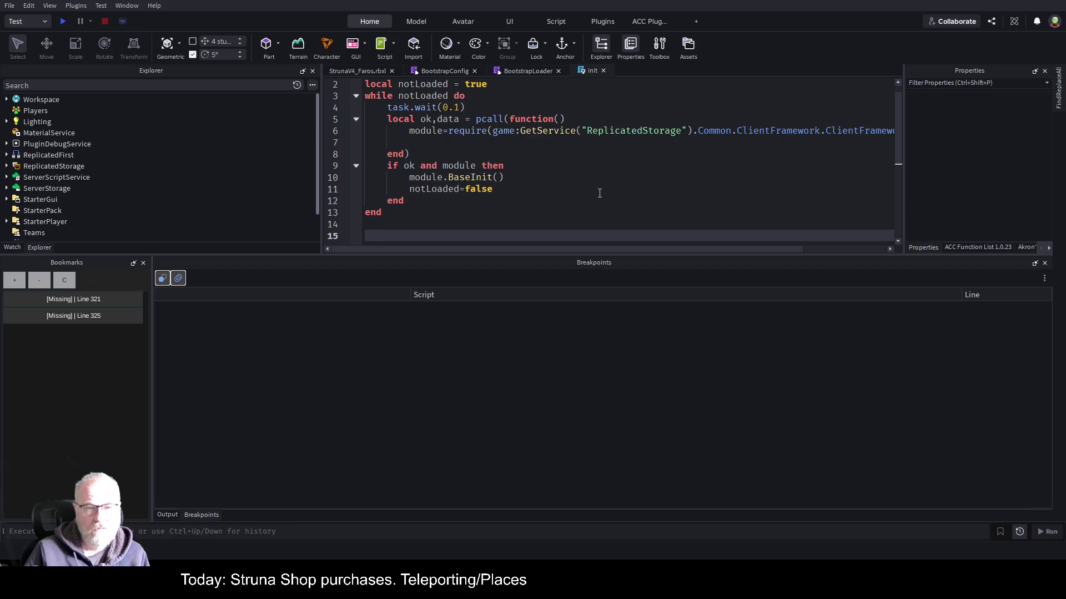
{"action": "scroll", "coordinate": [595, 194], "scroll_direction": "up", "scroll_amount": 1}
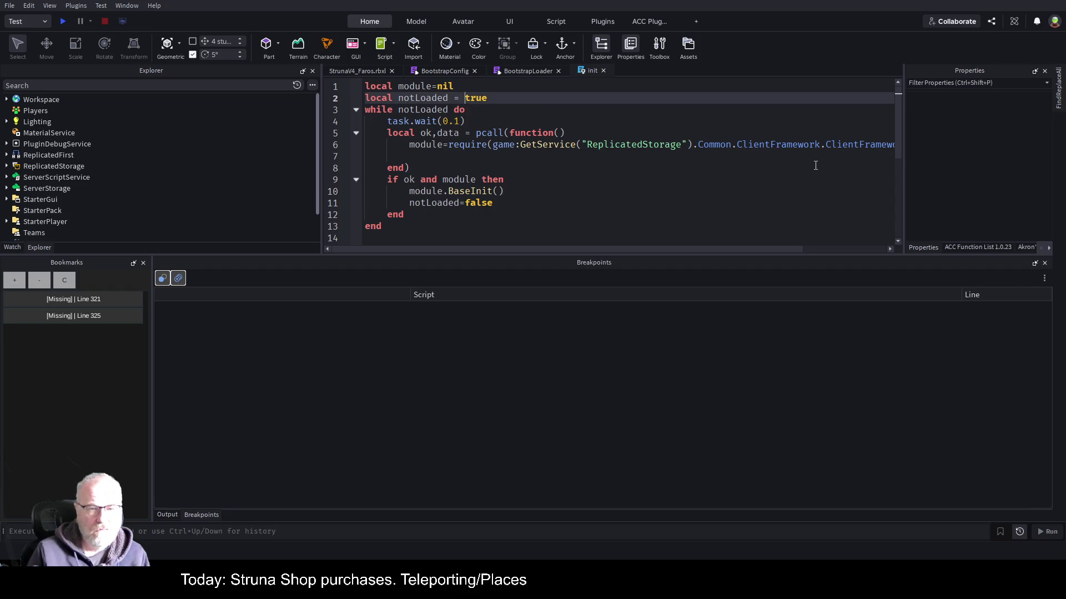
{"action": "key", "text": "End"}
{"action": "key", "text": "Return"}
{"action": "key", "text": "Return"}
{"action": "key", "text": "Return"}
{"action": "key", "text": "Up"}
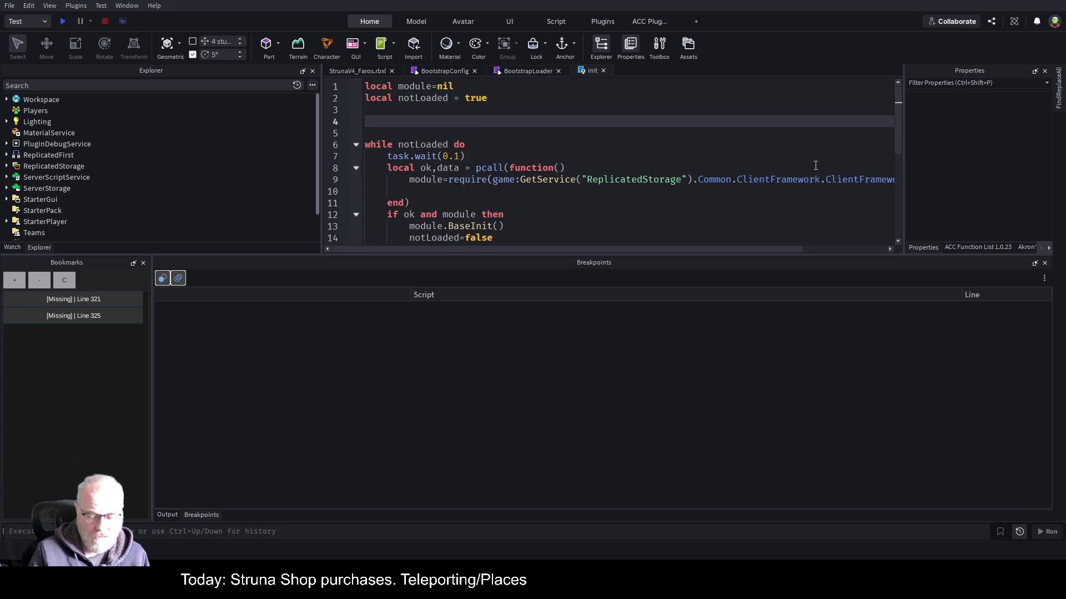
{"action": "type", "text": "local "}
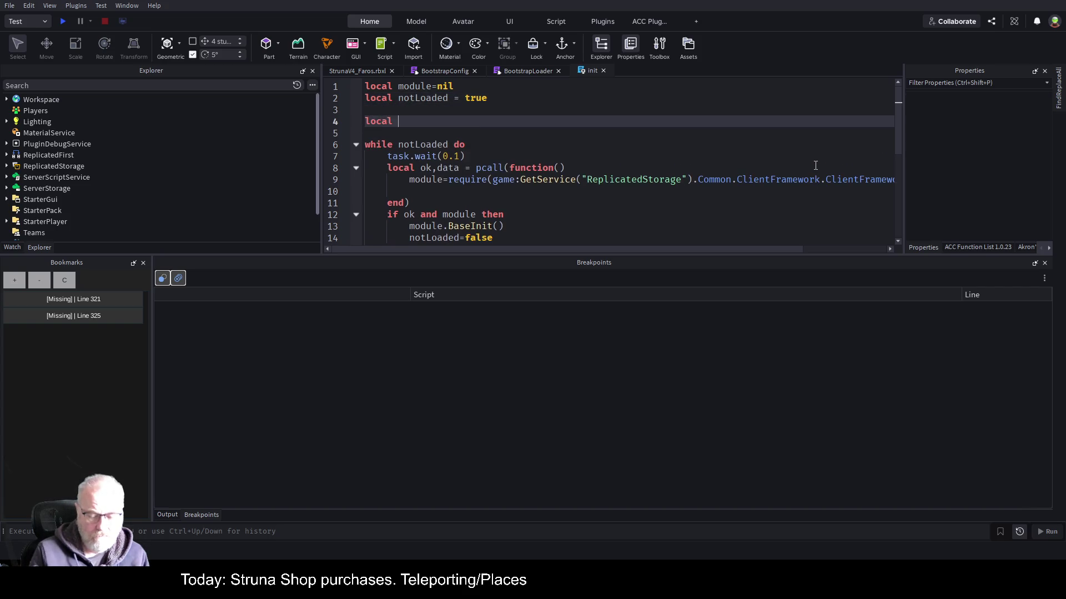
{"action": "type", "text": "LogService"}
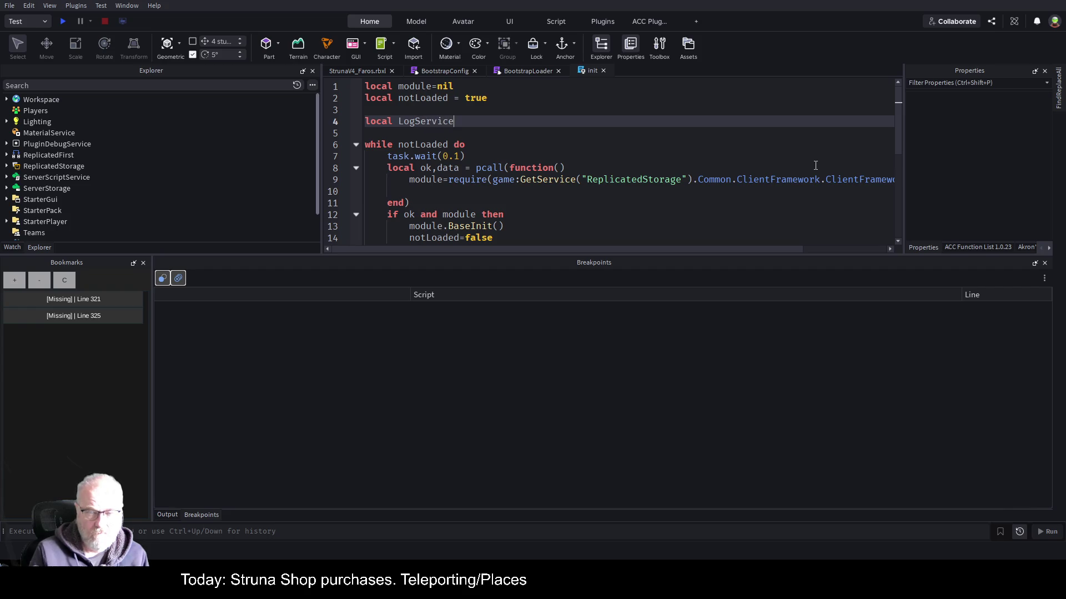
{"action": "type", "text": " ="}
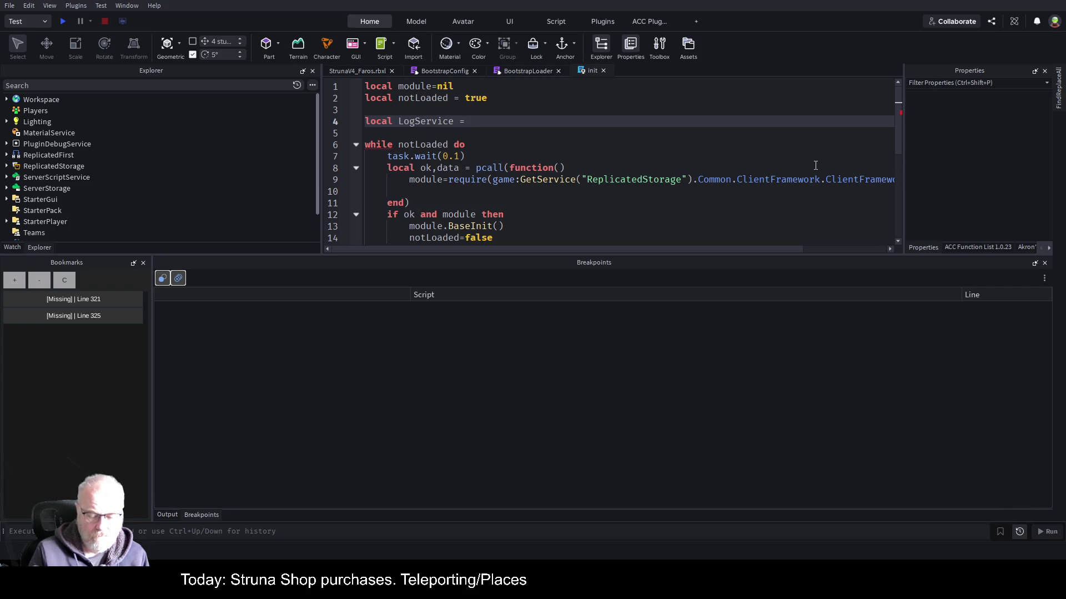
{"action": "type", "text": " game:GetService(\"L"}
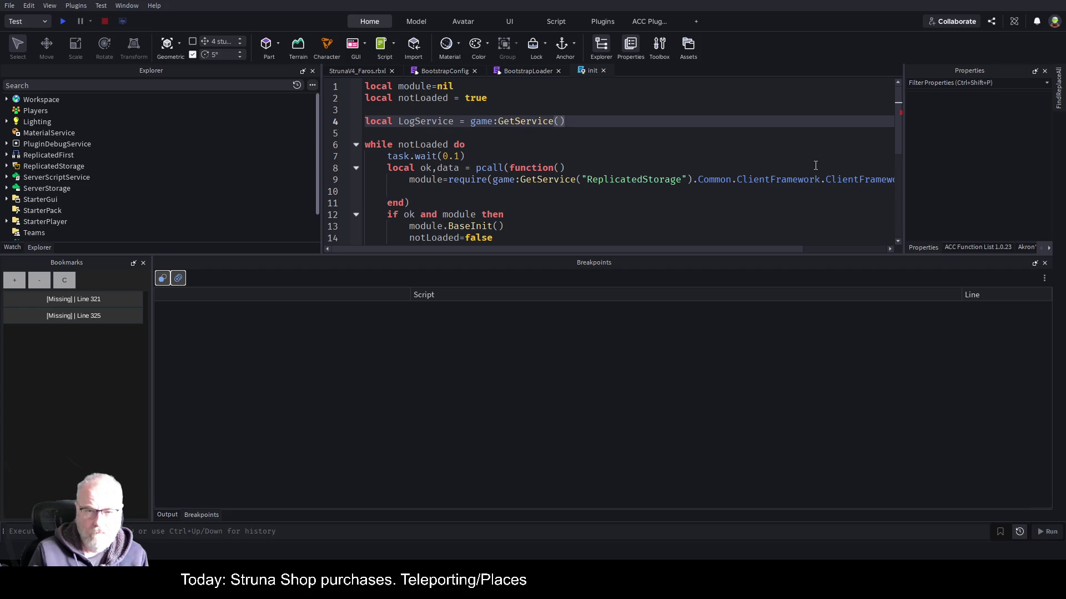
{"action": "type", "text": "ogService"}
{"action": "key", "text": "Down"}
{"action": "key", "text": "Down"}
{"action": "key", "text": "Down"}
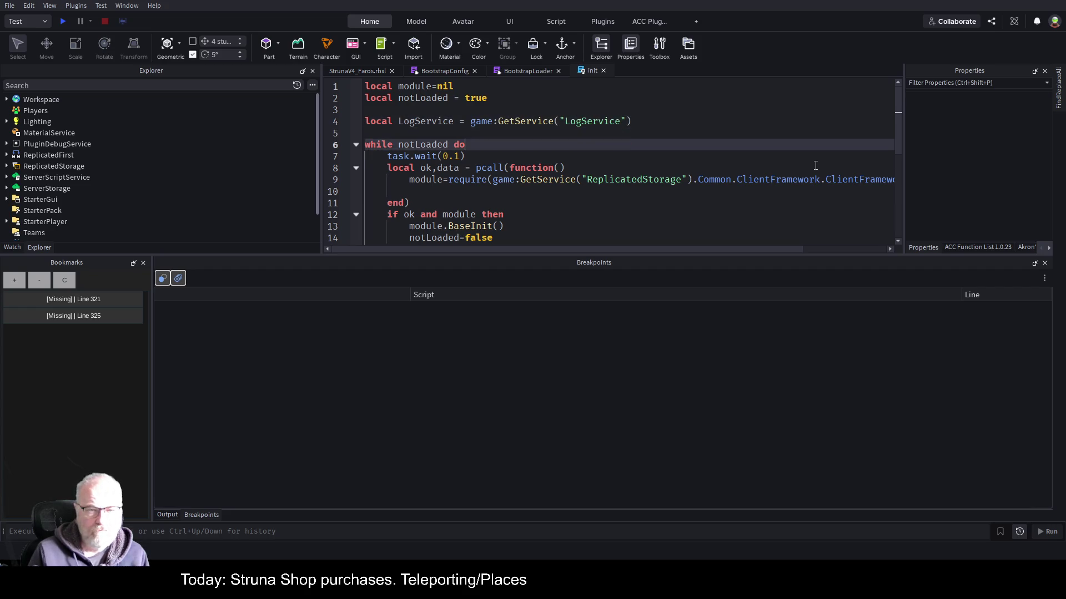
Insert LogService:Info(script:GetFullName().." loaded") above the while loop.
{"action": "key", "text": "Up"}
{"action": "key", "text": "Up"}
{"action": "key", "text": "Return"}
{"action": "type", "text": "LogService:I"}
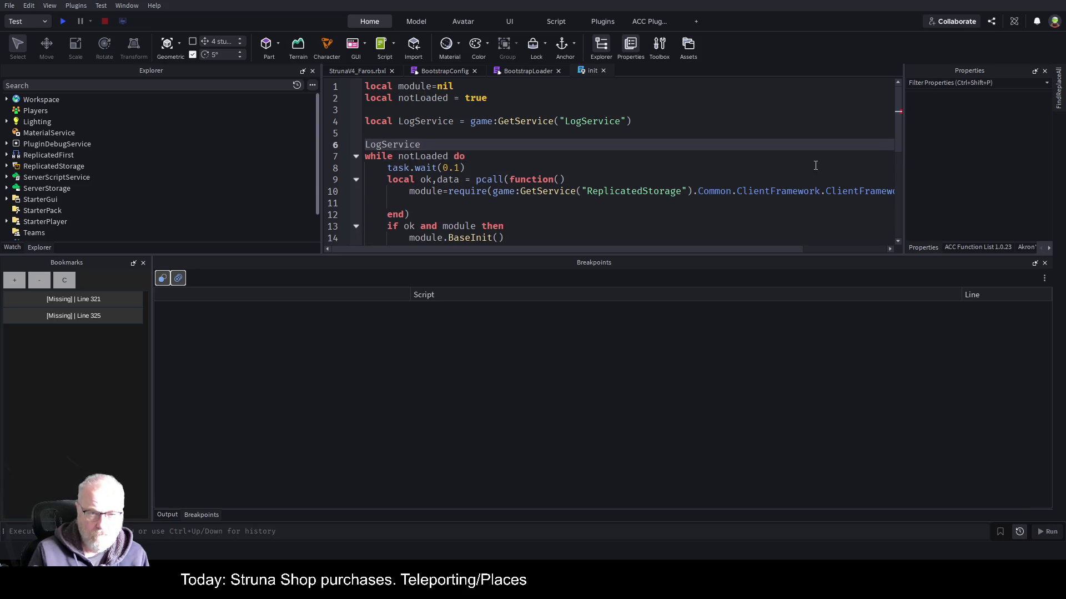
{"action": "type", "text": "nfo("}
{"action": "type", "text": "script:Get"}
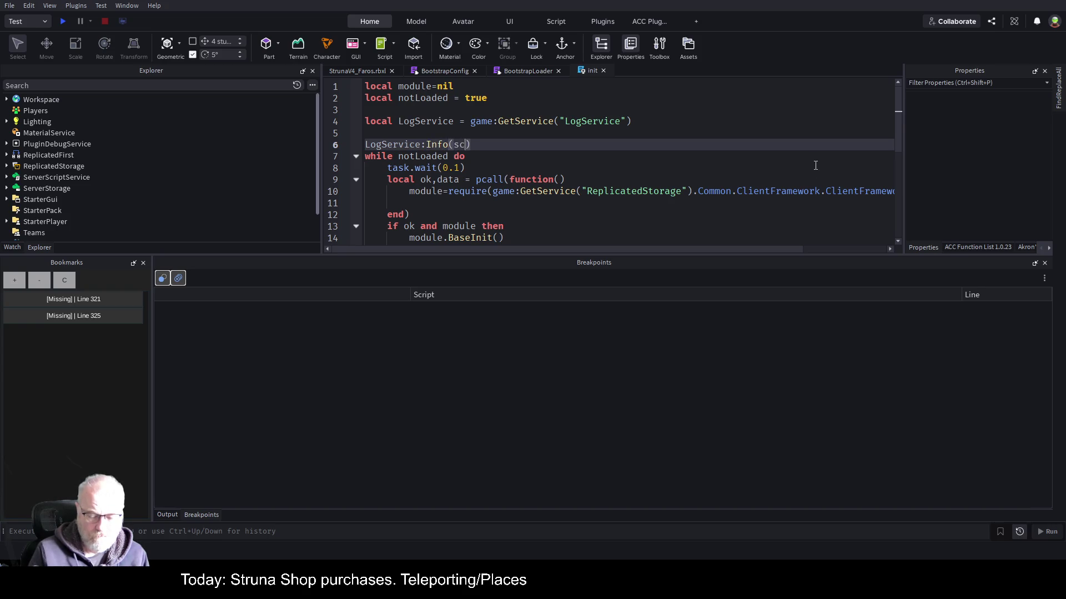
{"action": "type", "text": "FullName()"}
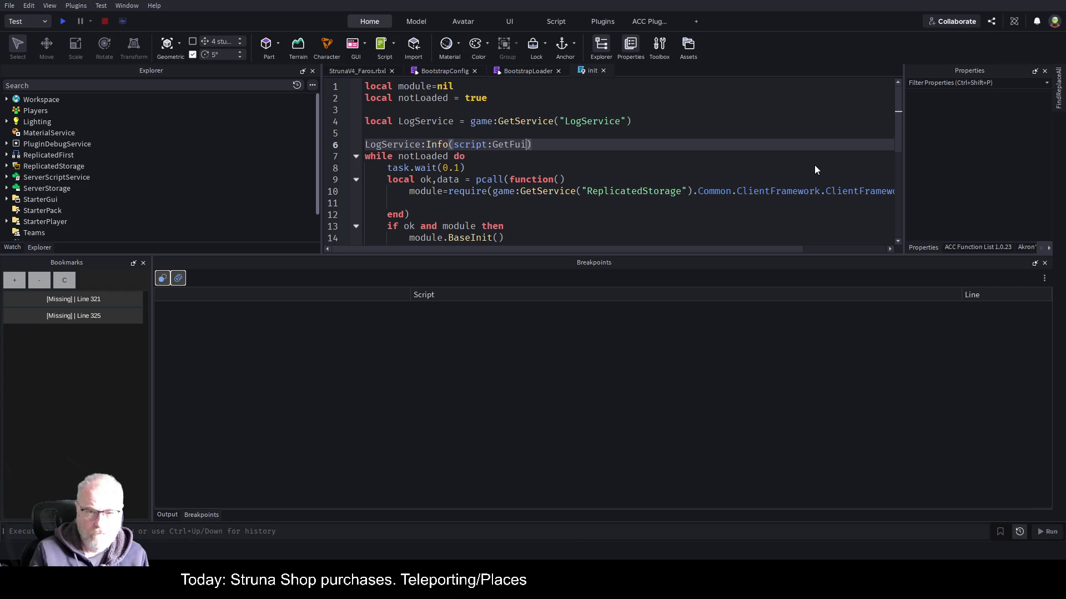
{"action": "type", "text": "..\" loaded"}
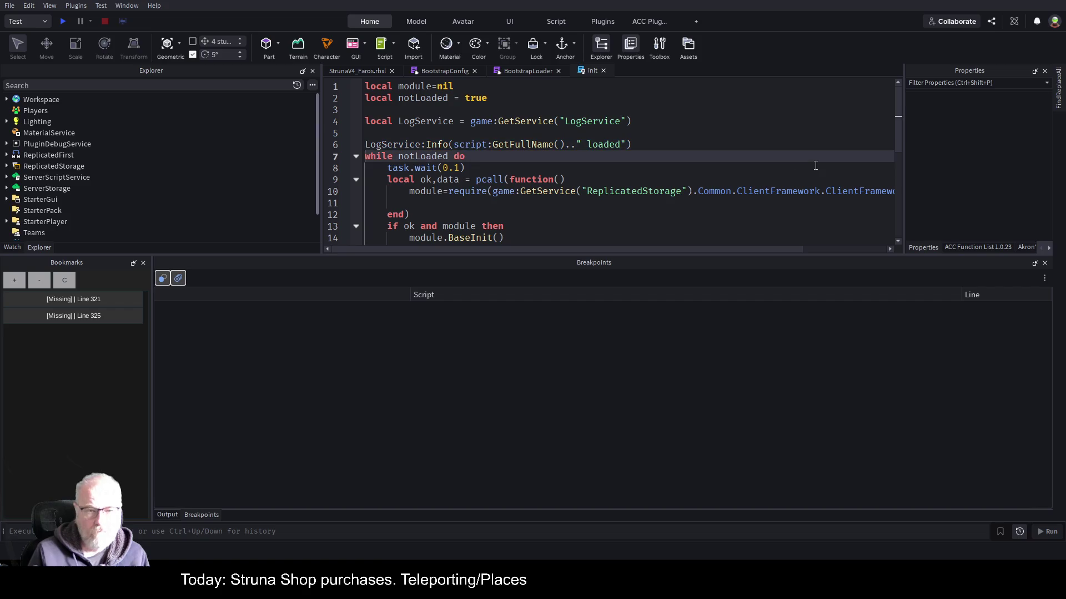
{"action": "scroll", "coordinate": [815, 165], "scroll_direction": "down", "scroll_amount": 2}
Copy the log line after the loop as a Completed message and save.
{"action": "key", "text": "Up"}
{"action": "type", "text": "LogService:Info(script:GetFullName()..\" loaded\")"}
{"action": "key", "text": "BackSpace"}
{"action": "key", "text": "BackSpace"}
{"action": "key", "text": "BackSpace"}
{"action": "type", "text": "Completed"}
{"action": "key", "text": "Up"}
{"action": "key", "text": "ctrl+s"}
Capitalise the first log message to "Loaded".
{"action": "key", "text": "Up"}
{"action": "key", "text": "Up"}
{"action": "key", "text": "Up"}
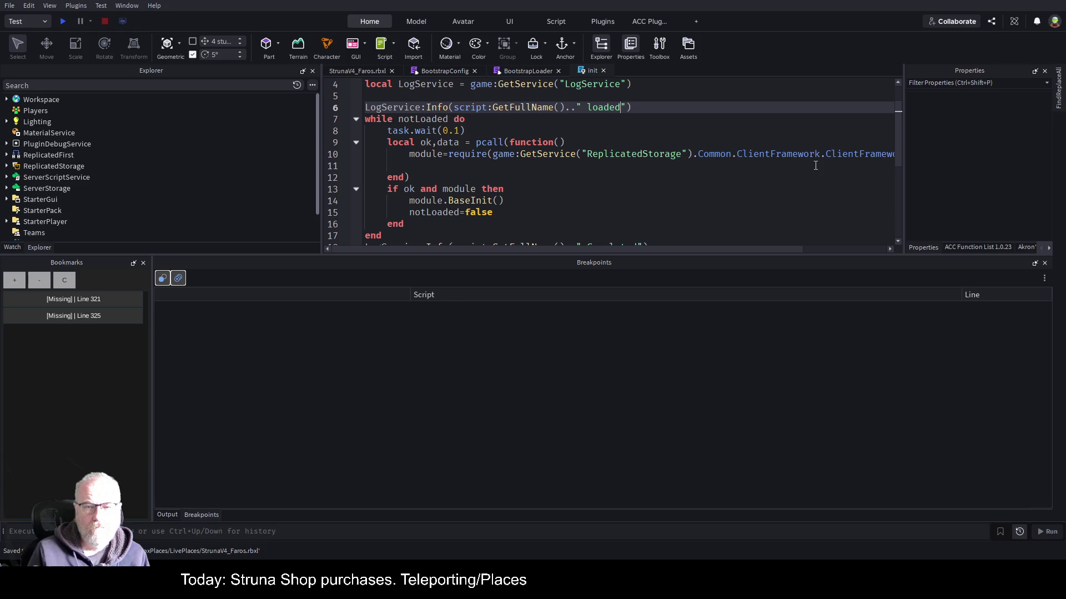
{"action": "key", "text": "BackSpace"}
{"action": "type", "text": "L"}
{"action": "key", "text": "Down"}
{"action": "key", "text": "Down"}
{"action": "key", "text": "Down"}
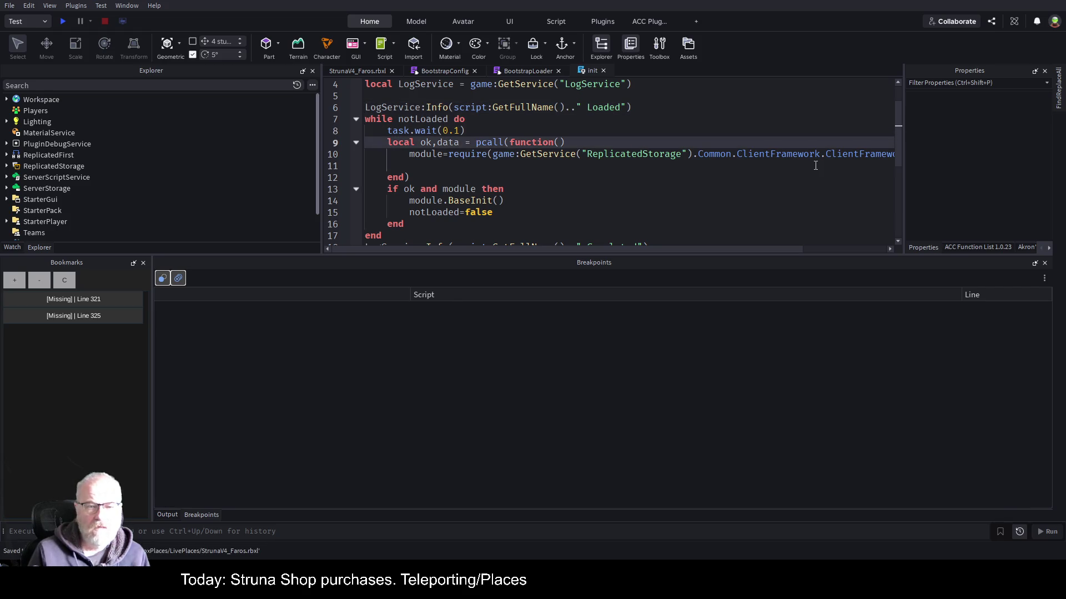
Check the BaseInit call in the pcall block, save again, and show the Output log.
{"action": "left_click", "coordinate": [554, 190]}
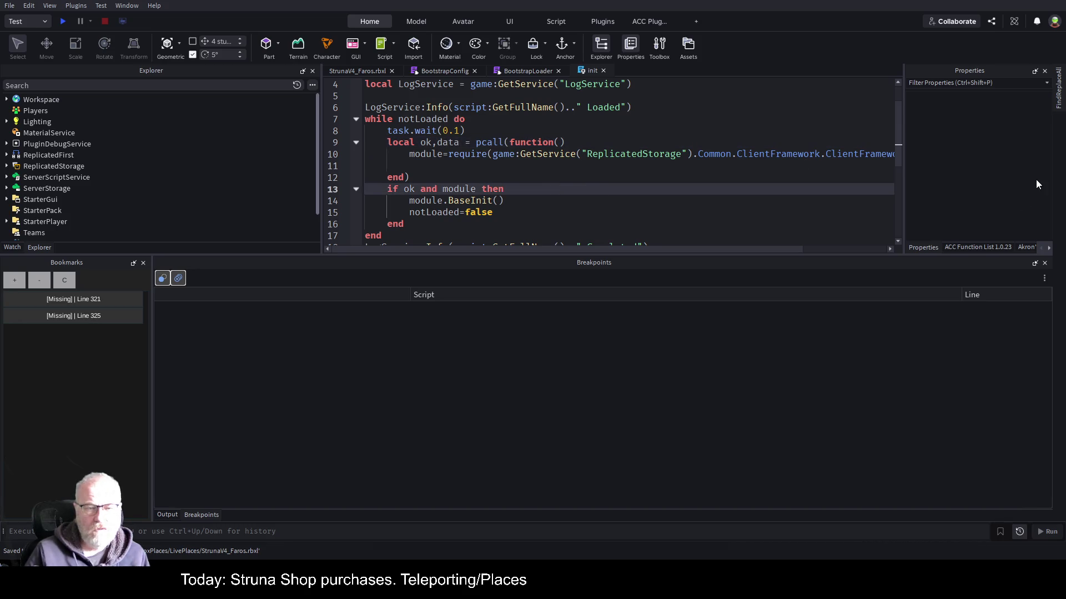
{"action": "key", "text": "Down"}
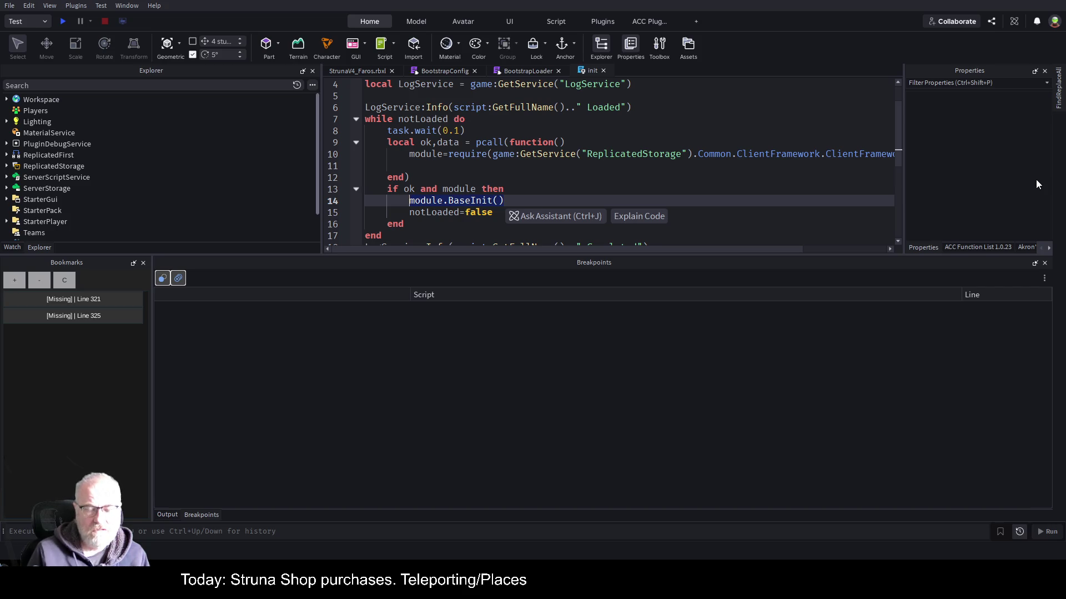
{"action": "key", "text": "Up"}
{"action": "key", "text": "Up"}
{"action": "key", "text": "ctrl+s"}
{"action": "scroll", "coordinate": [444, 211], "scroll_direction": "down", "scroll_amount": 1}
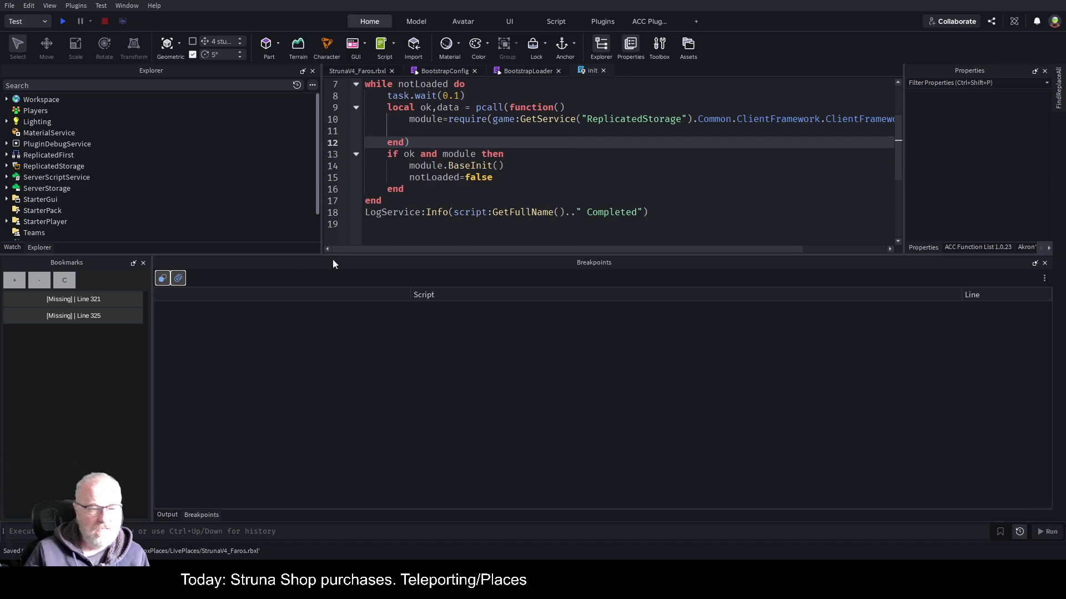
{"action": "left_click", "coordinate": [171, 513]}
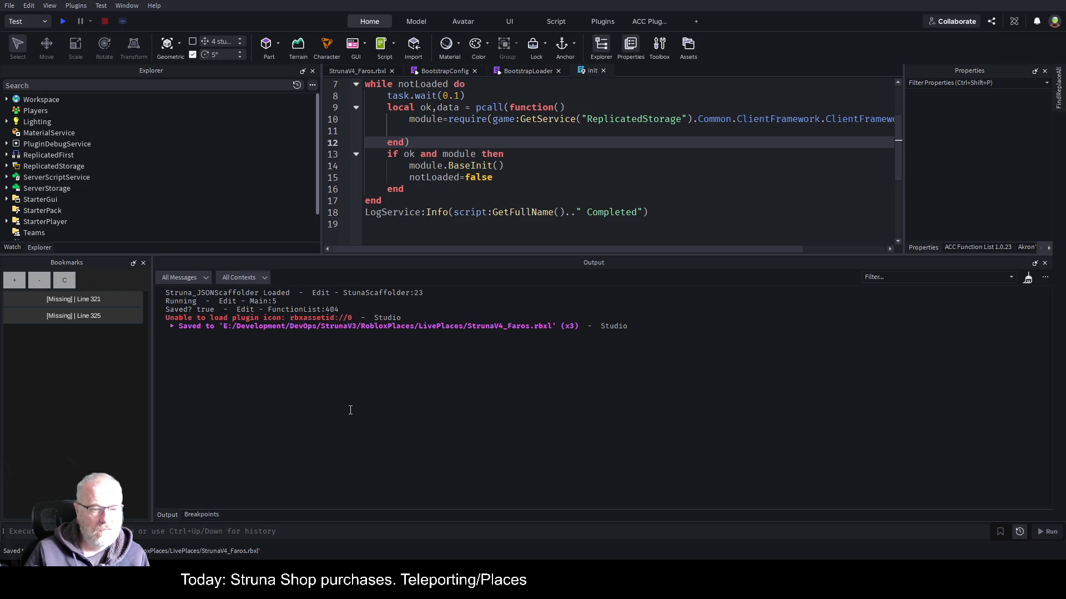
{"action": "left_click", "coordinate": [63, 21]}
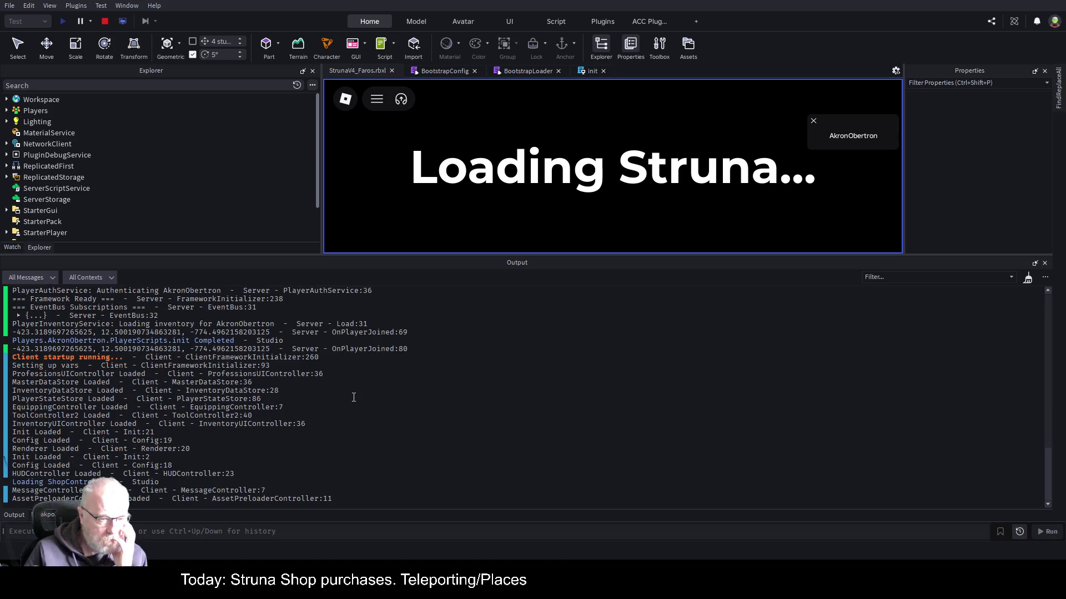
{"action": "scroll", "coordinate": [385, 324], "scroll_direction": "up", "scroll_amount": 2}
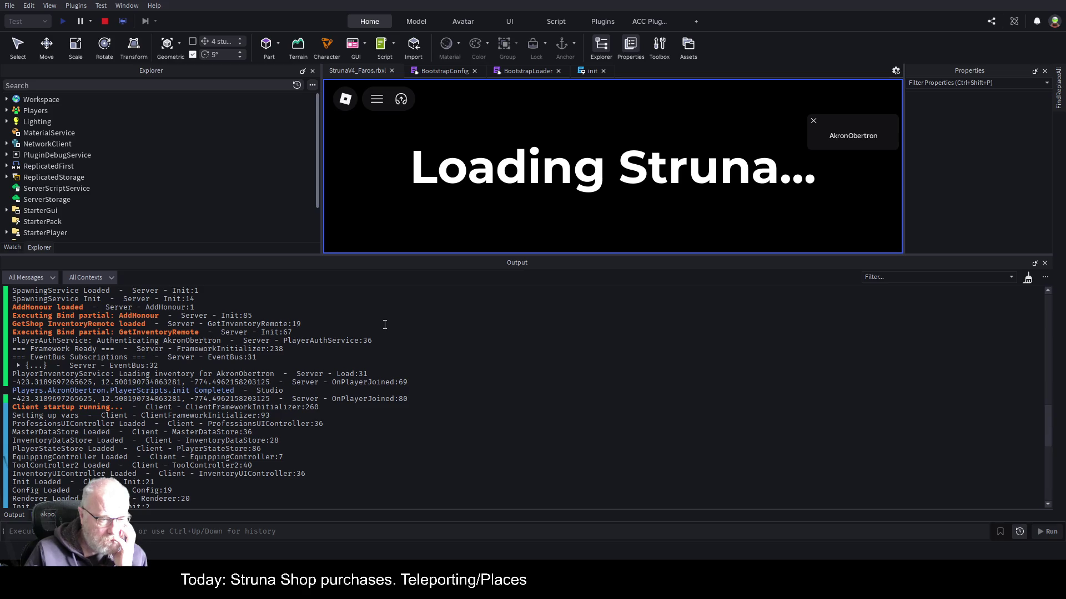
{"action": "scroll", "coordinate": [375, 375], "scroll_direction": "up", "scroll_amount": 5}
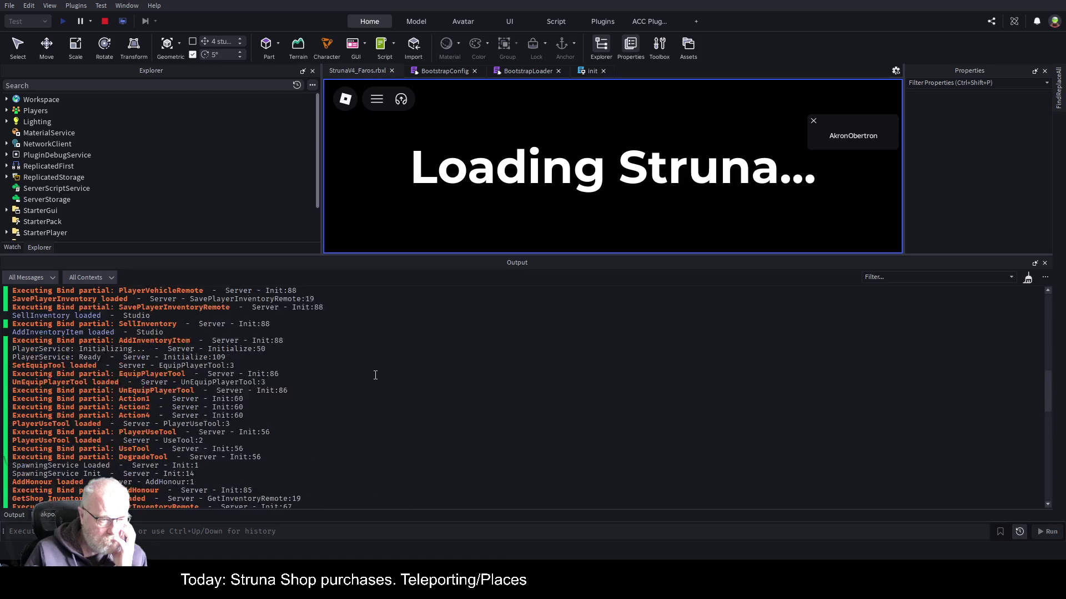
{"action": "scroll", "coordinate": [375, 375], "scroll_direction": "up", "scroll_amount": 6}
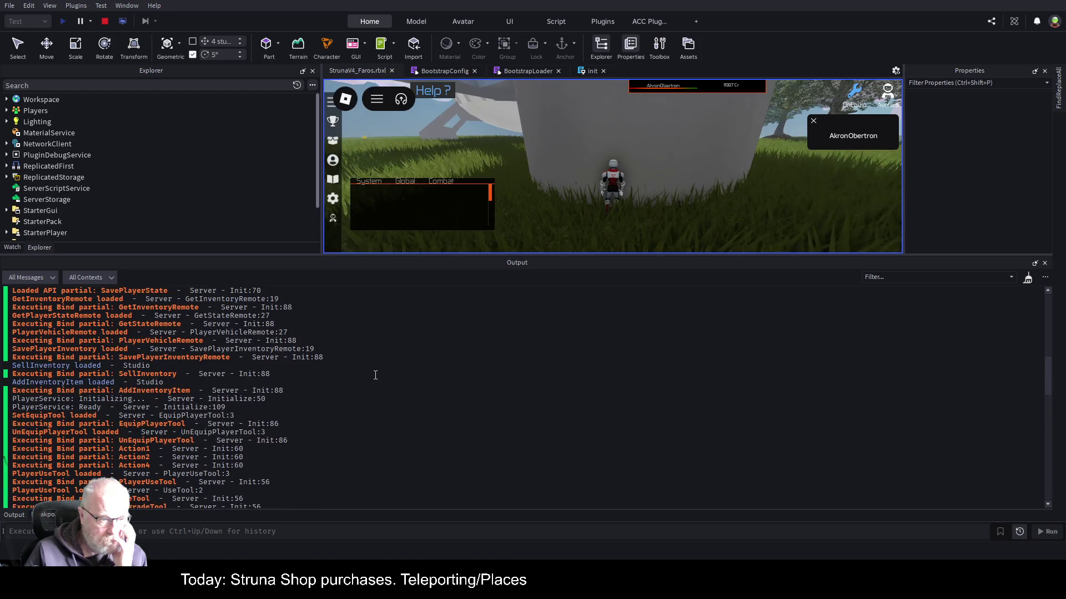
{"action": "scroll", "coordinate": [375, 375], "scroll_direction": "up", "scroll_amount": 6}
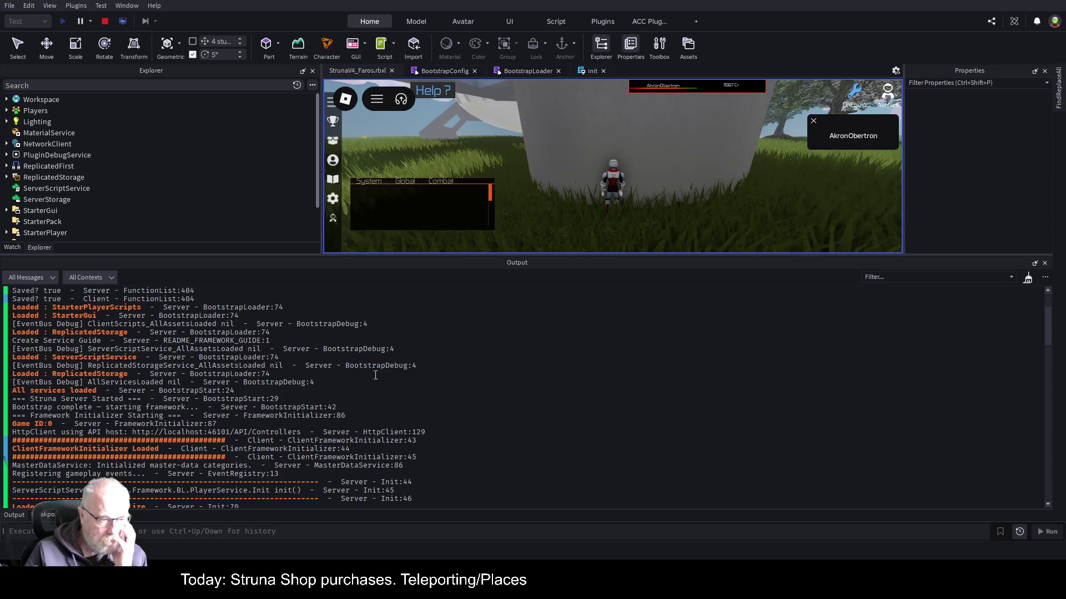
{"action": "scroll", "coordinate": [375, 375], "scroll_direction": "up", "scroll_amount": 3}
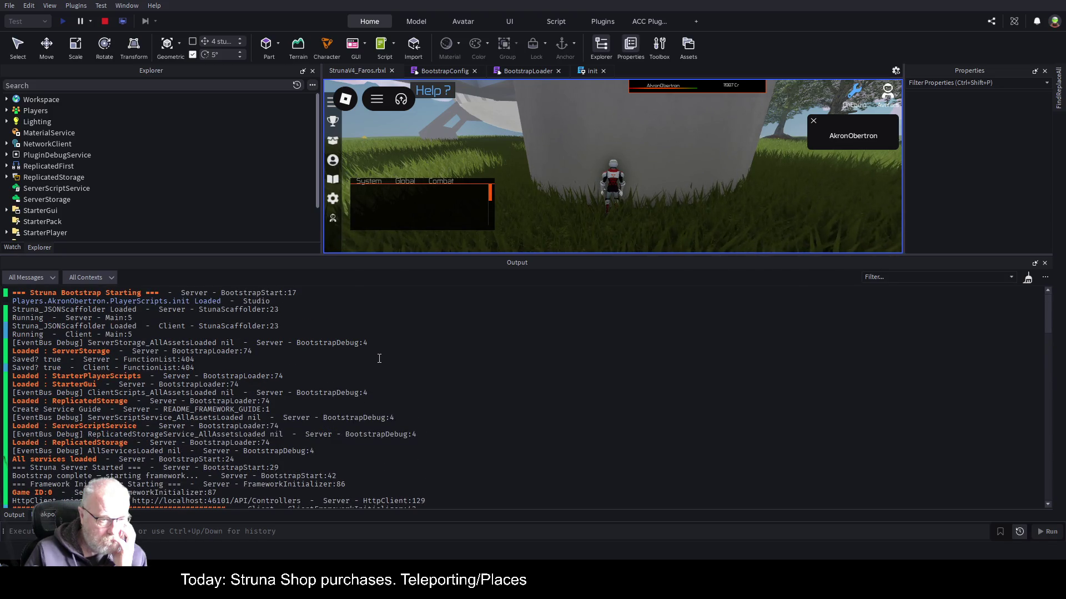
{"action": "scroll", "coordinate": [253, 414], "scroll_direction": "down", "scroll_amount": 3}
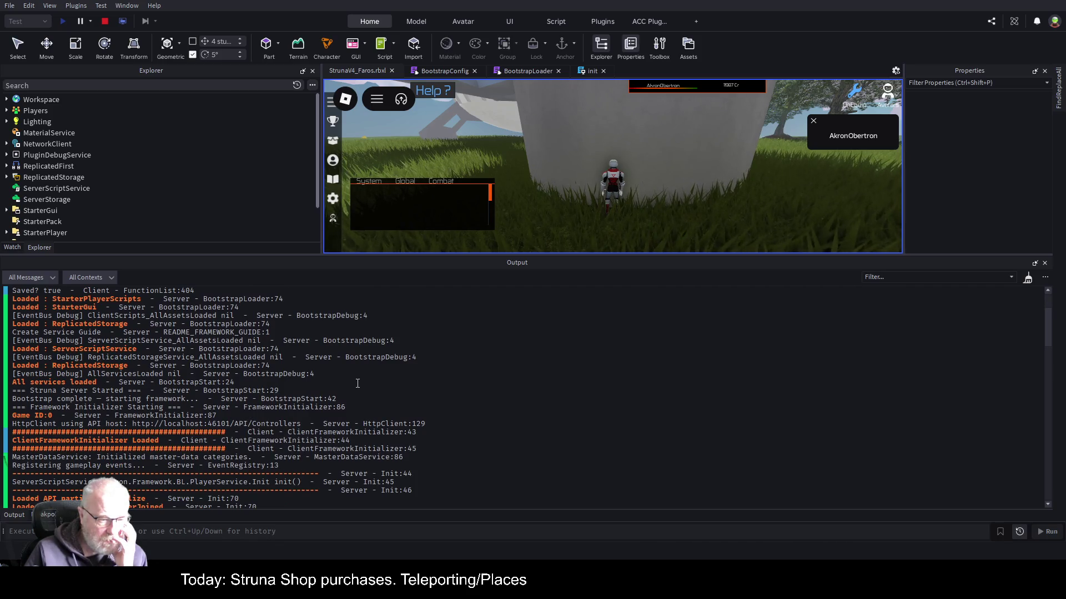
{"action": "scroll", "coordinate": [147, 454], "scroll_direction": "down", "scroll_amount": 2}
{"action": "scroll", "coordinate": [166, 404], "scroll_direction": "down", "scroll_amount": 1}
{"action": "scroll", "coordinate": [166, 404], "scroll_direction": "down", "scroll_amount": 4}
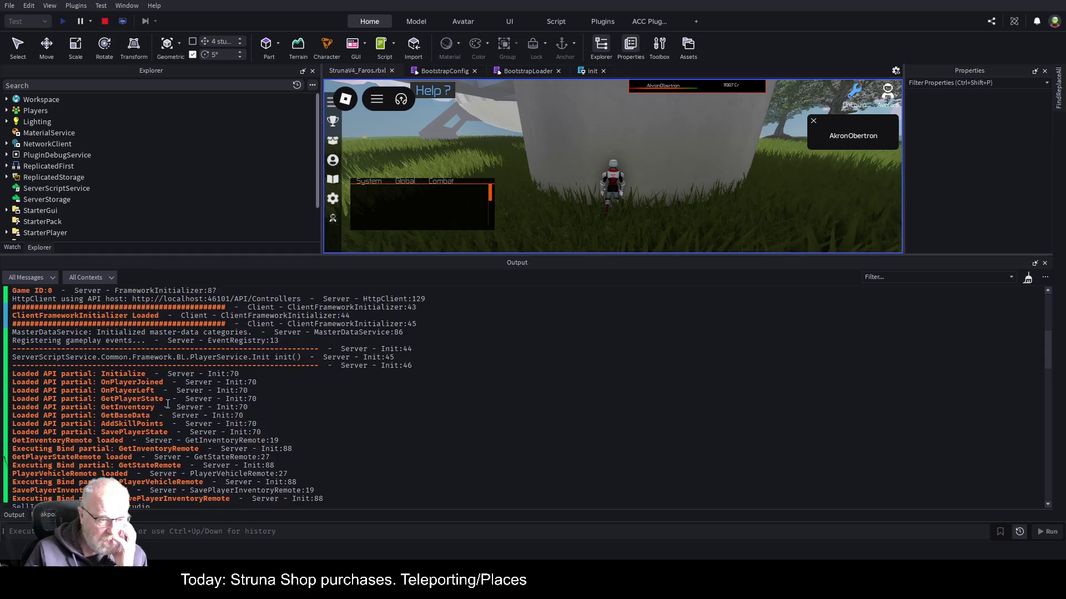
{"action": "scroll", "coordinate": [125, 435], "scroll_direction": "down", "scroll_amount": 4}
{"action": "scroll", "coordinate": [128, 437], "scroll_direction": "down", "scroll_amount": 6}
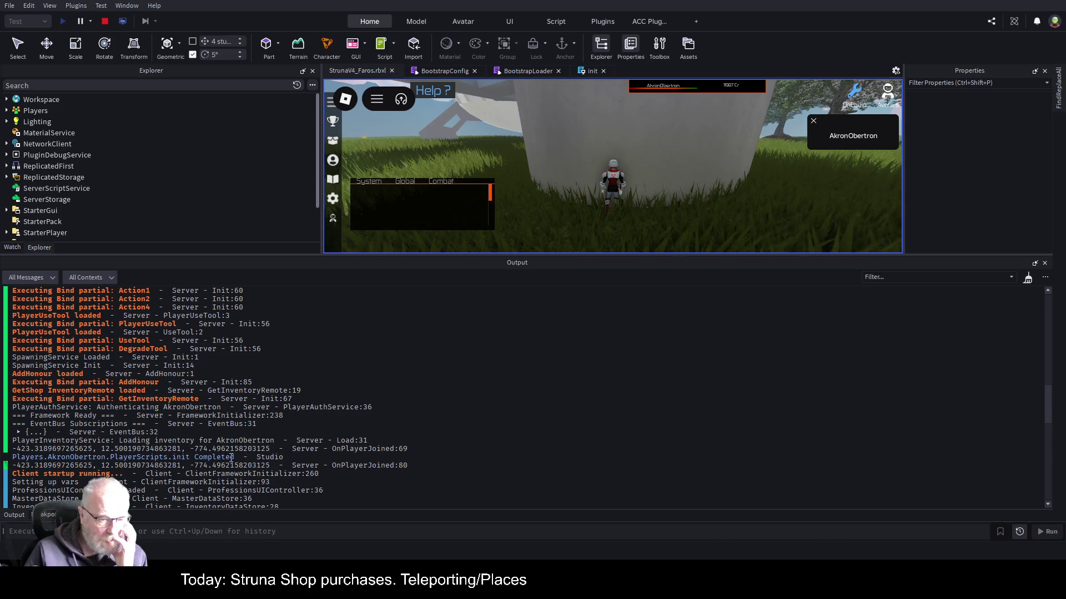
{"action": "scroll", "coordinate": [238, 448], "scroll_direction": "down", "scroll_amount": 2}
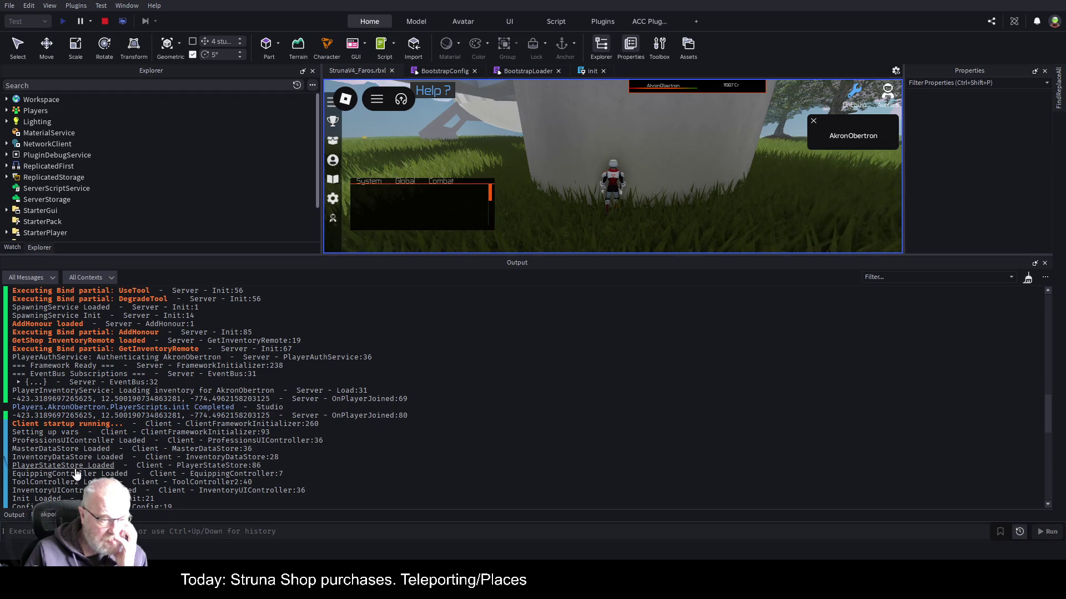
{"action": "scroll", "coordinate": [209, 441], "scroll_direction": "down", "scroll_amount": 2}
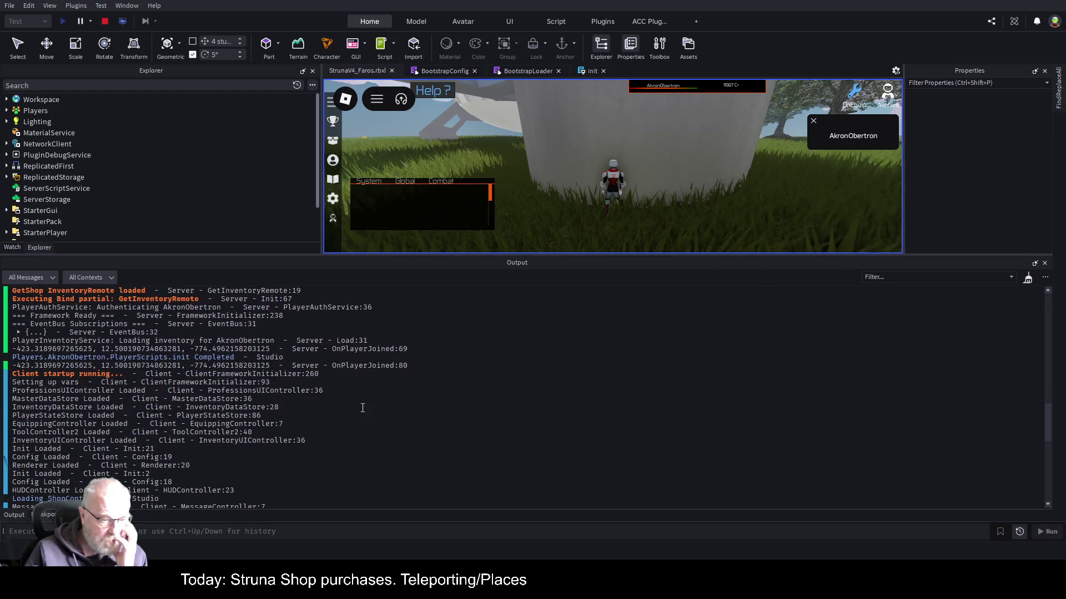
{"action": "scroll", "coordinate": [142, 424], "scroll_direction": "down", "scroll_amount": 2}
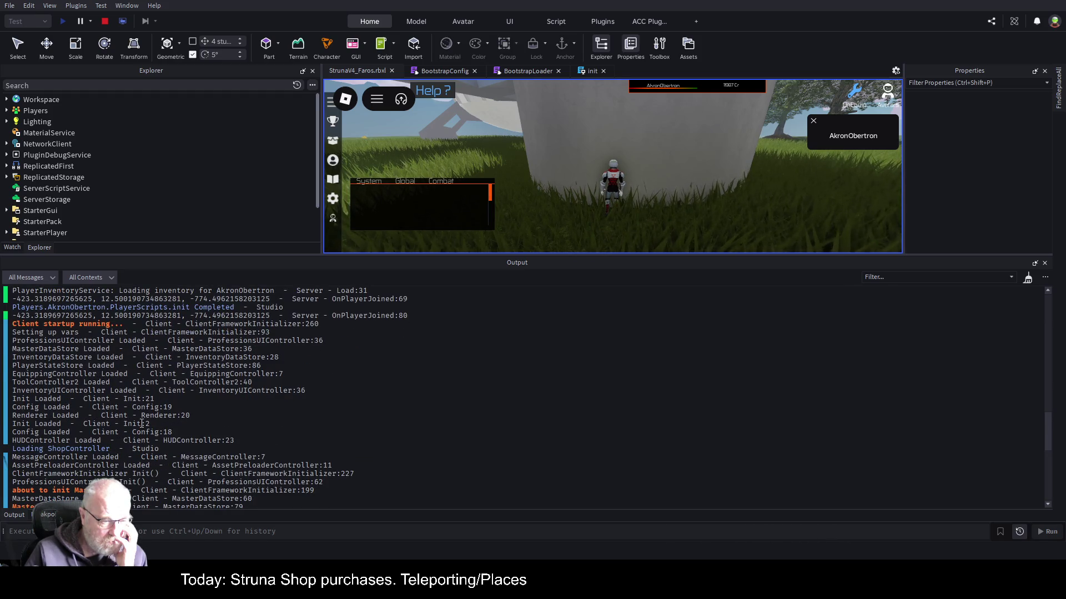
{"action": "scroll", "coordinate": [142, 423], "scroll_direction": "down", "scroll_amount": 1}
{"action": "scroll", "coordinate": [142, 424], "scroll_direction": "down", "scroll_amount": 3}
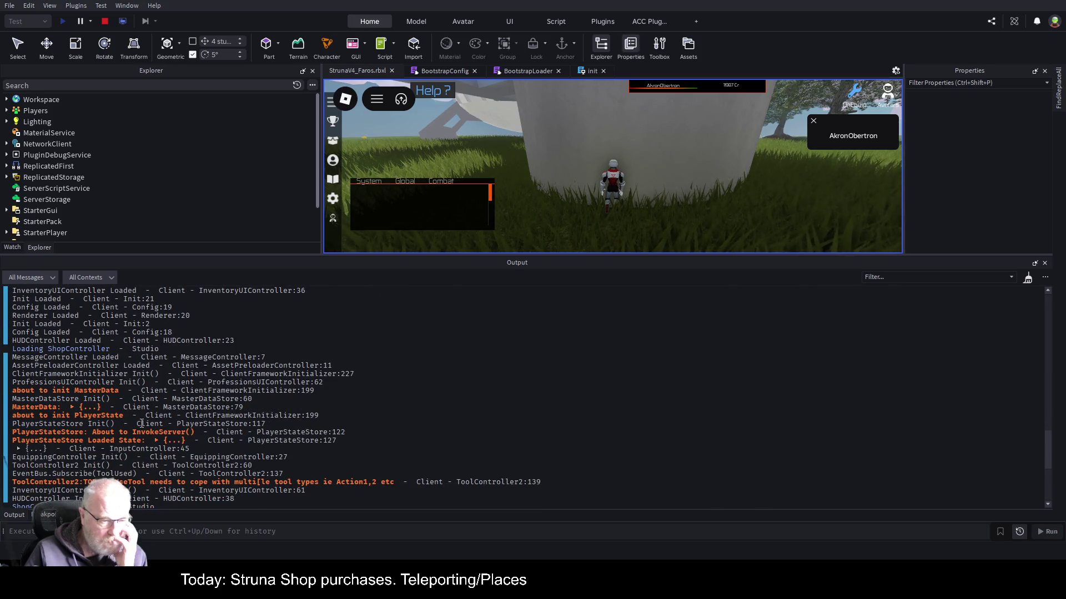
{"action": "scroll", "coordinate": [142, 424], "scroll_direction": "down", "scroll_amount": 1}
{"action": "scroll", "coordinate": [143, 425], "scroll_direction": "down", "scroll_amount": 1}
{"action": "scroll", "coordinate": [142, 427], "scroll_direction": "down", "scroll_amount": 1}
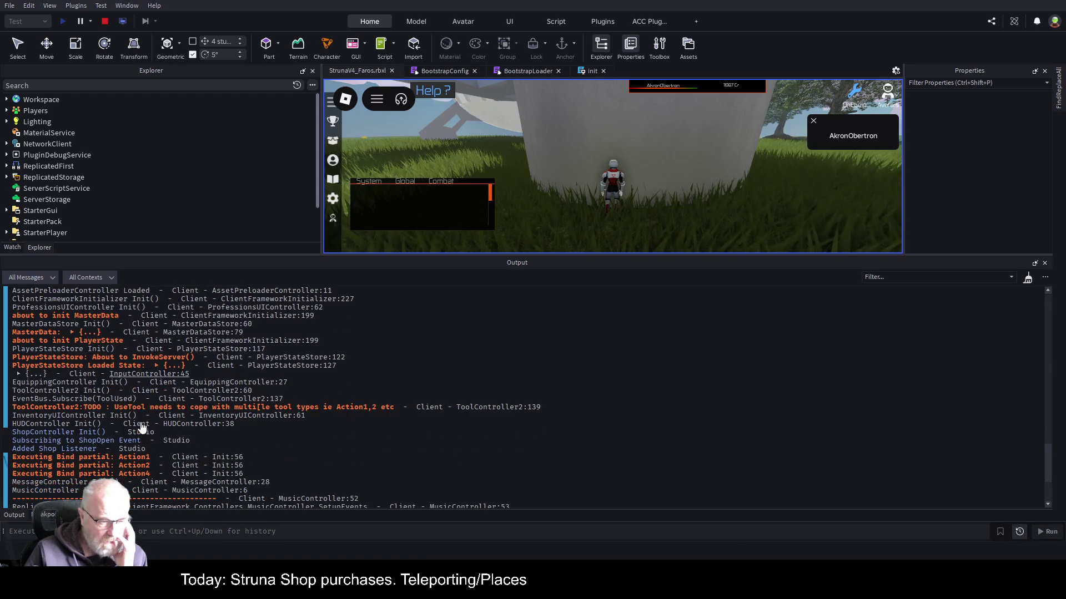
{"action": "scroll", "coordinate": [142, 427], "scroll_direction": "down", "scroll_amount": 1}
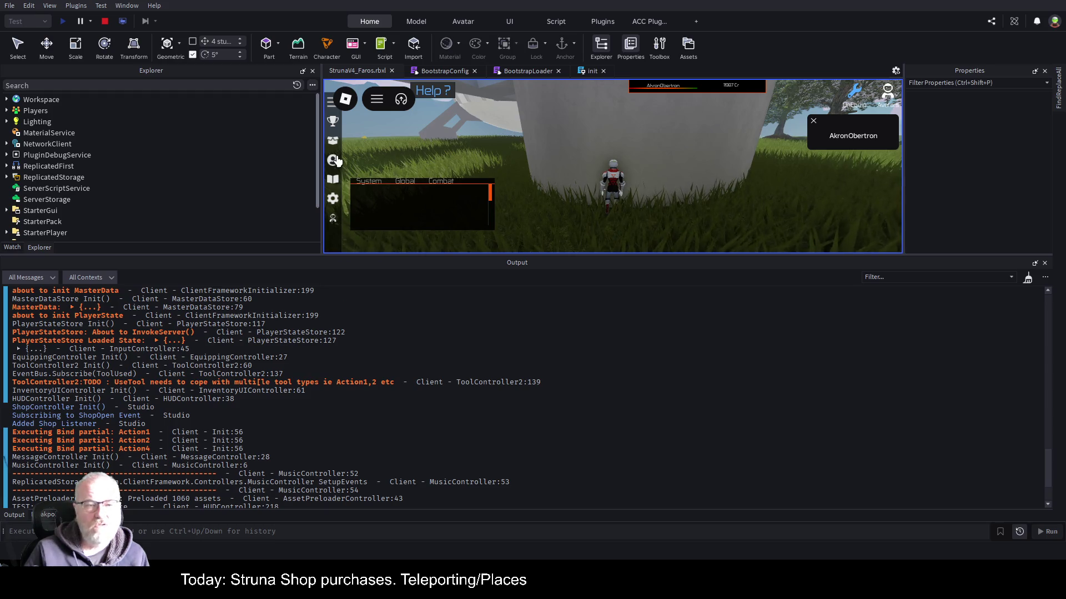
Try the in-game Professions panel and Tools inventory, and shrink the Output to enlarge the game view.
{"action": "left_click", "coordinate": [338, 162]}
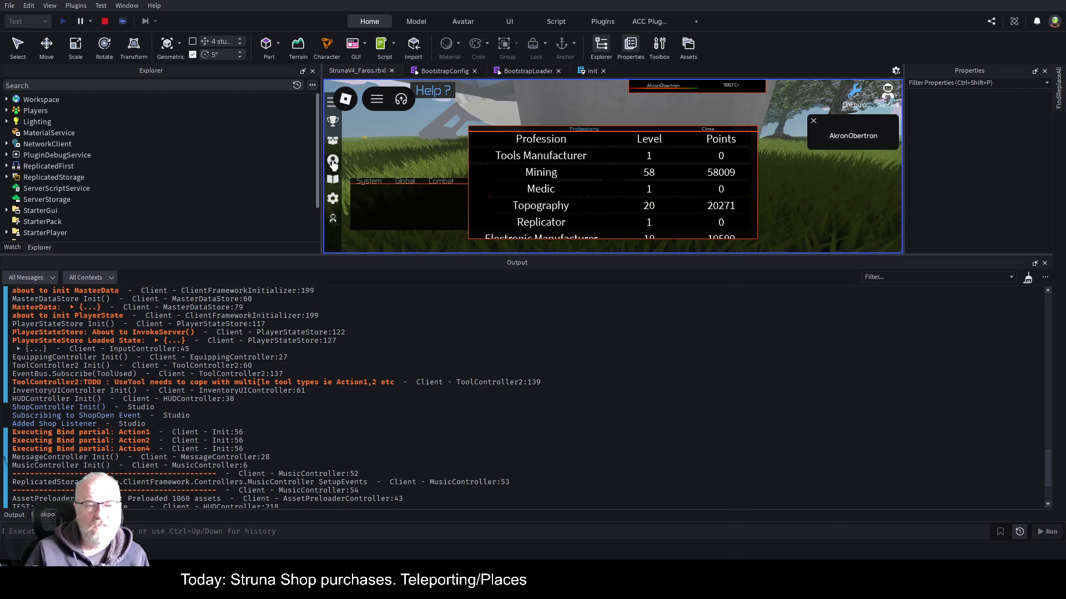
{"action": "left_click", "coordinate": [333, 142]}
{"action": "left_click", "coordinate": [335, 146]}
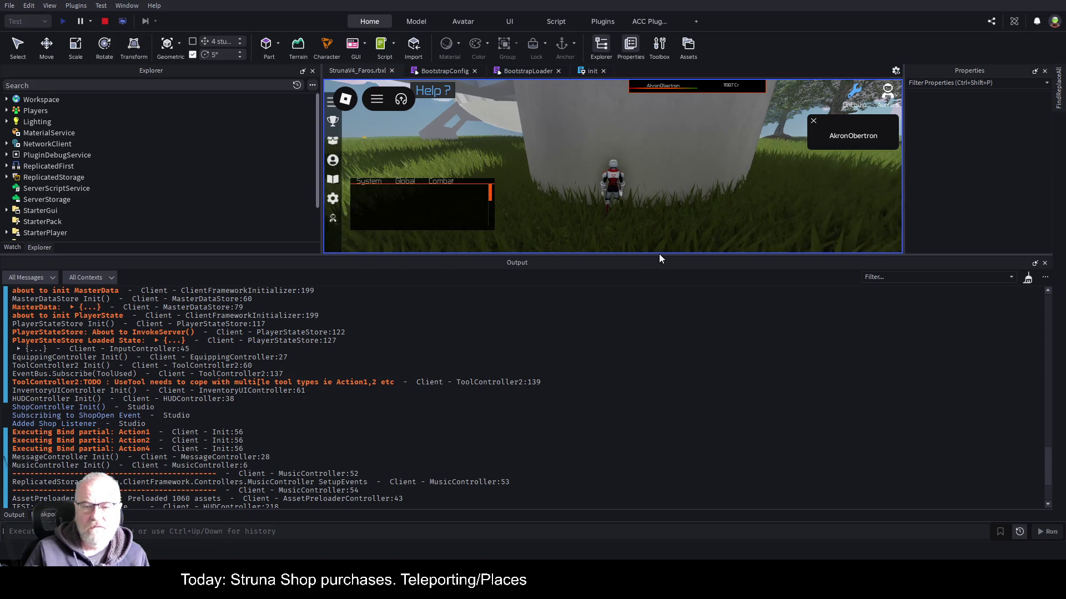
{"action": "left_click_drag", "start_coordinate": [658, 254], "coordinate": [663, 415]}
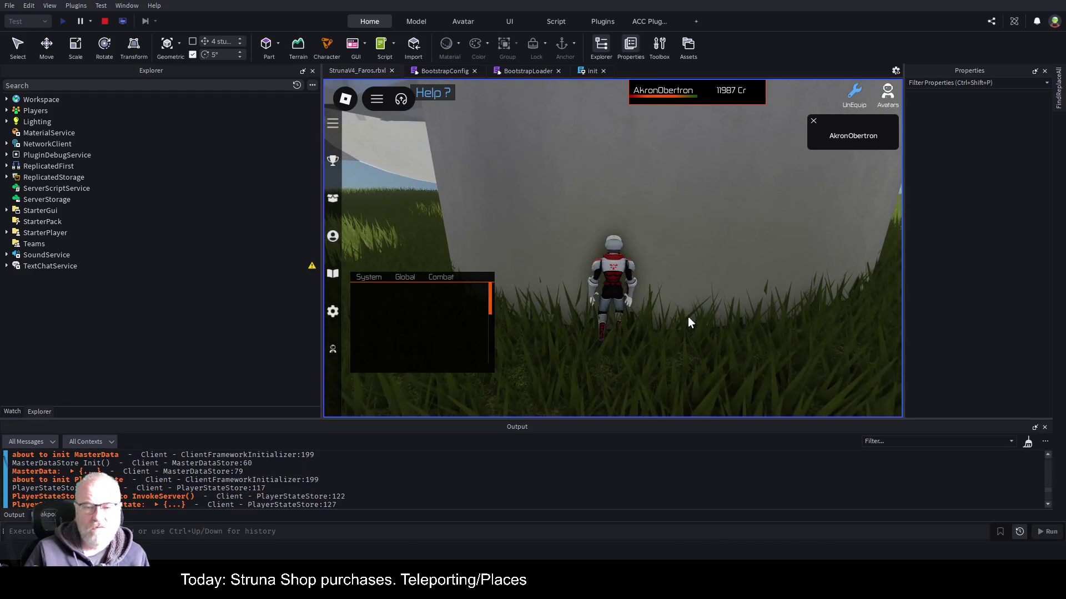
{"action": "key", "text": "i"}
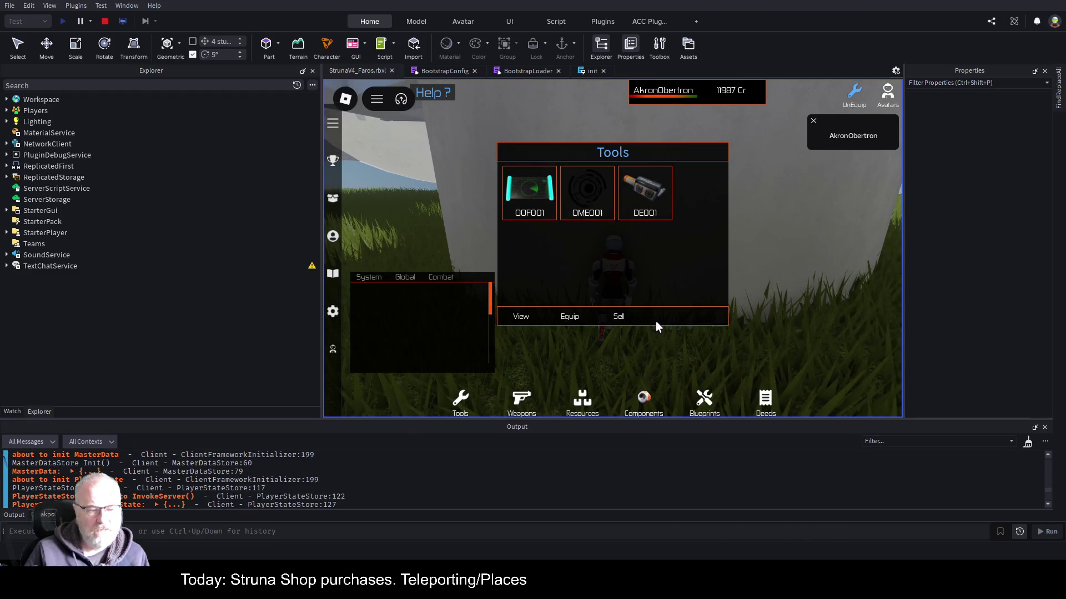
{"action": "key", "text": "i"}
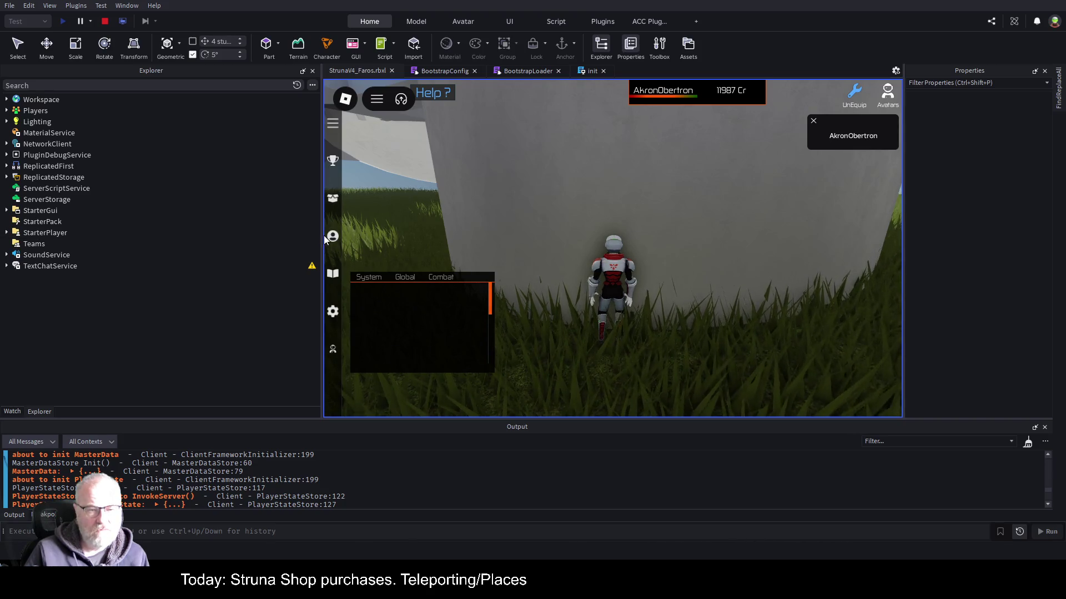
Narrow the Explorer to widen the game view, then switch to the StrunaV4_CodeBase place.
{"action": "left_click_drag", "start_coordinate": [322, 233], "coordinate": [167, 255]}
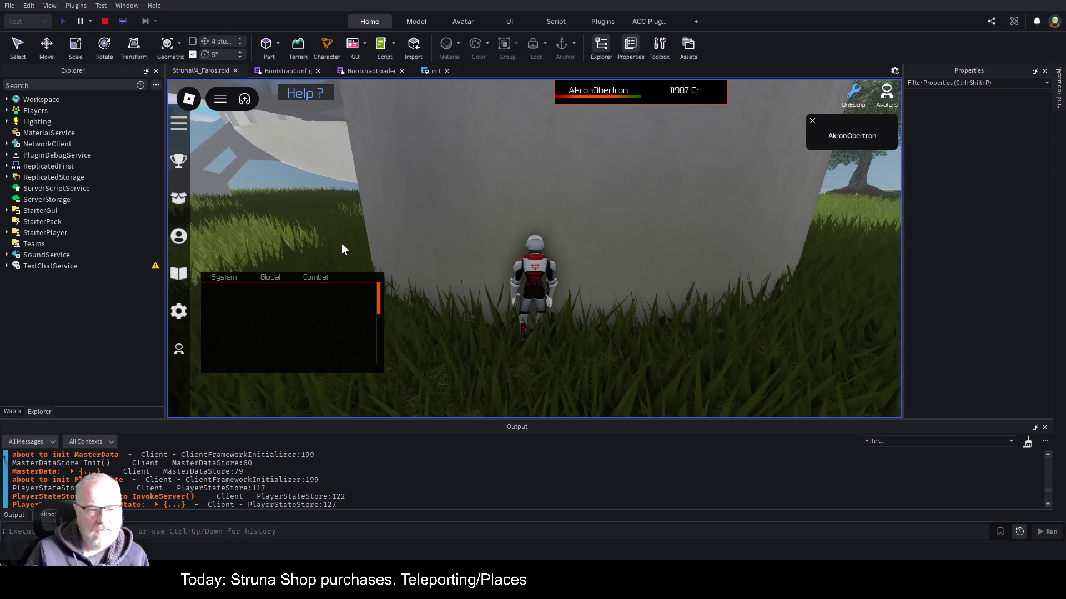
{"action": "scroll", "coordinate": [442, 482], "scroll_direction": "up", "scroll_amount": 1}
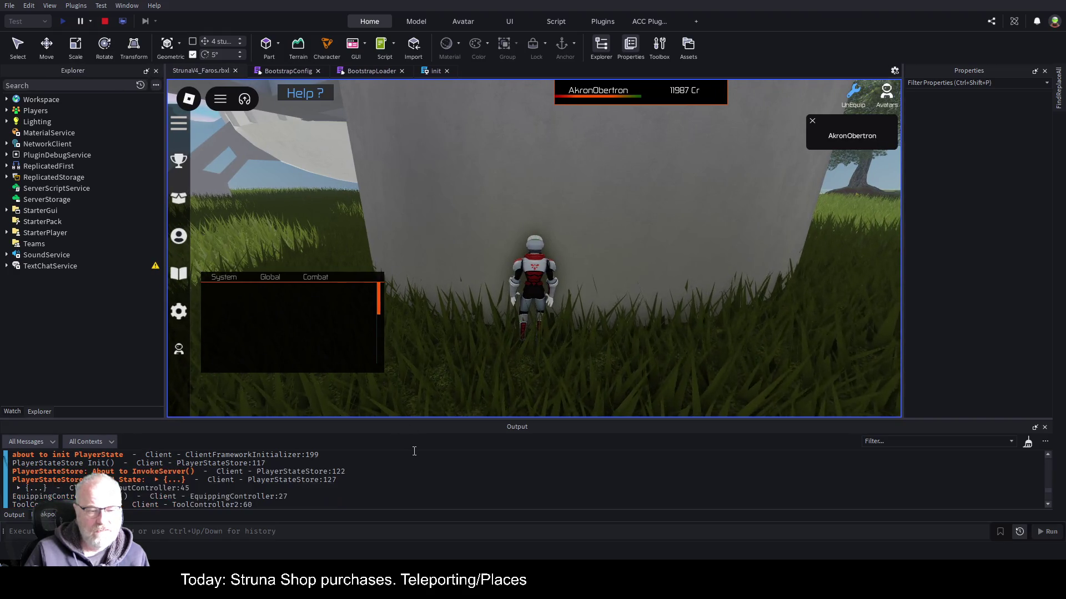
{"action": "scroll", "coordinate": [443, 483], "scroll_direction": "up", "scroll_amount": 1}
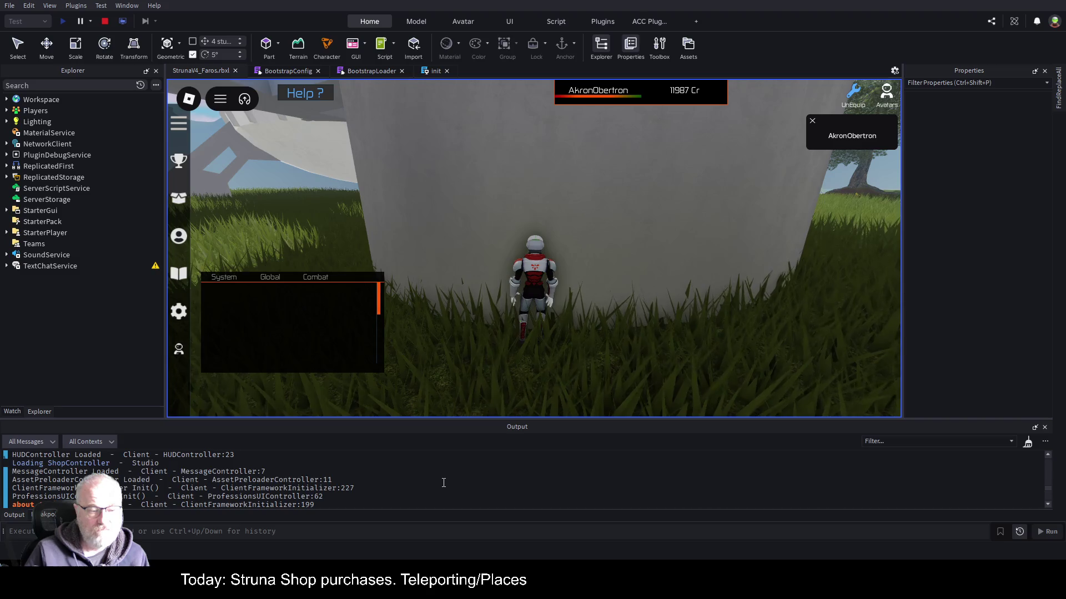
{"action": "scroll", "coordinate": [443, 483], "scroll_direction": "down", "scroll_amount": 1}
{"action": "scroll", "coordinate": [444, 482], "scroll_direction": "down", "scroll_amount": 1}
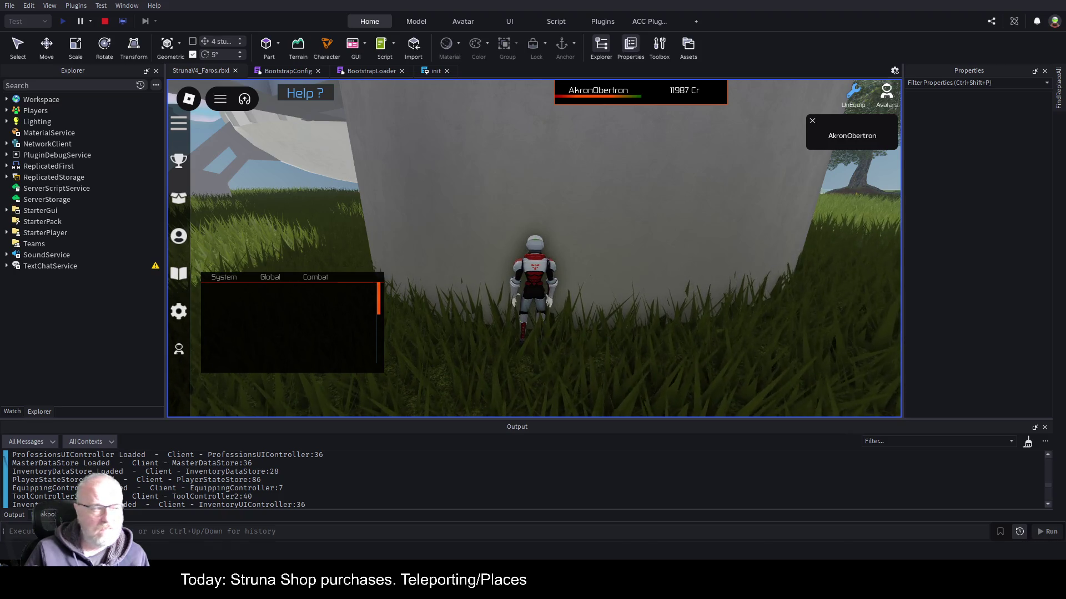
{"action": "key", "text": "alt+Tab"}
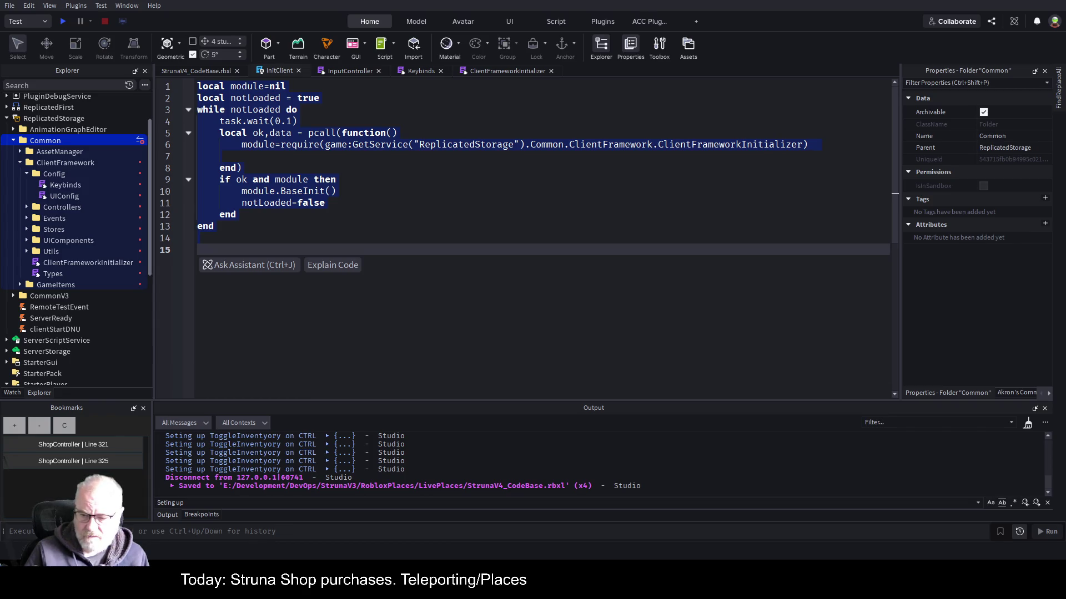
Review the InputController script, checking its LogService variable and blank line 39.
{"action": "left_click", "coordinate": [351, 175]}
{"action": "left_click", "coordinate": [197, 71]}
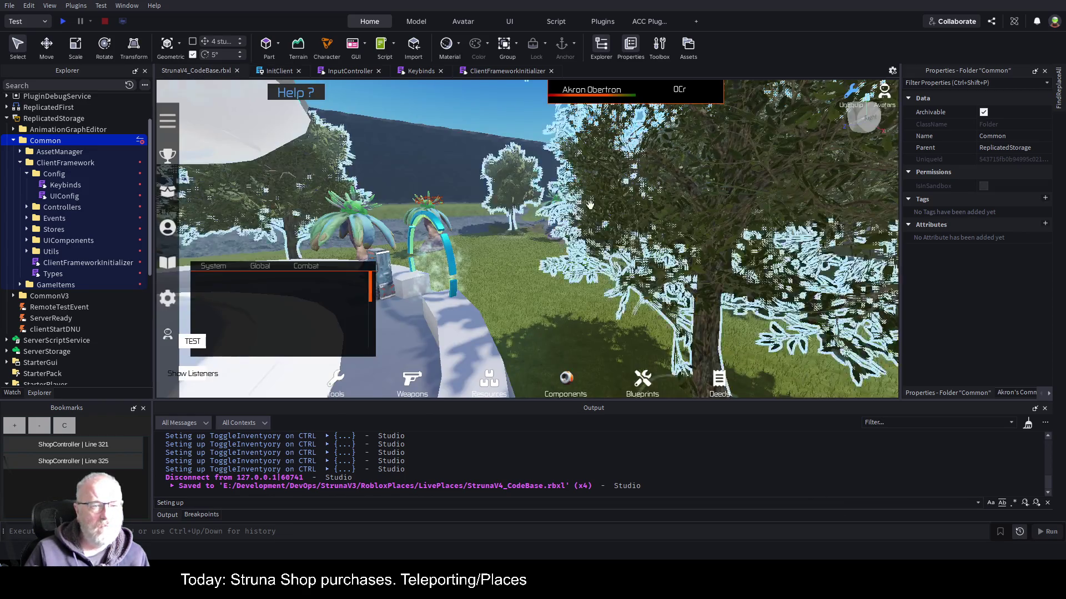
{"action": "left_click", "coordinate": [339, 73]}
{"action": "left_click", "coordinate": [606, 246]}
{"action": "scroll", "coordinate": [606, 246], "scroll_direction": "up", "scroll_amount": 20}
{"action": "scroll", "coordinate": [399, 199], "scroll_direction": "down", "scroll_amount": 6}
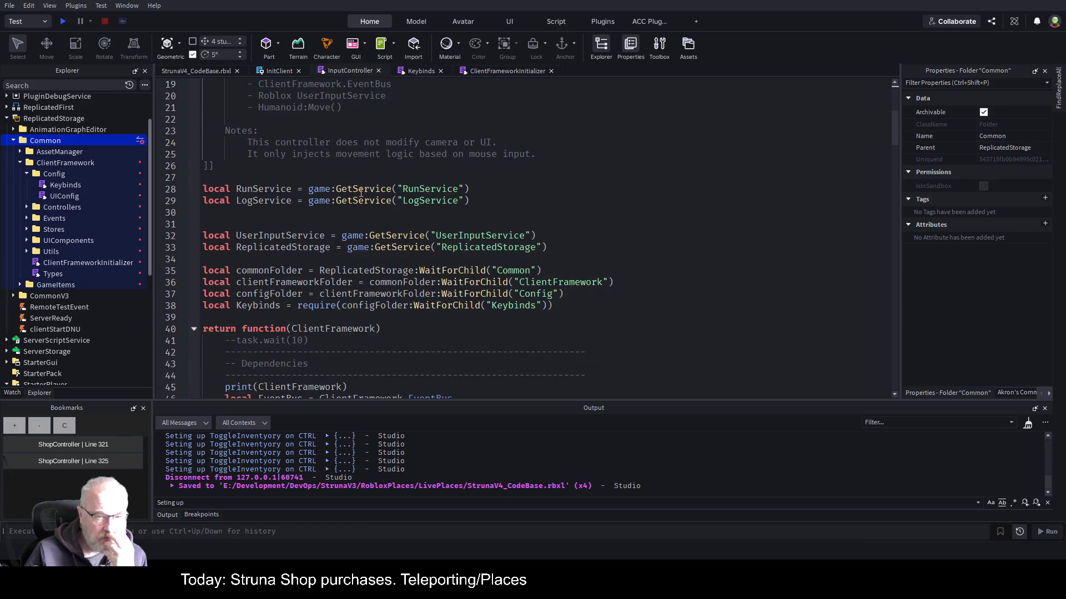
{"action": "double_click", "coordinate": [279, 200]}
{"action": "scroll", "coordinate": [399, 193], "scroll_direction": "down", "scroll_amount": 3}
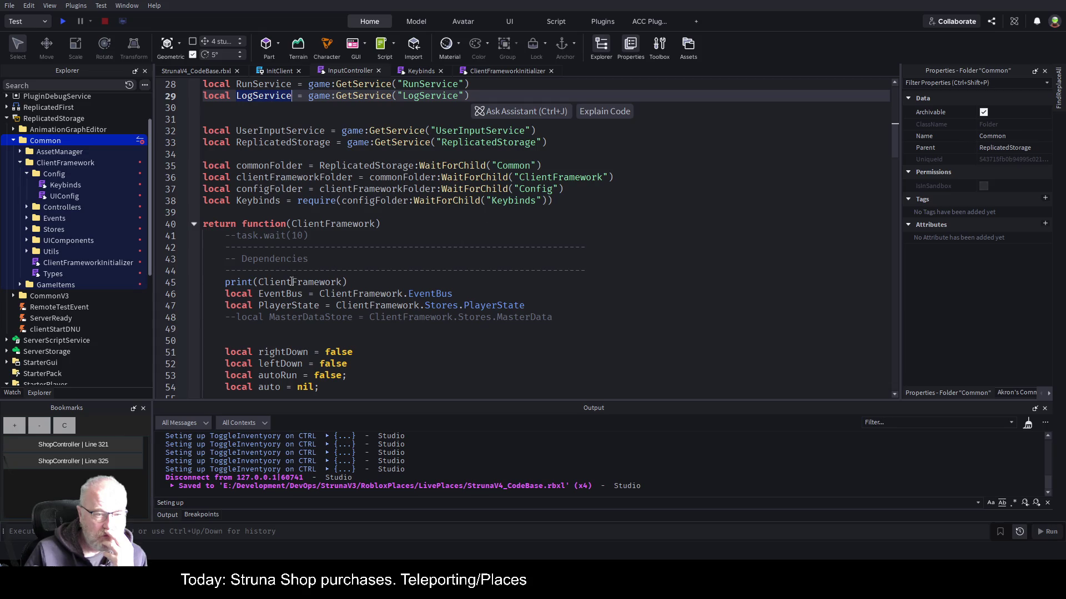
{"action": "key", "text": "Right"}
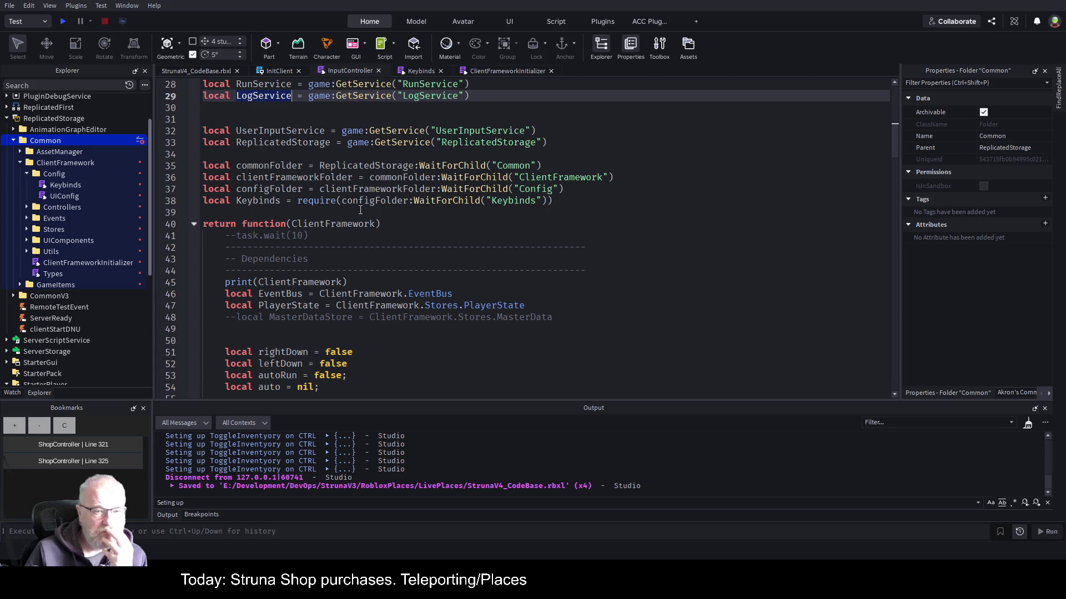
{"action": "scroll", "coordinate": [237, 234], "scroll_direction": "down", "scroll_amount": 2}
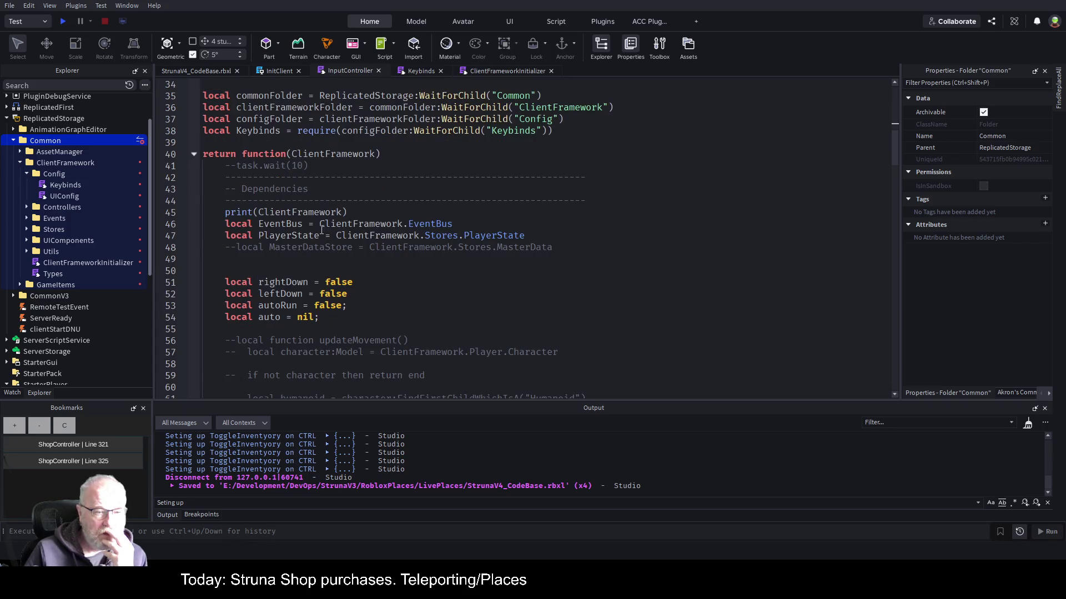
{"action": "scroll", "coordinate": [512, 271], "scroll_direction": "up", "scroll_amount": 3}
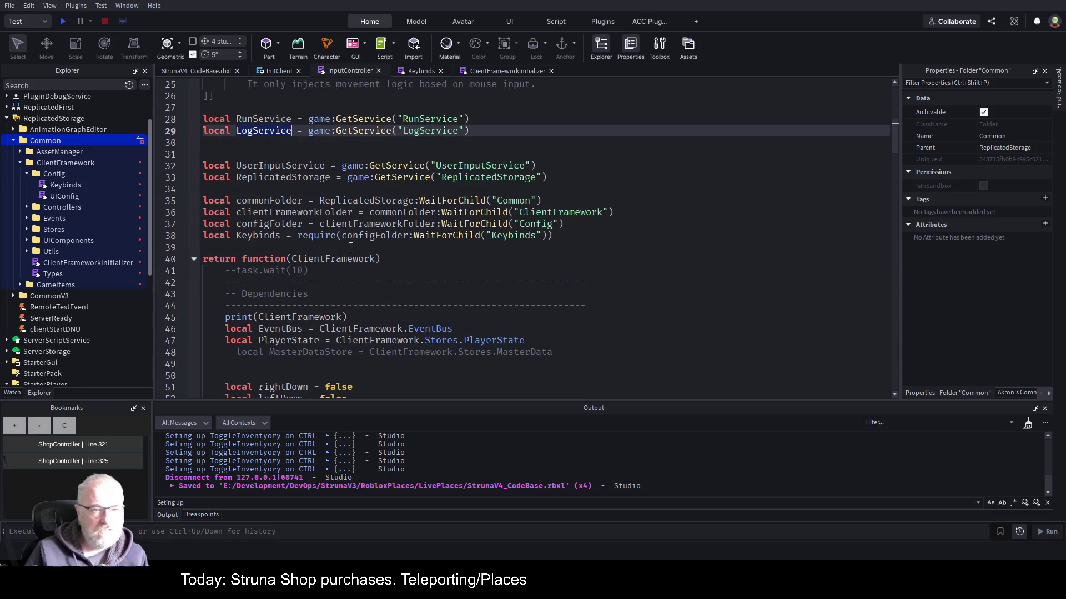
{"action": "left_click", "coordinate": [292, 245]}
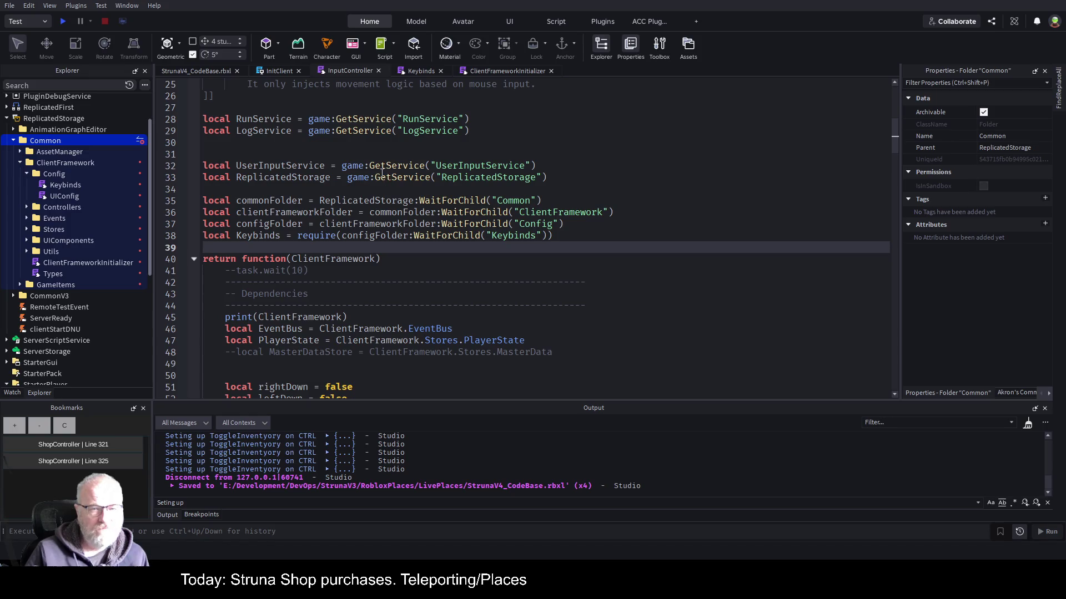
Find EquippingController on line 144 of ClientFrameworkInitializer, then open it from the Controllers folder.
{"action": "left_click", "coordinate": [486, 71]}
{"action": "scroll", "coordinate": [521, 217], "scroll_direction": "down", "scroll_amount": 20}
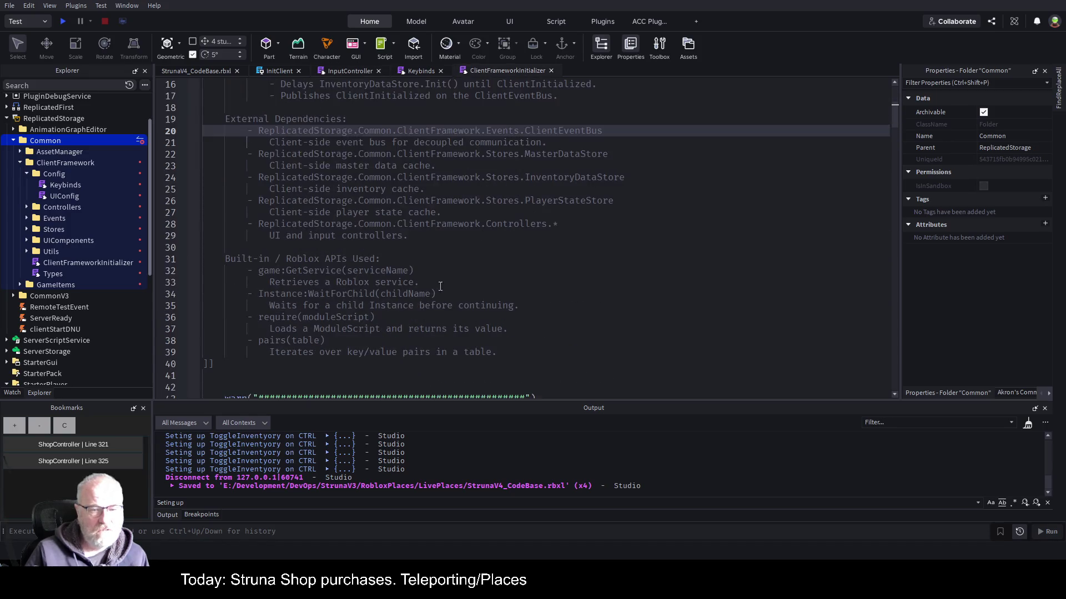
{"action": "scroll", "coordinate": [508, 275], "scroll_direction": "down", "scroll_amount": 7}
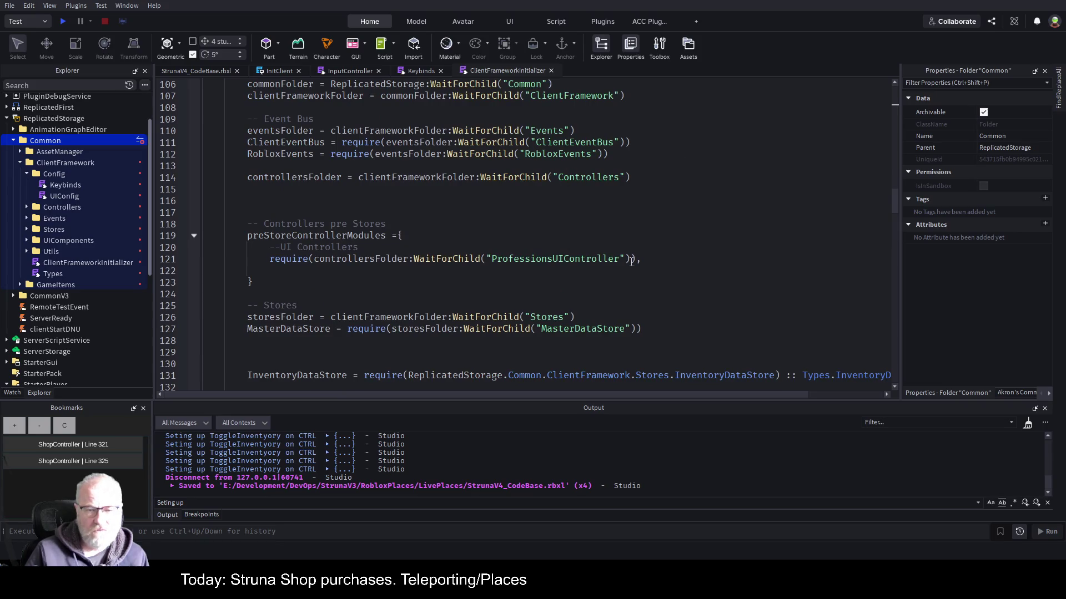
{"action": "scroll", "coordinate": [631, 262], "scroll_direction": "up", "scroll_amount": 4}
{"action": "scroll", "coordinate": [631, 261], "scroll_direction": "down", "scroll_amount": 14}
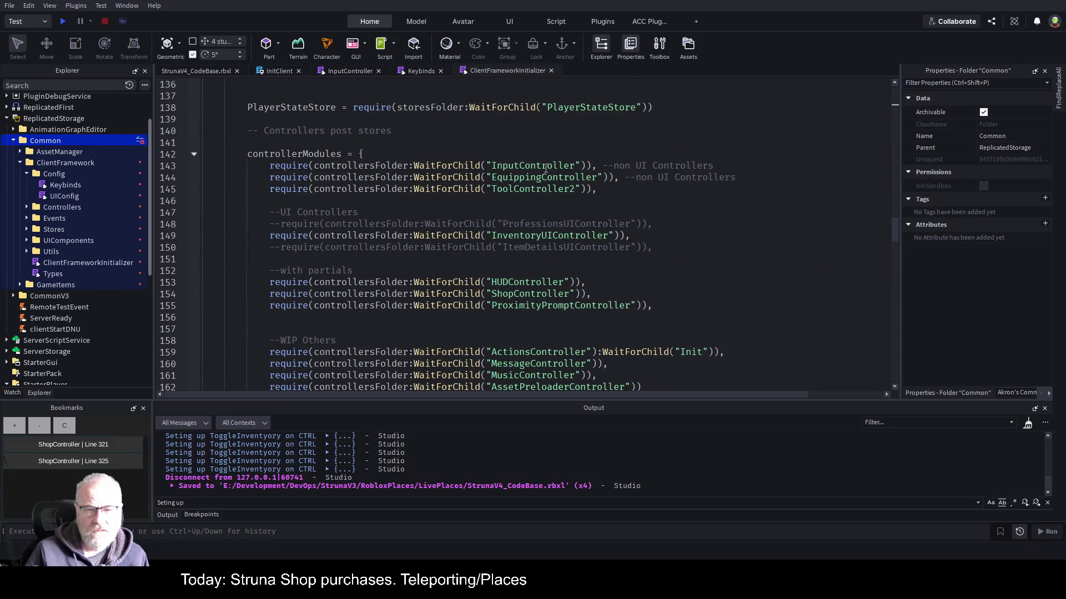
{"action": "double_click", "coordinate": [543, 177]}
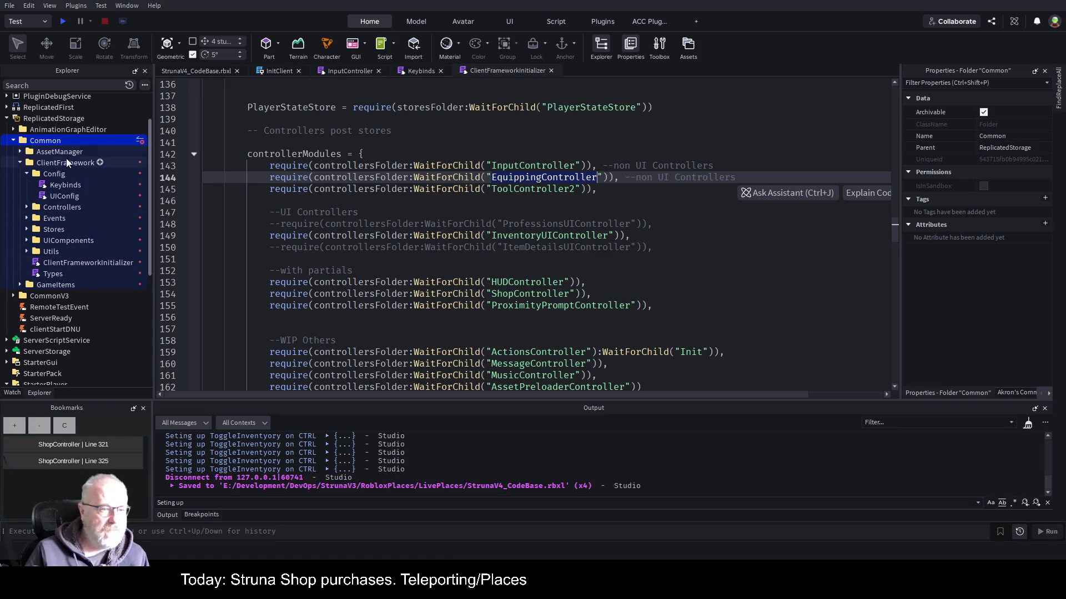
{"action": "left_click", "coordinate": [26, 207]}
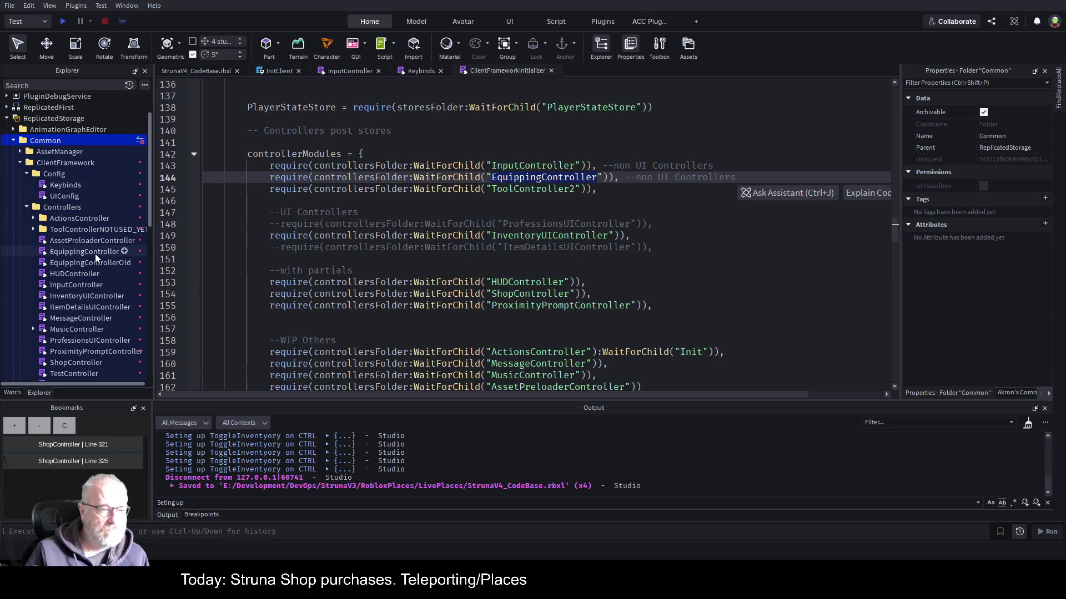
{"action": "double_click", "coordinate": [95, 253]}
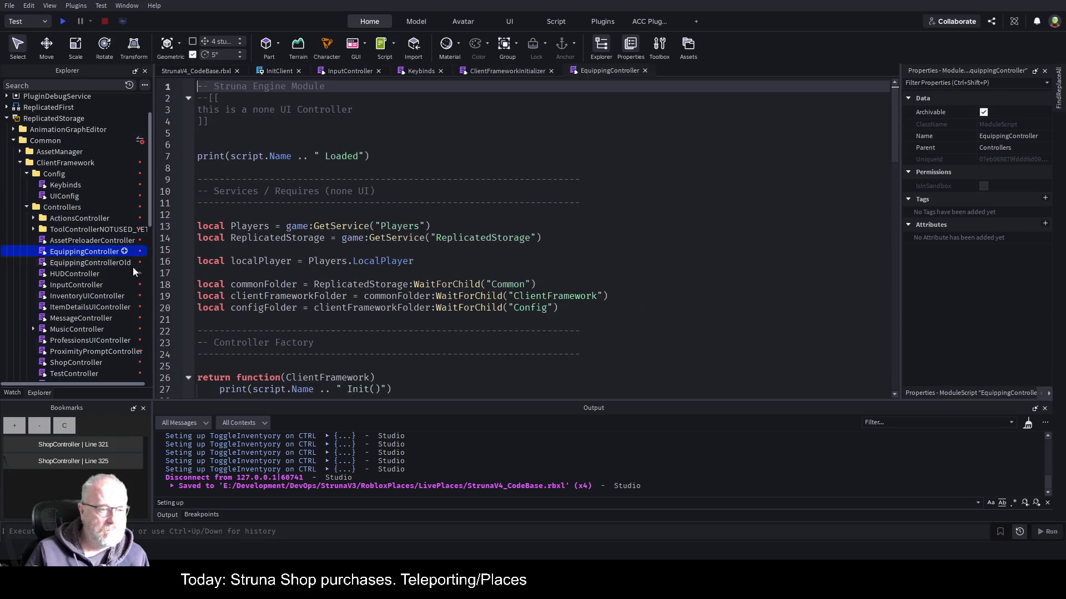
Select the Loaded print statement in EquippingController and return to InputController.
{"action": "left_click", "coordinate": [388, 158]}
{"action": "left_click", "coordinate": [214, 162]}
{"action": "left_click", "coordinate": [186, 158]}
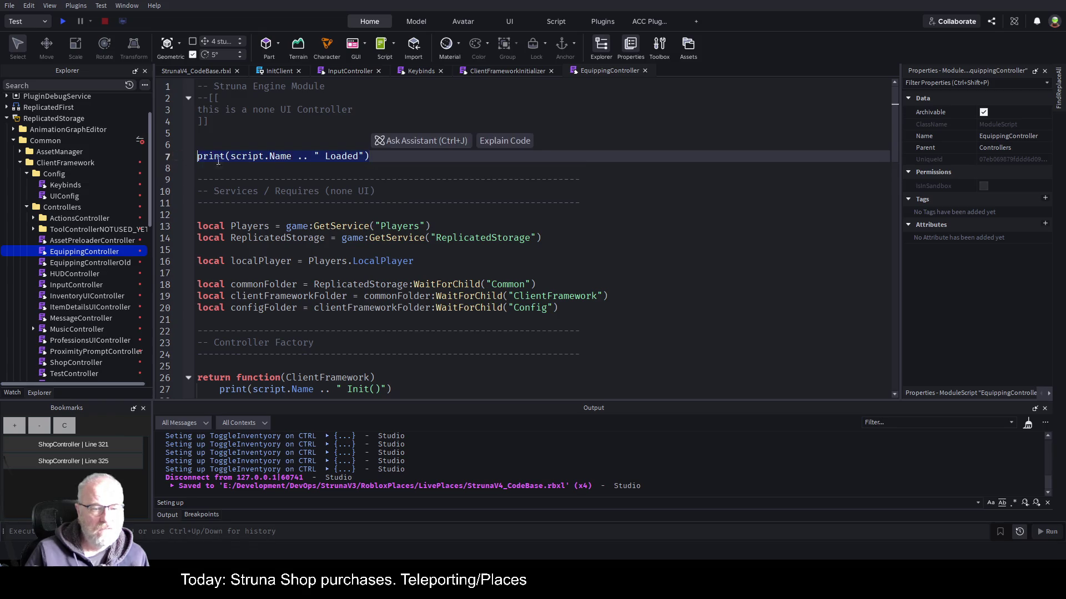
{"action": "scroll", "coordinate": [520, 150], "scroll_direction": "down", "scroll_amount": 1}
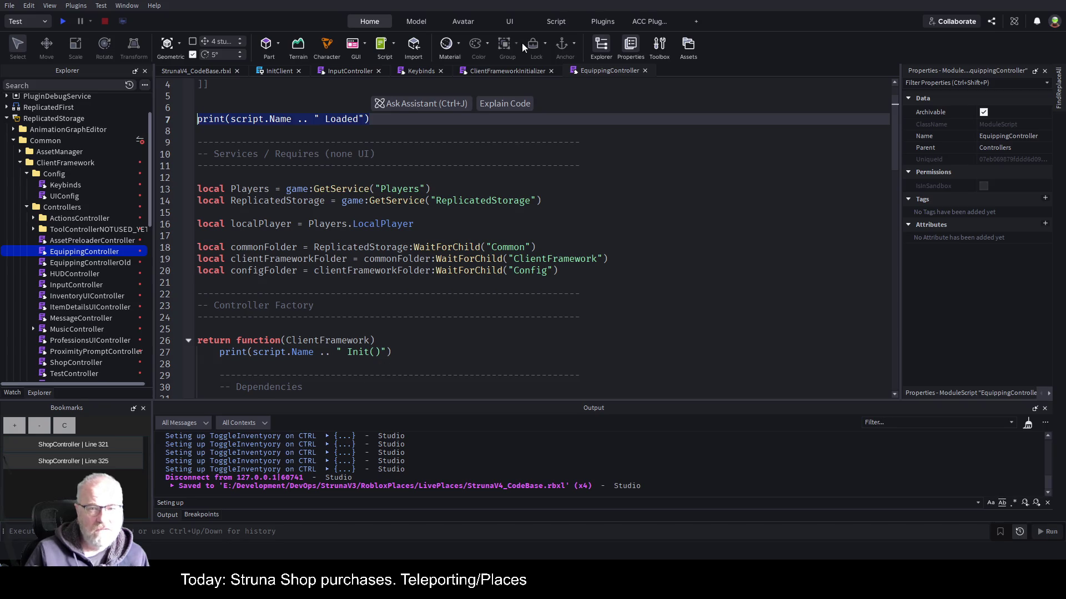
{"action": "left_click", "coordinate": [346, 71]}
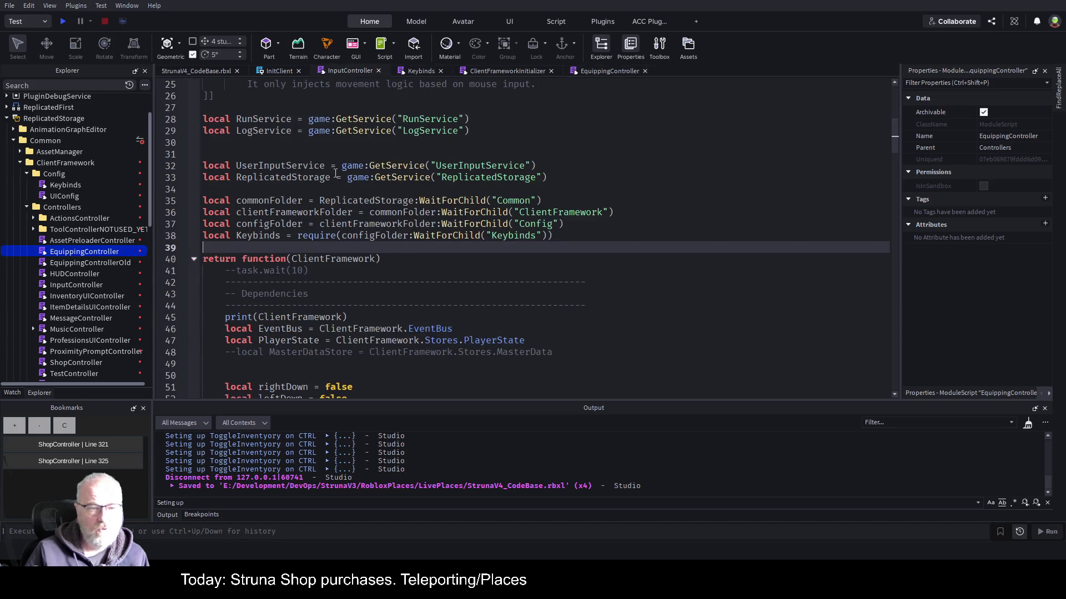
Add LogService:Info(script:GetFullName().." Loaded") on a new line before the return function.
{"action": "key", "text": "Return"}
{"action": "key", "text": "Return"}
{"action": "key", "text": "Return"}
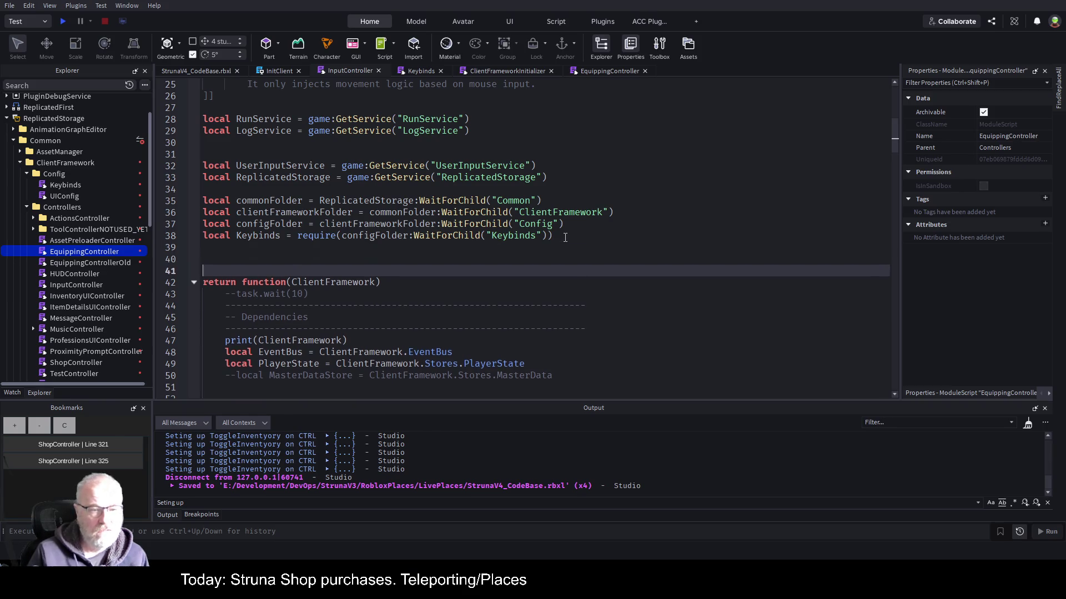
{"action": "key", "text": "Up"}
{"action": "key", "text": "Up"}
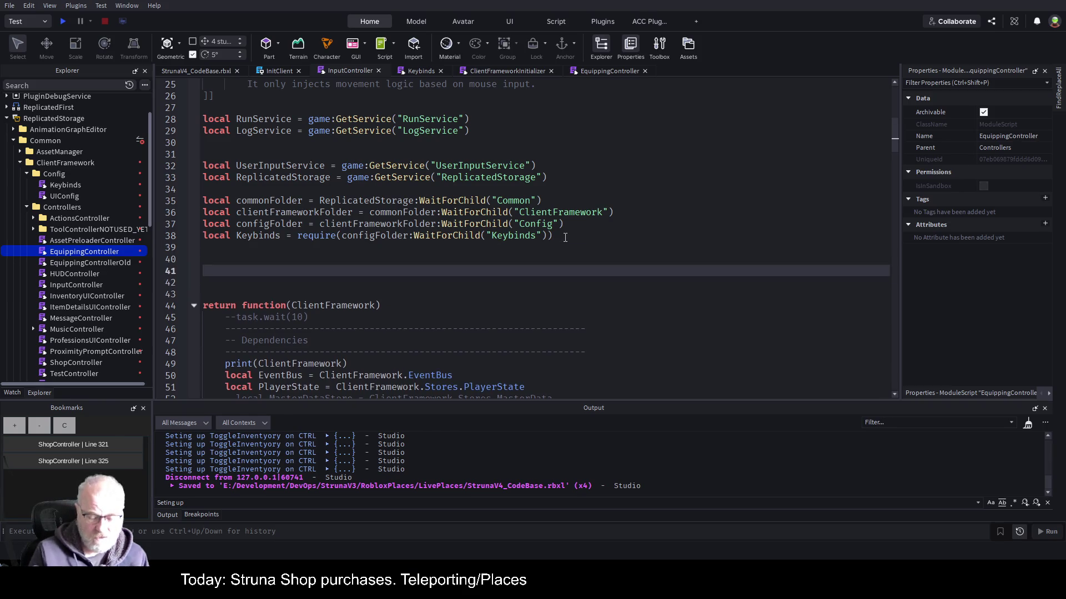
{"action": "type", "text": "og"}
{"action": "key", "text": "Tab"}
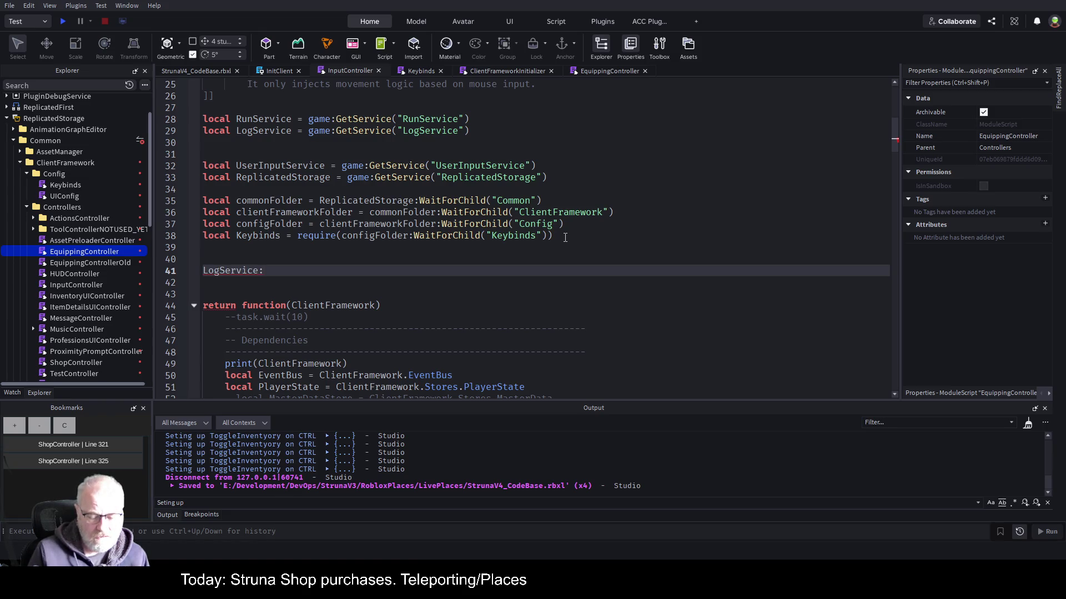
{"action": "type", "text": "Info(\"\")"}
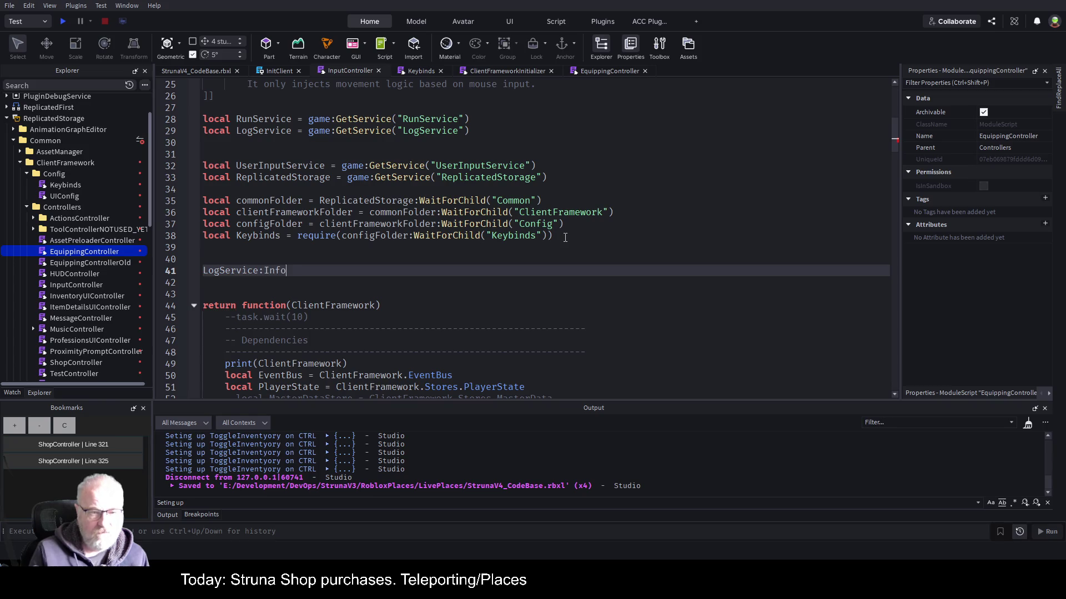
{"action": "key", "text": "BackSpace"}
{"action": "type", "text": "script:Get"}
{"action": "key", "text": "Tab"}
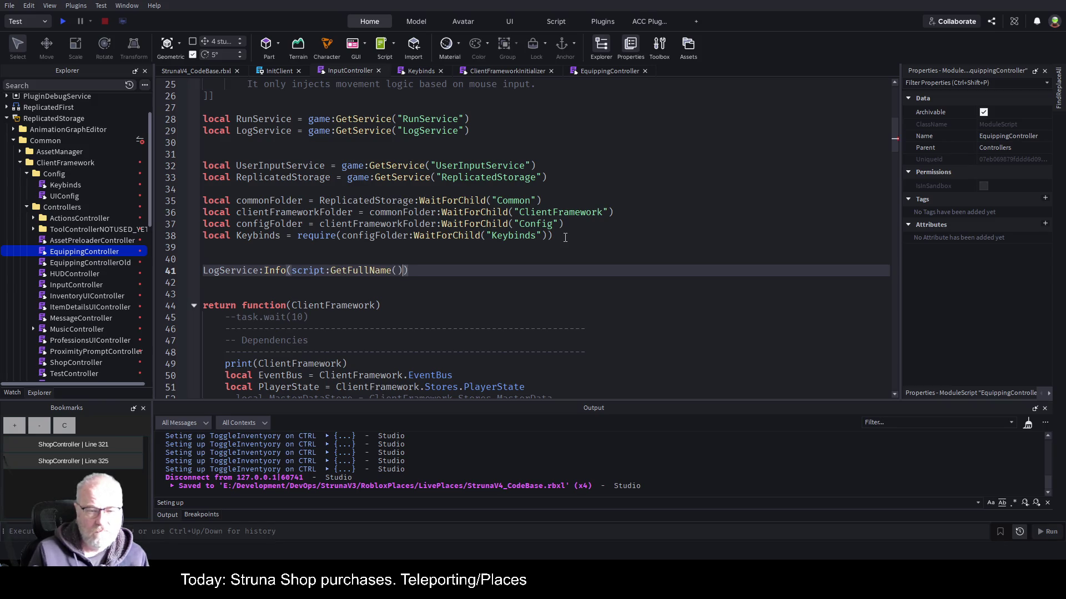
{"action": "type", "text": "..\" Load"}
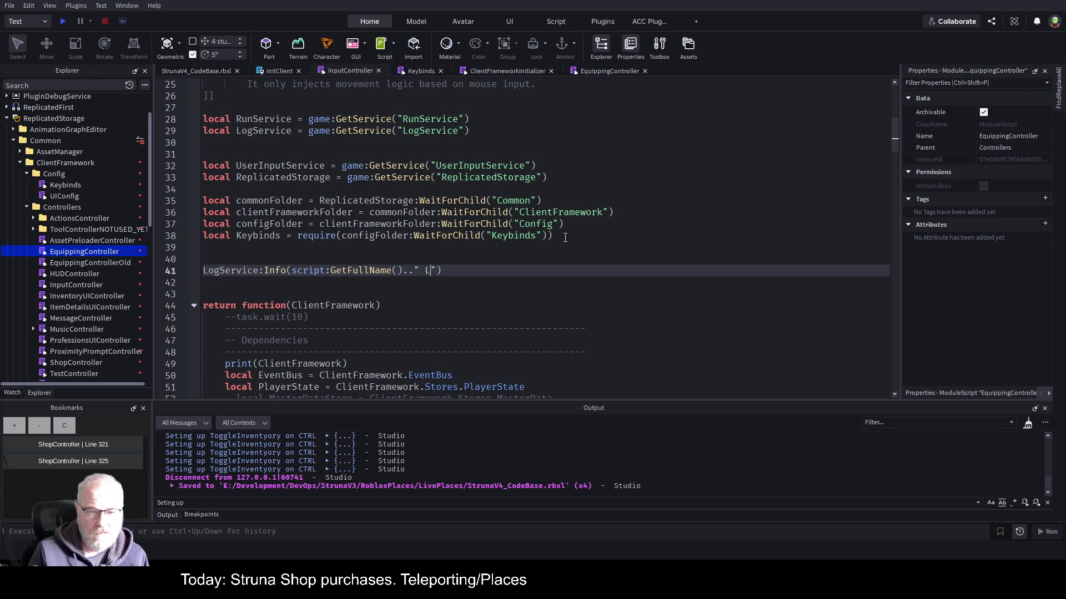
{"action": "type", "text": "ed"}
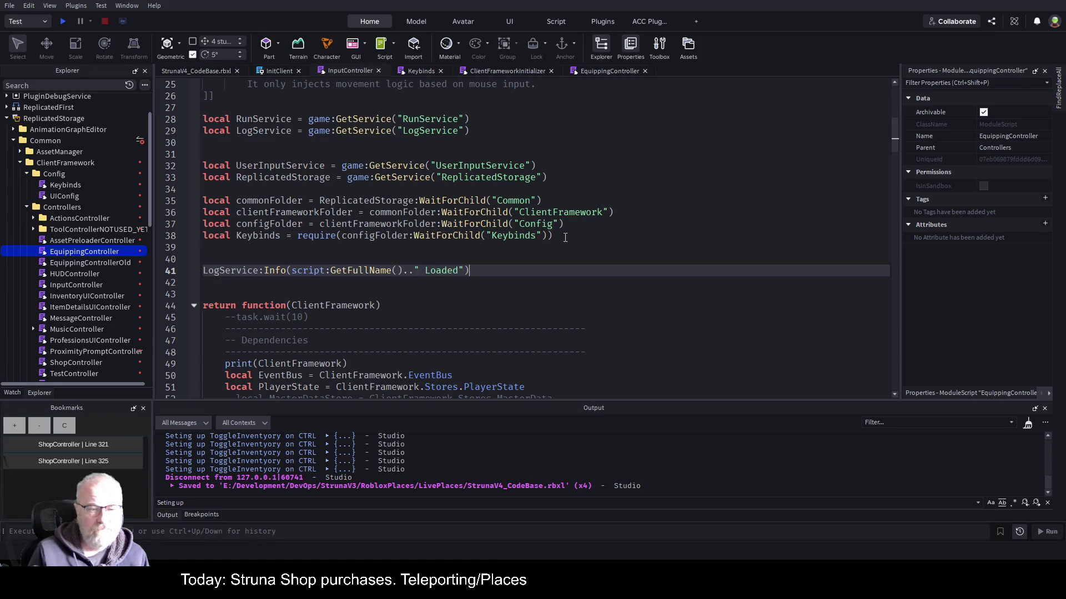
{"action": "key", "text": "shift+Home"}
{"action": "key", "text": "ctrl+c"}
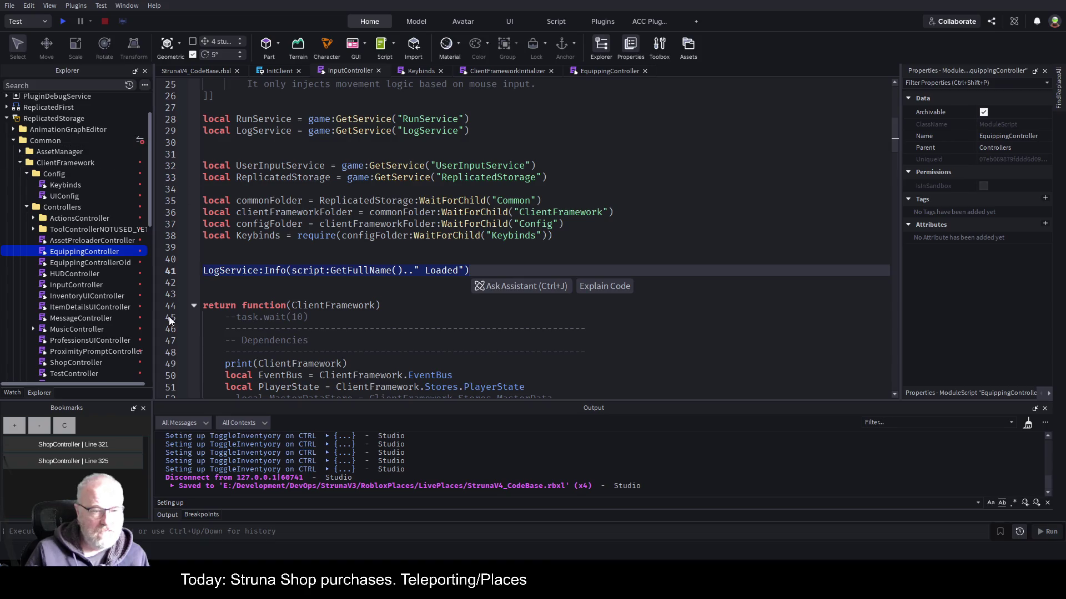
Paste the log line after the main function at line 210 as a Completed message, and save.
{"action": "left_click", "coordinate": [195, 307]}
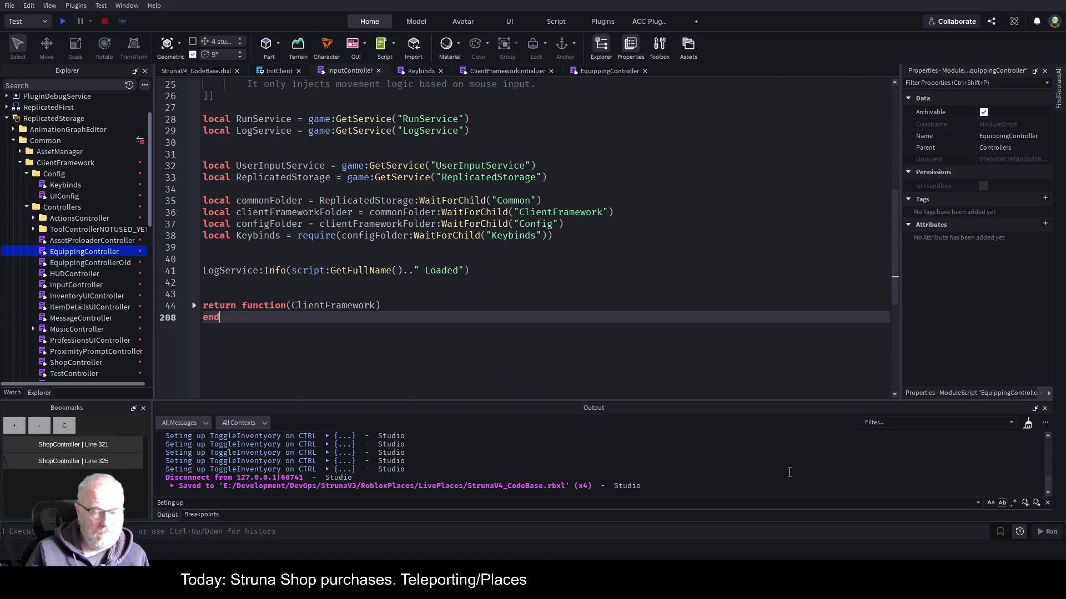
{"action": "key", "text": "Return"}
{"action": "key", "text": "Return"}
{"action": "key", "text": "ctrl+v"}
{"action": "key", "text": "BackSpace"}
{"action": "key", "text": "BackSpace"}
{"action": "key", "text": "BackSpace"}
{"action": "type", "text": "Completed"}
{"action": "key", "text": "ctrl+s"}
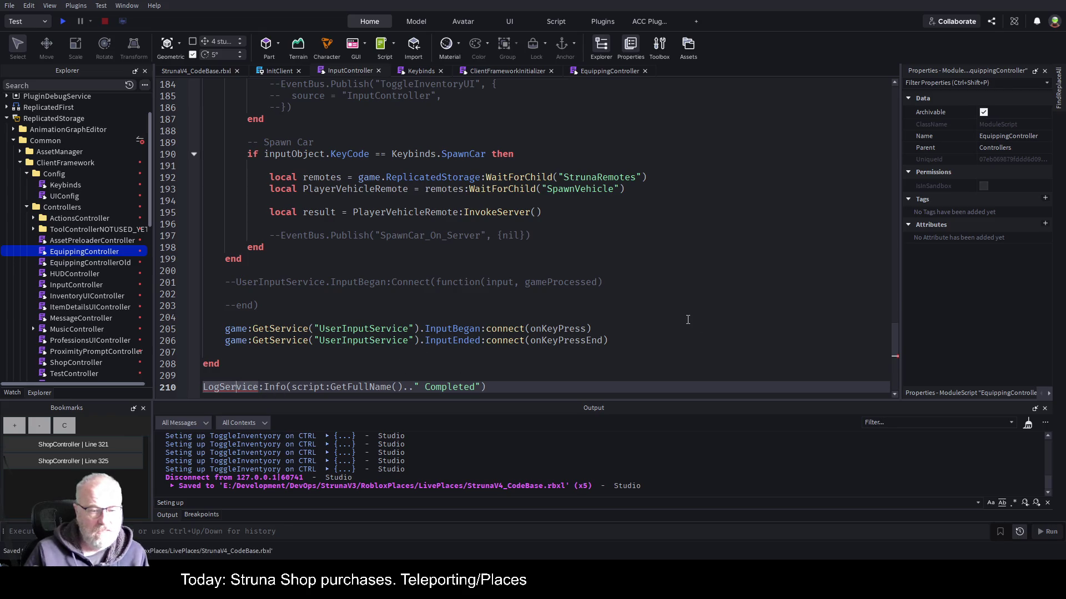
{"action": "key", "text": "ctrl+Home"}
Prefix line 41 with "local LogService =" and save.
{"action": "scroll", "coordinate": [358, 186], "scroll_direction": "down", "scroll_amount": 5}
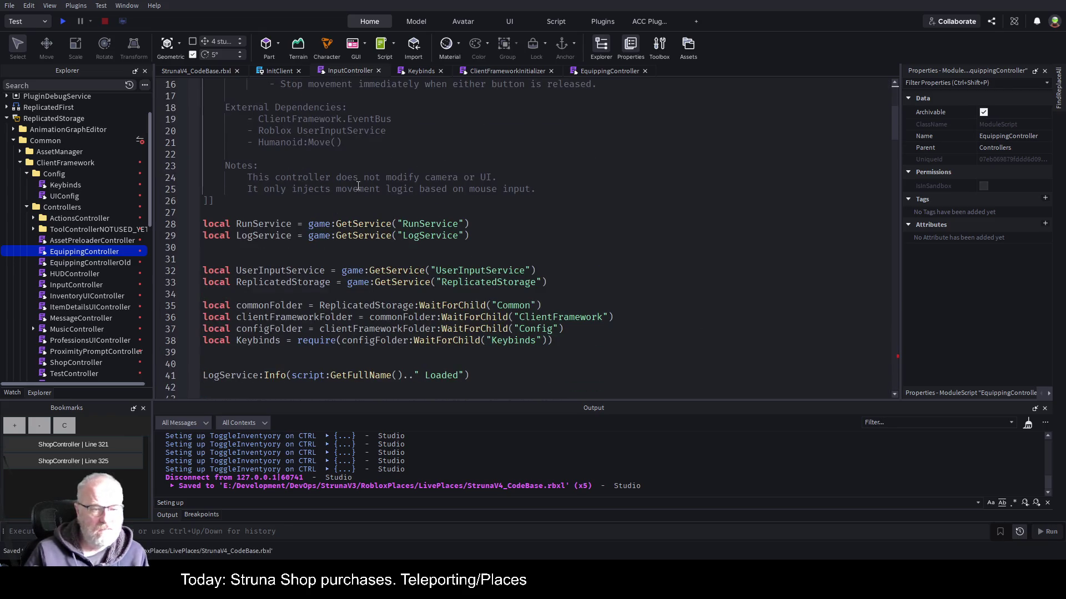
{"action": "scroll", "coordinate": [354, 186], "scroll_direction": "down", "scroll_amount": 2}
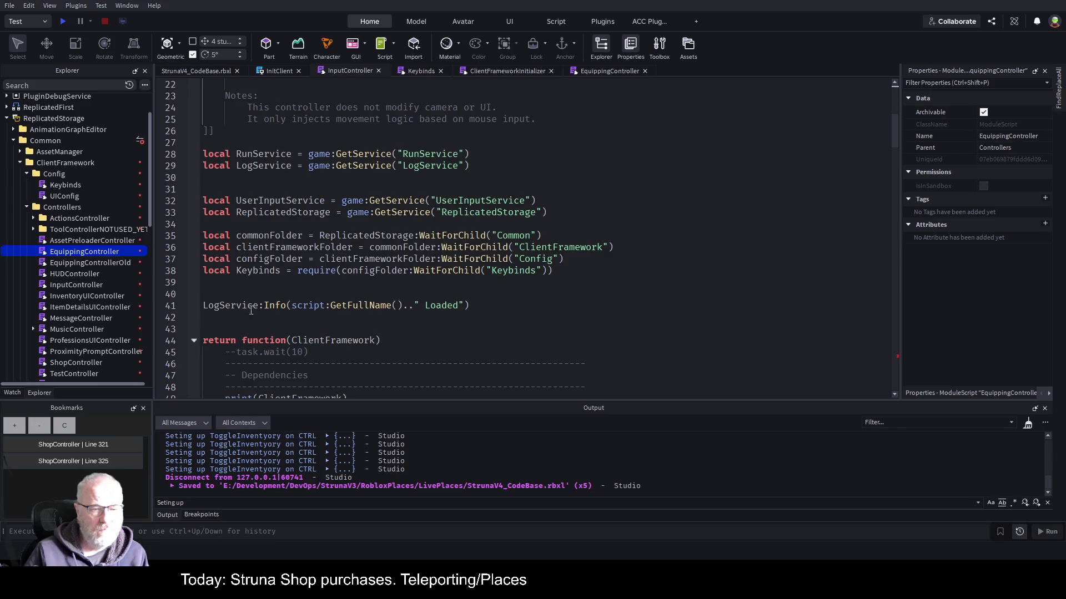
{"action": "left_click", "coordinate": [204, 305]}
{"action": "type", "text": "local "}
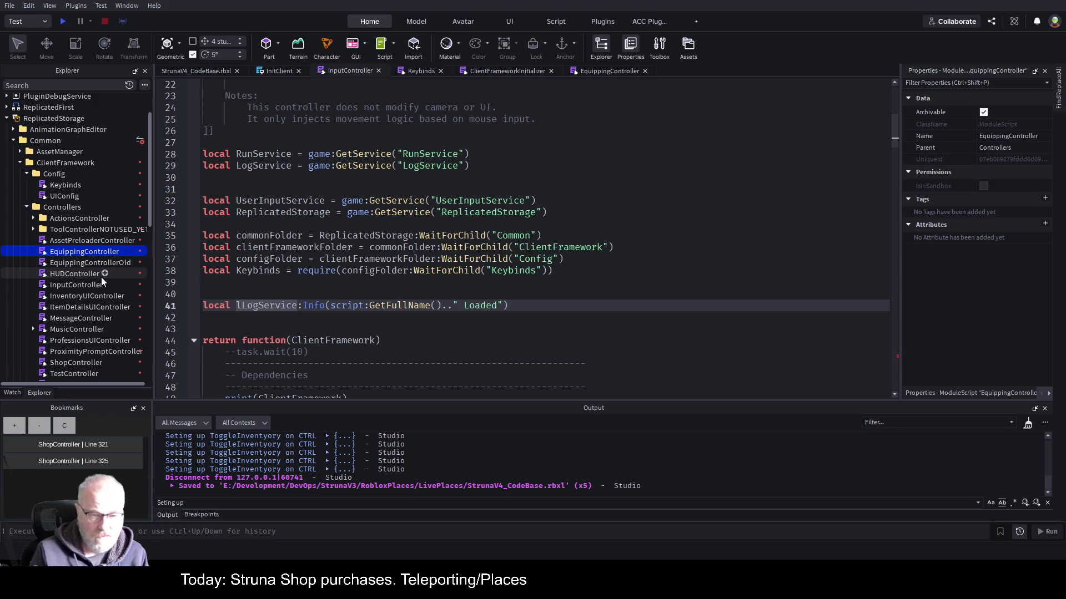
{"action": "type", "text": "LogServic"}
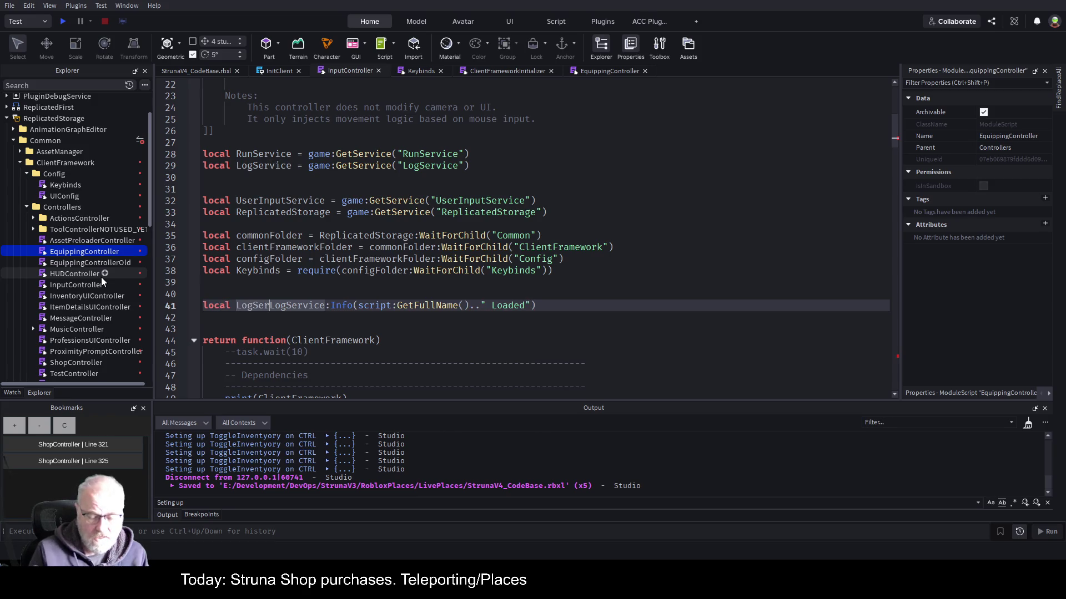
{"action": "type", "text": "e ="}
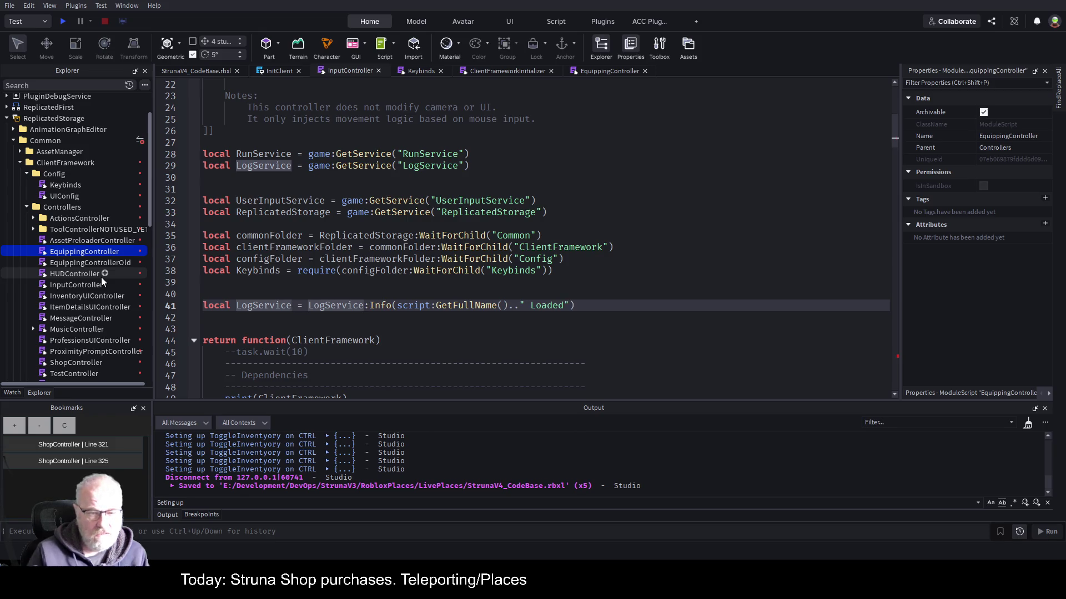
{"action": "key", "text": "ctrl+s"}
Remove the local LogService assignment prefix from line 41 and save.
{"action": "left_click", "coordinate": [469, 333]}
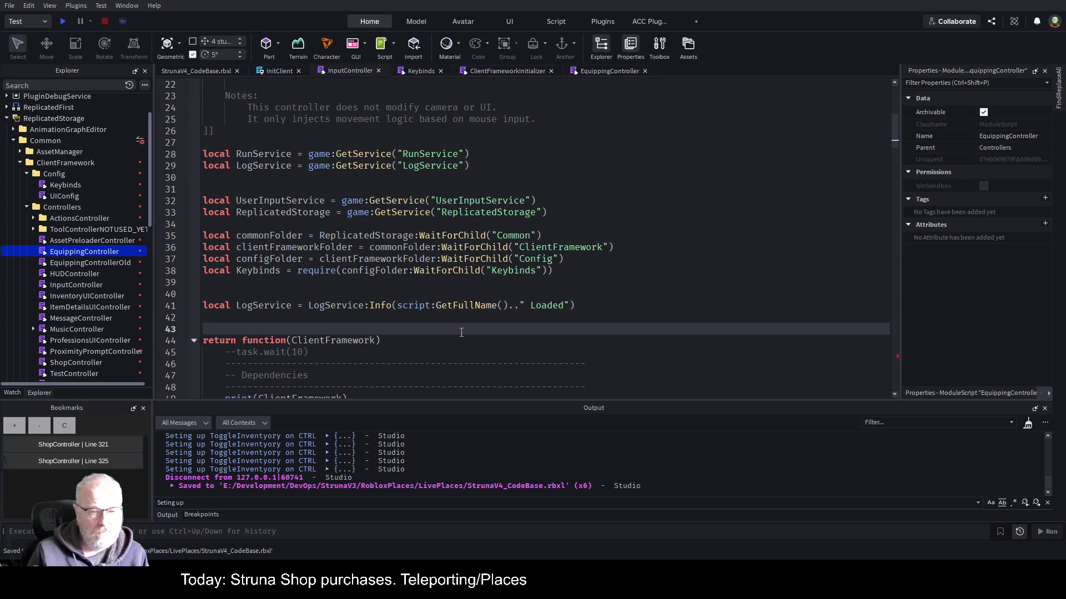
{"action": "key", "text": "Up"}
{"action": "key", "text": "Up"}
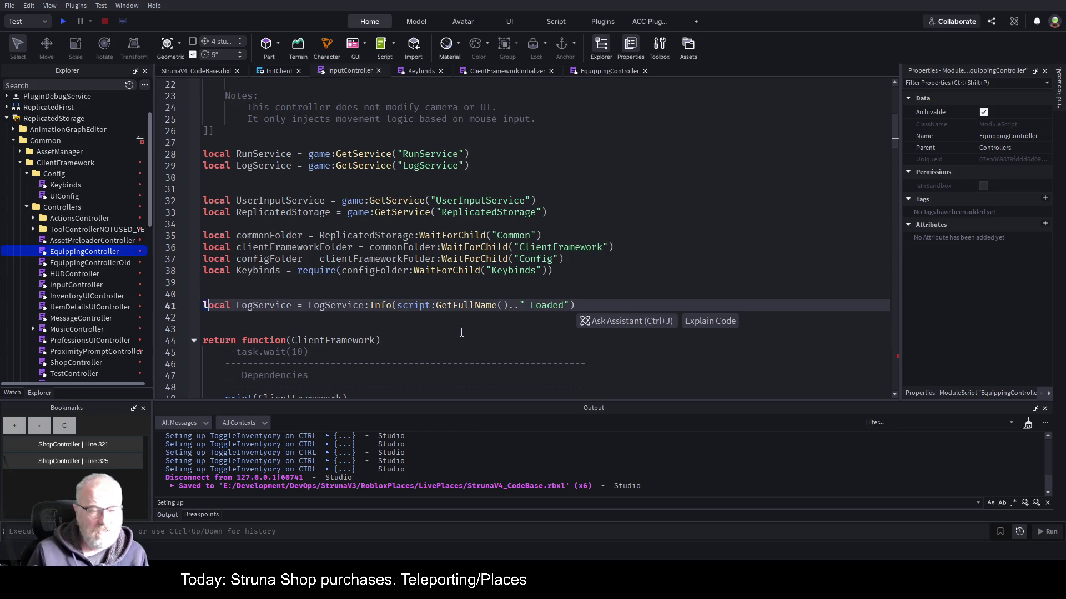
{"action": "key", "text": "ctrl+shift+Right"}
{"action": "key", "text": "ctrl+shift+Right"}
{"action": "key", "text": "ctrl+shift+Right"}
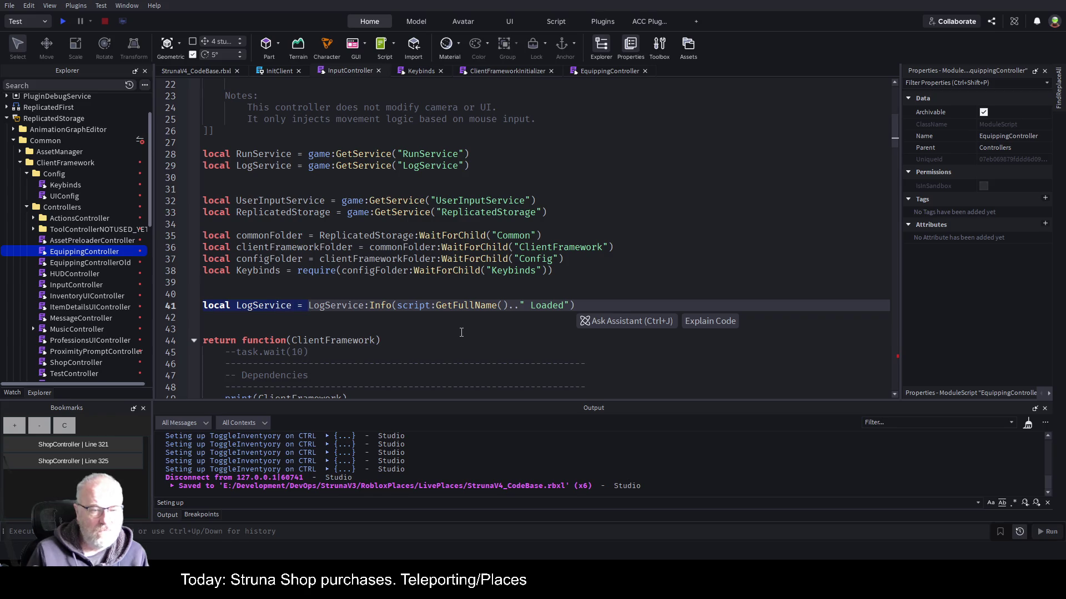
{"action": "key", "text": "Delete"}
{"action": "left_click", "coordinate": [454, 329]}
{"action": "key", "text": "ctrl+s"}
Delete the Completed LogService line 210 and save the place.
{"action": "left_click", "coordinate": [194, 340]}
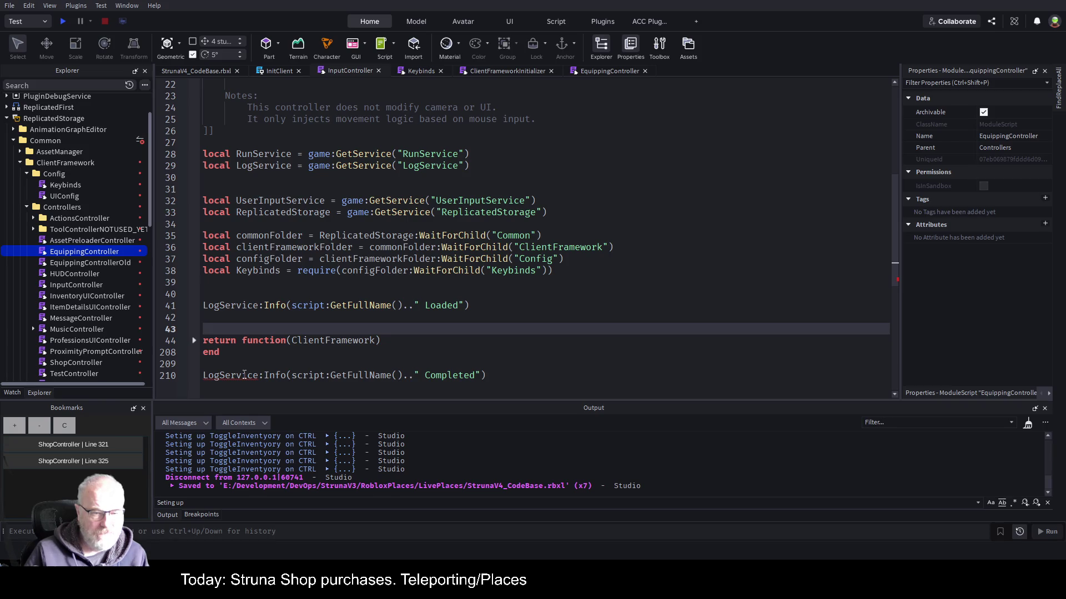
{"action": "left_click", "coordinate": [543, 356]}
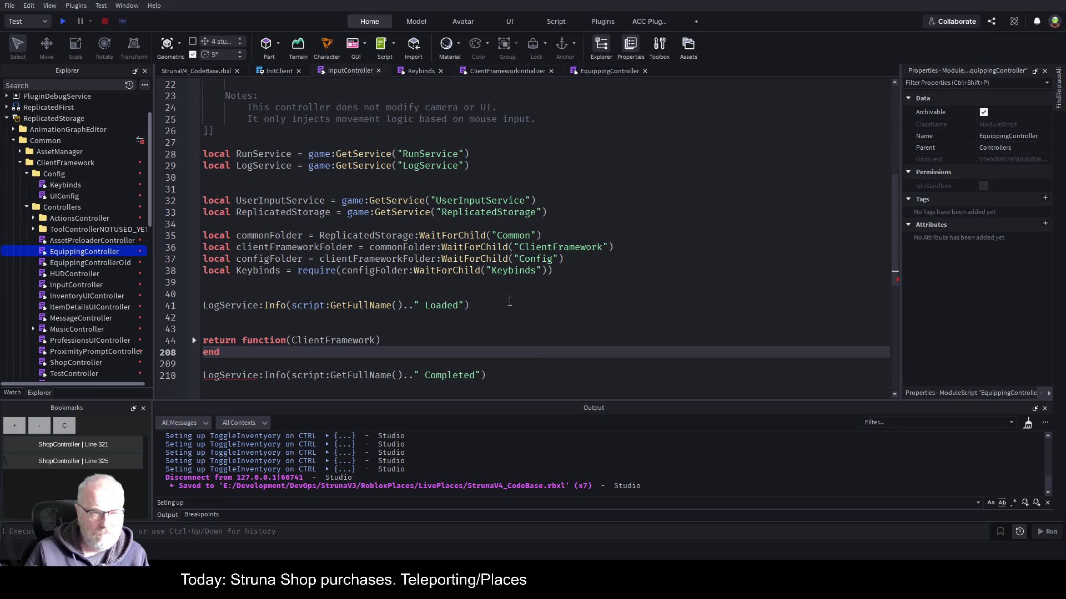
{"action": "double_click", "coordinate": [258, 166]}
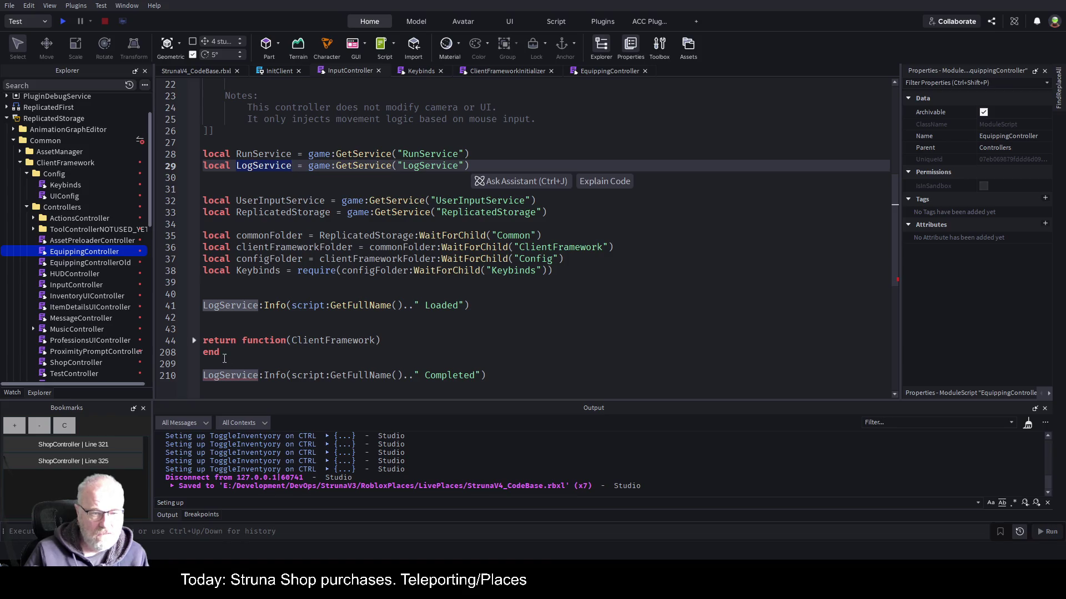
{"action": "left_click_drag", "start_coordinate": [492, 369], "coordinate": [203, 376]}
{"action": "key", "text": "BackSpace"}
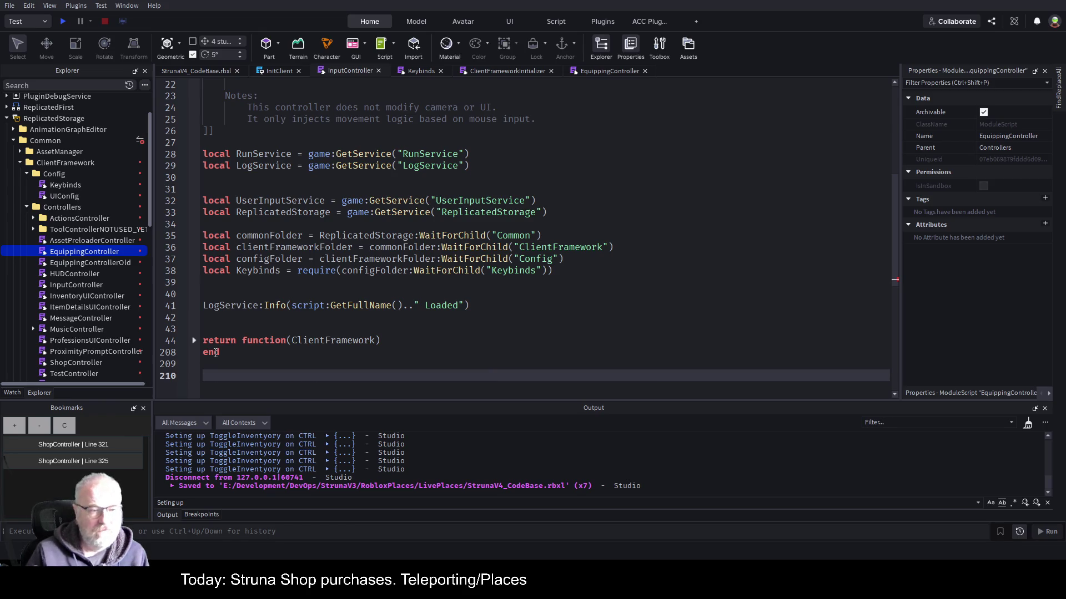
{"action": "key", "text": "ctrl+s"}
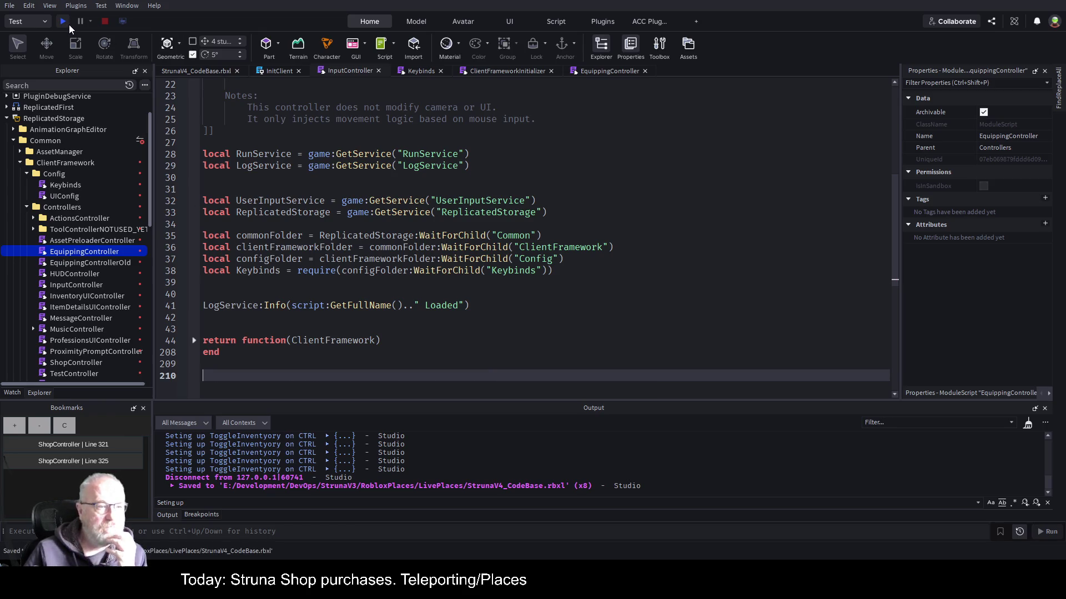
Run a brief playtest to watch the new logging, stop it, then select ReplicatedStorage's Common folder.
{"action": "left_click", "coordinate": [69, 24]}
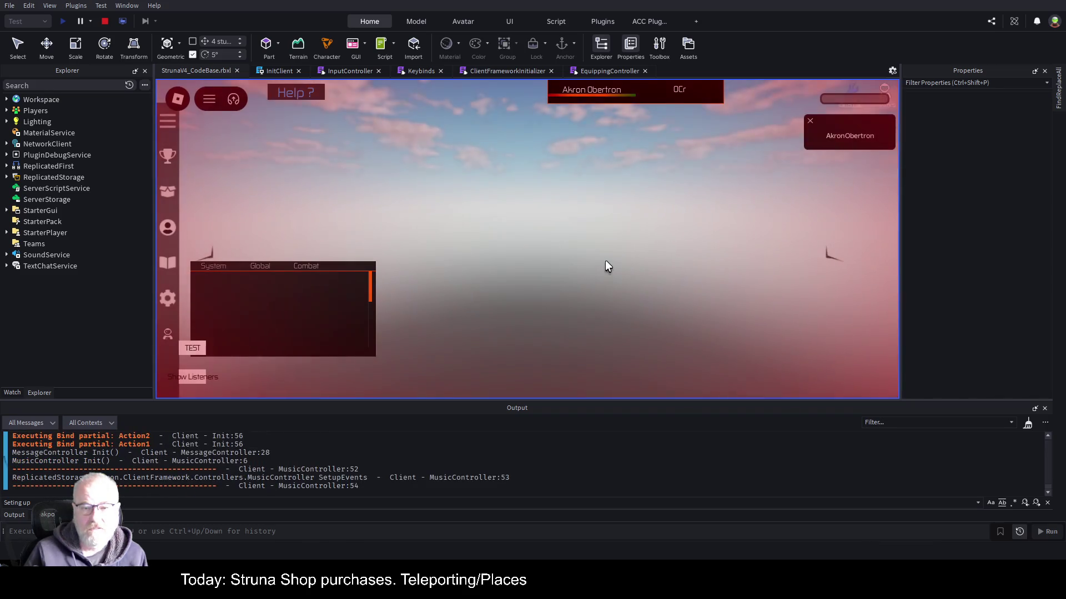
{"action": "left_click", "coordinate": [102, 19]}
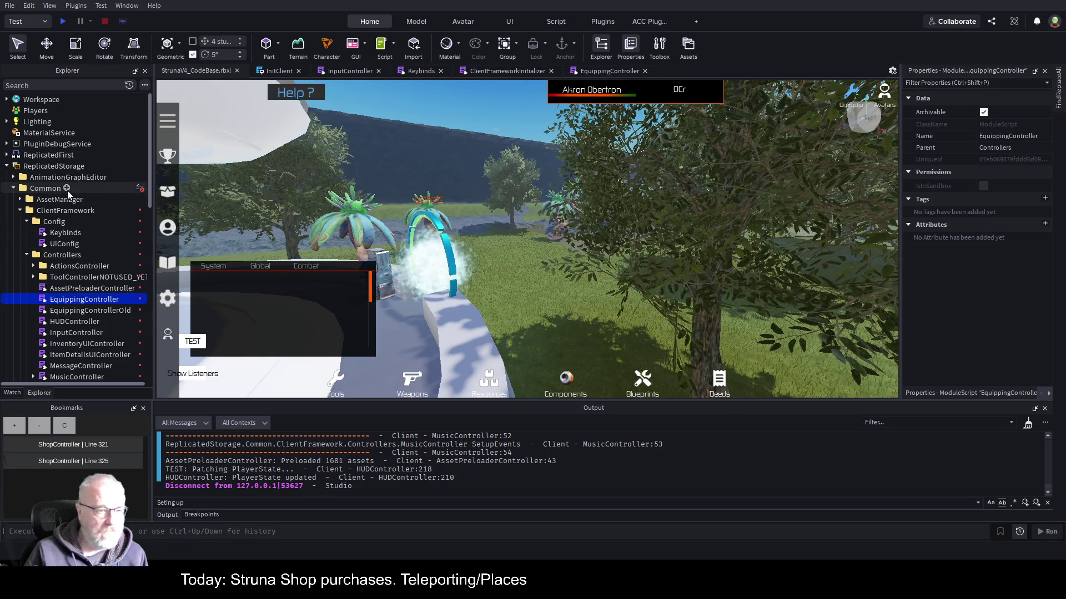
{"action": "left_click", "coordinate": [61, 188]}
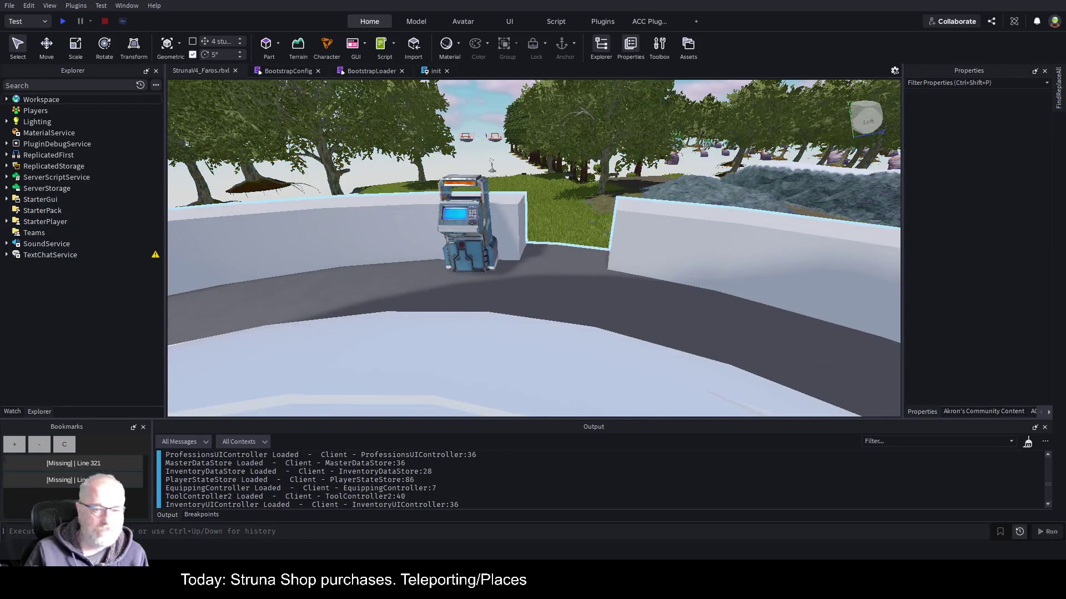
Focus the view on the OutpostSouth model and start a StrunaV4_Faros playtest with F5.
{"action": "left_click", "coordinate": [664, 288]}
{"action": "key", "text": "f"}
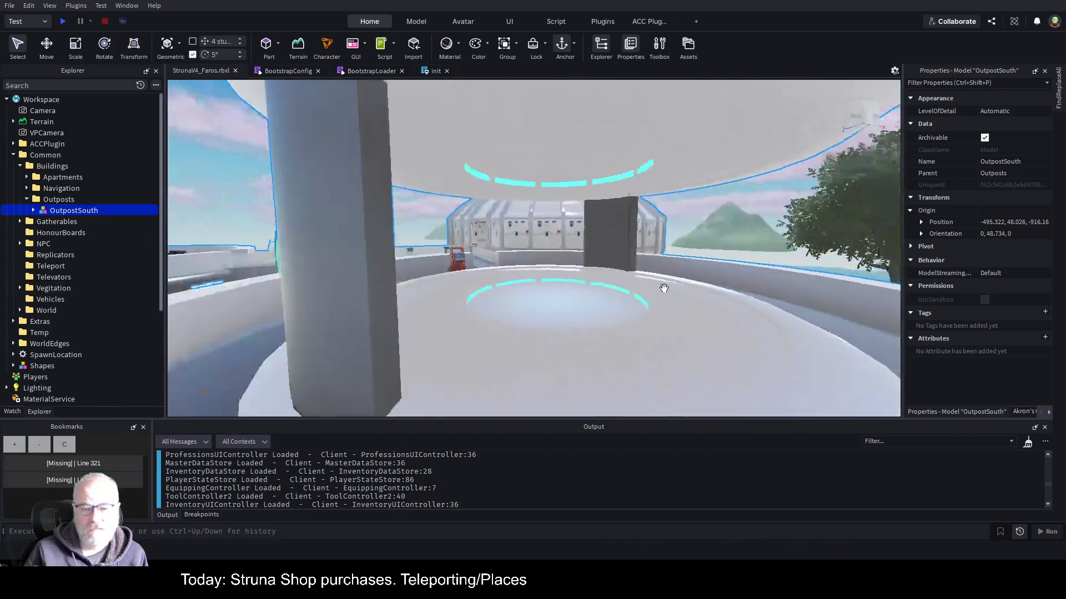
{"action": "key", "text": "F5"}
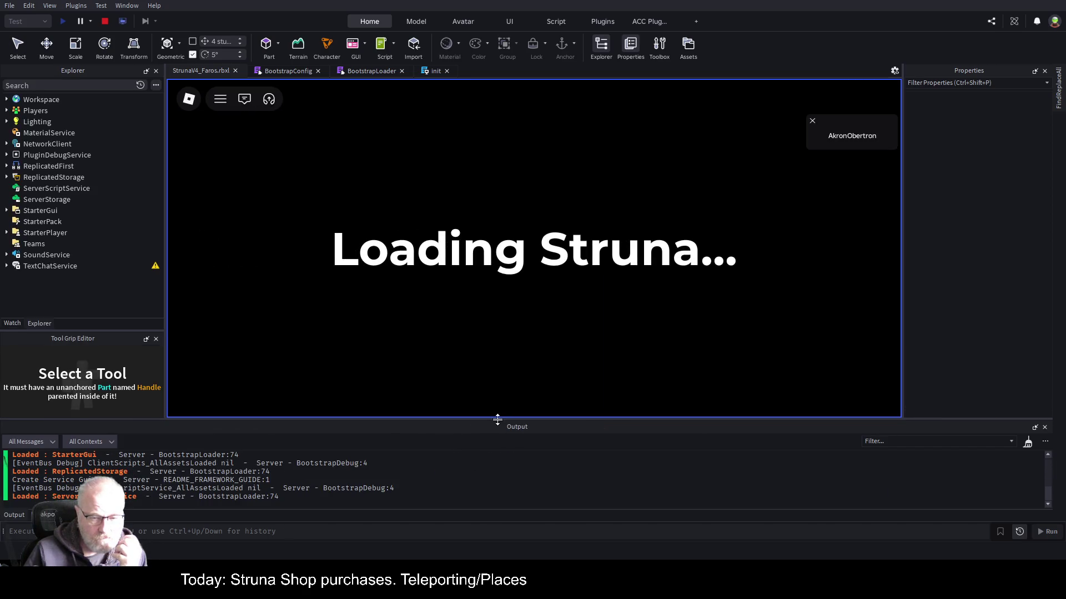
Enlarge the Output panel to read the startup log, check the in-game inventory, then stop the playtest.
{"action": "left_click_drag", "start_coordinate": [499, 420], "coordinate": [564, 247]}
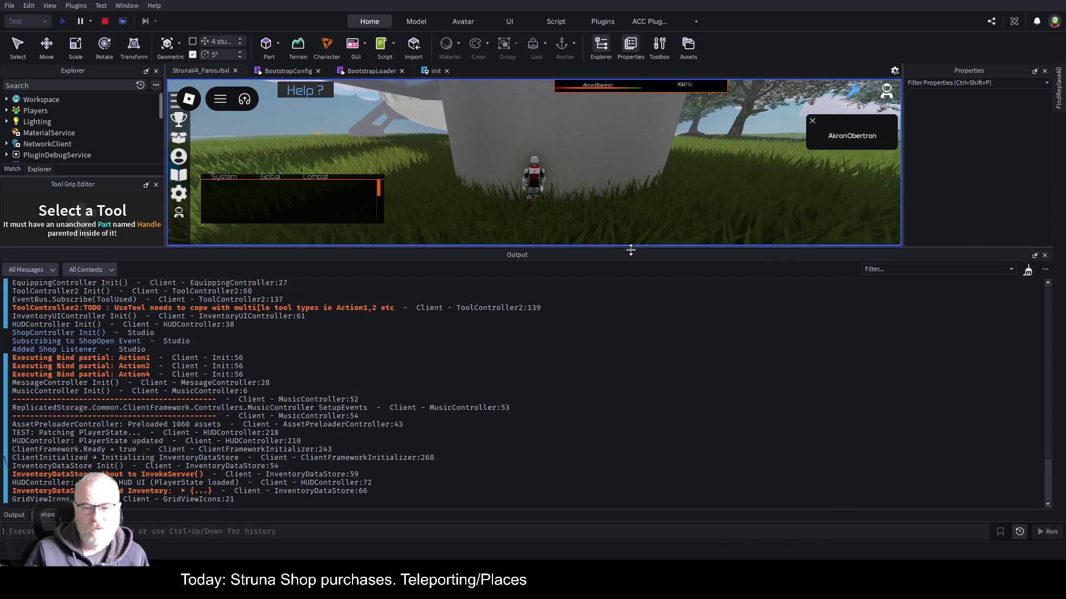
{"action": "left_click_drag", "start_coordinate": [631, 248], "coordinate": [631, 413]}
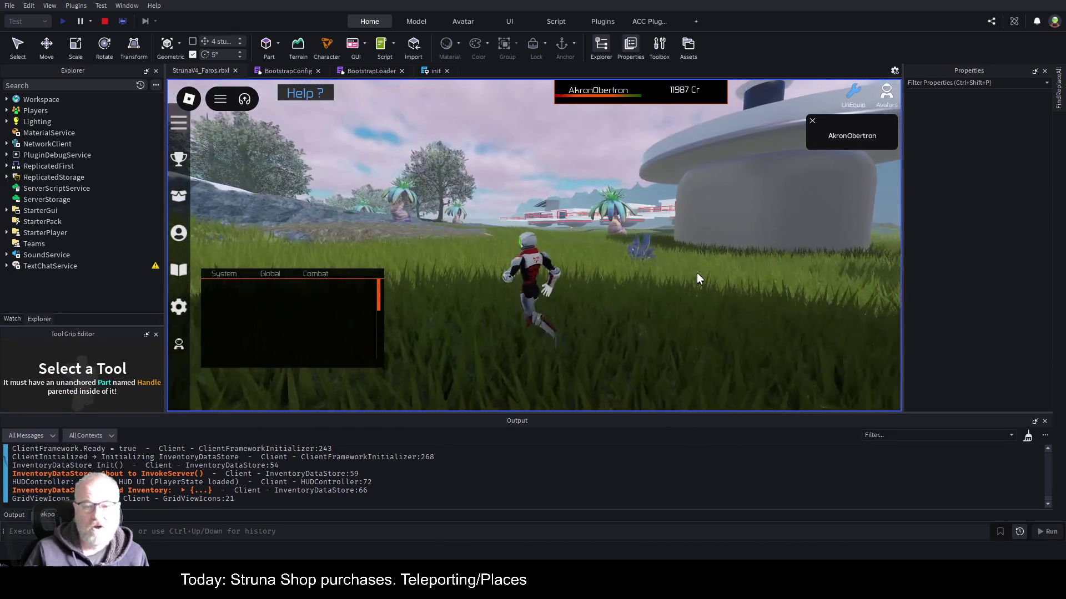
{"action": "scroll", "coordinate": [697, 272], "scroll_direction": "down", "scroll_amount": 5}
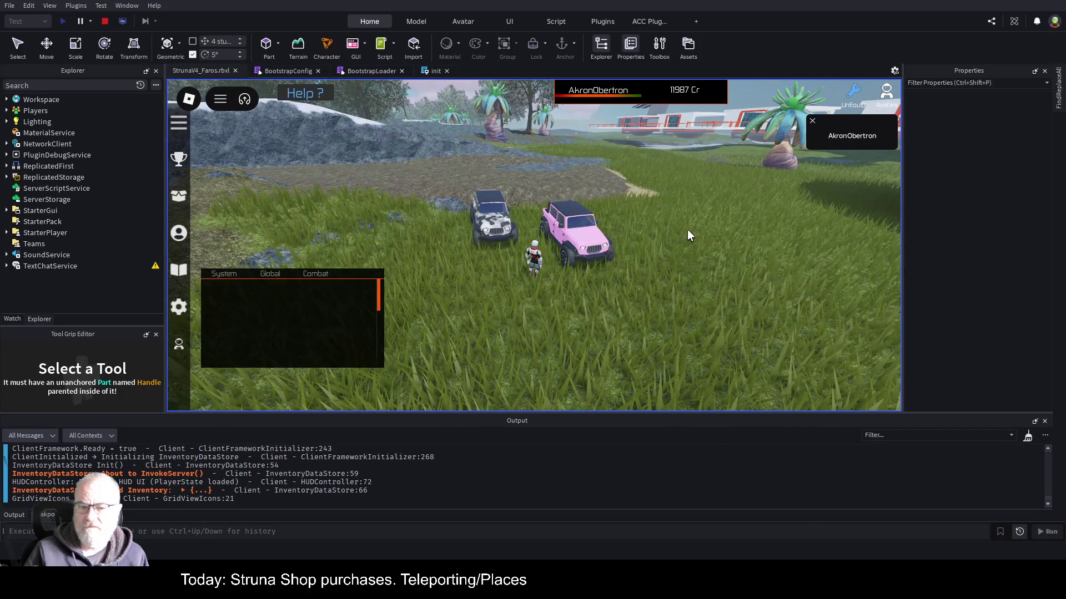
{"action": "key", "text": "i"}
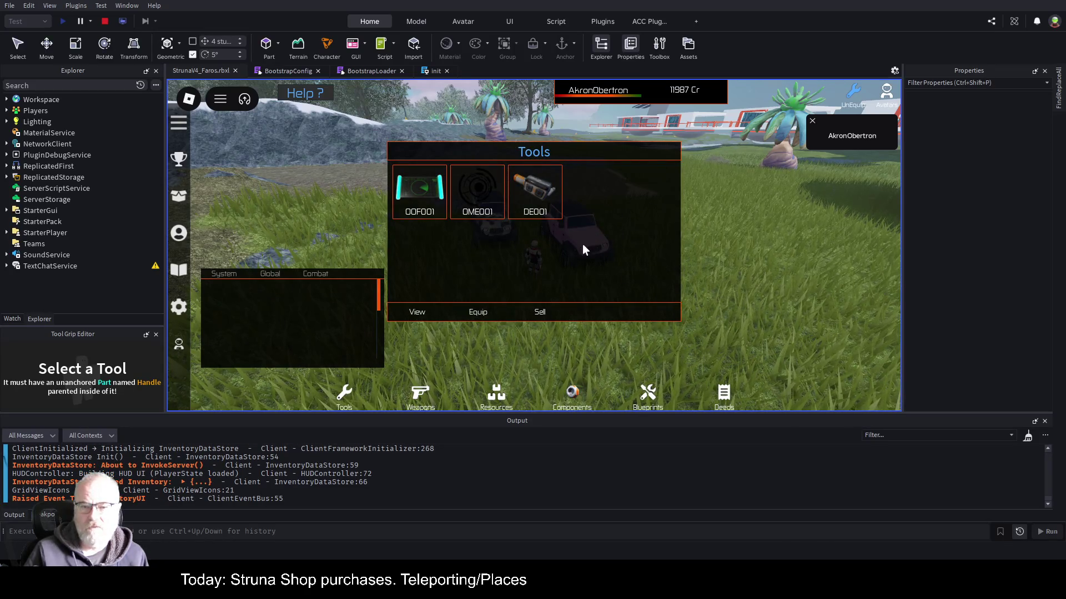
{"action": "key", "text": "alt"}
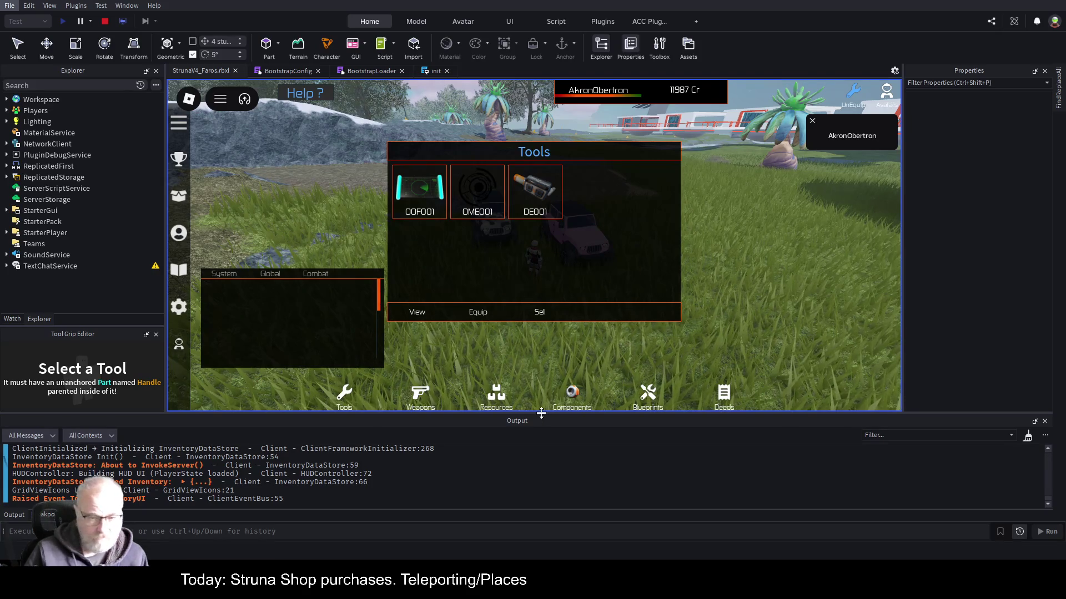
{"action": "left_click_drag", "start_coordinate": [541, 414], "coordinate": [541, 216]}
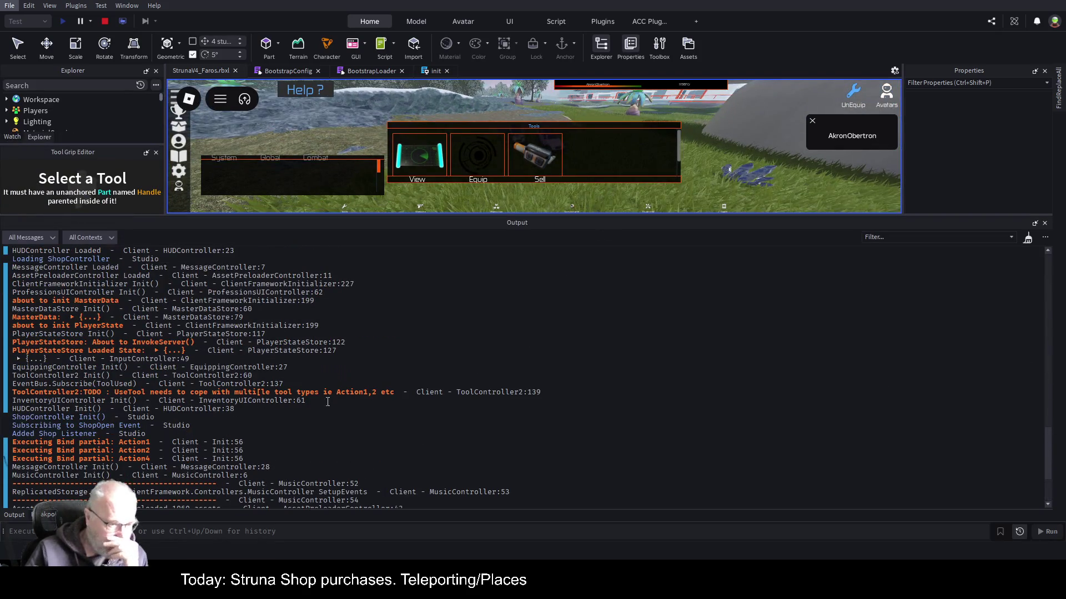
{"action": "scroll", "coordinate": [328, 391], "scroll_direction": "up", "scroll_amount": 6}
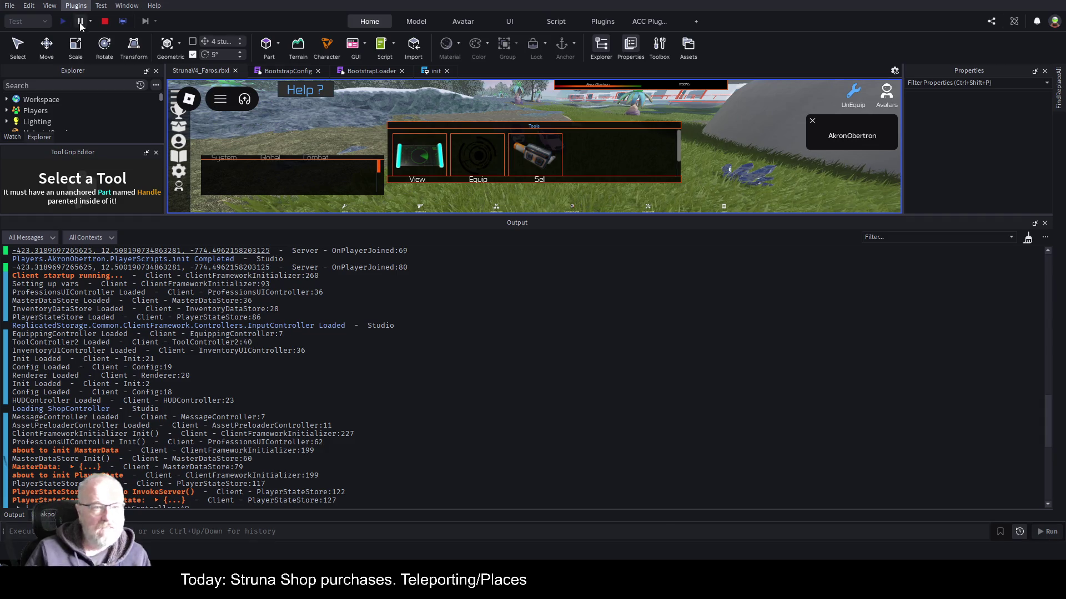
{"action": "left_click", "coordinate": [105, 22]}
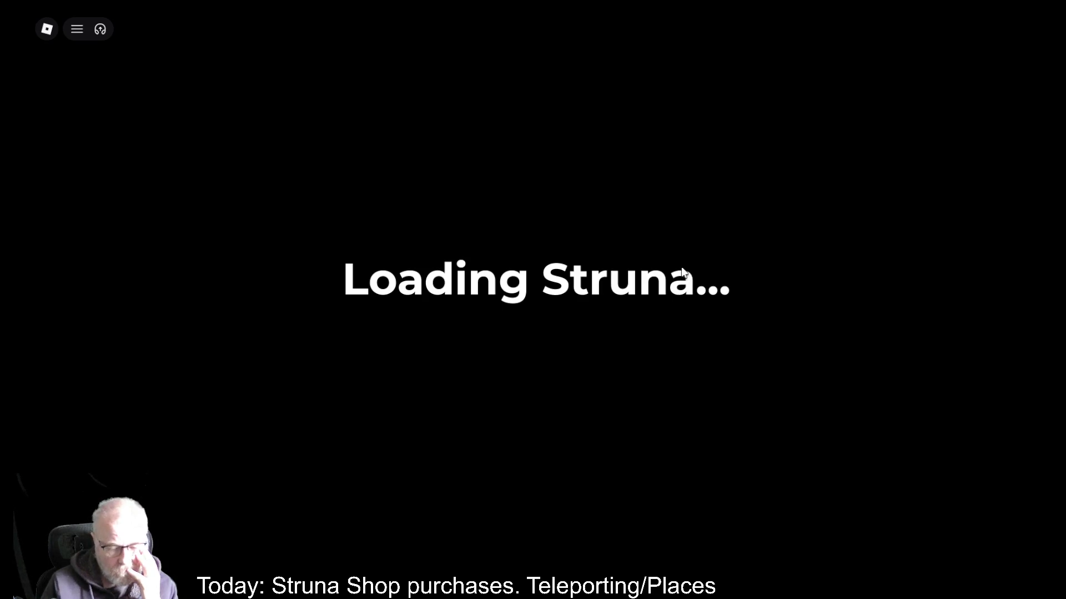
Open and close the Developer Console, toggle the Tools inventory four times, then reopen the console.
{"action": "key", "text": "F9"}
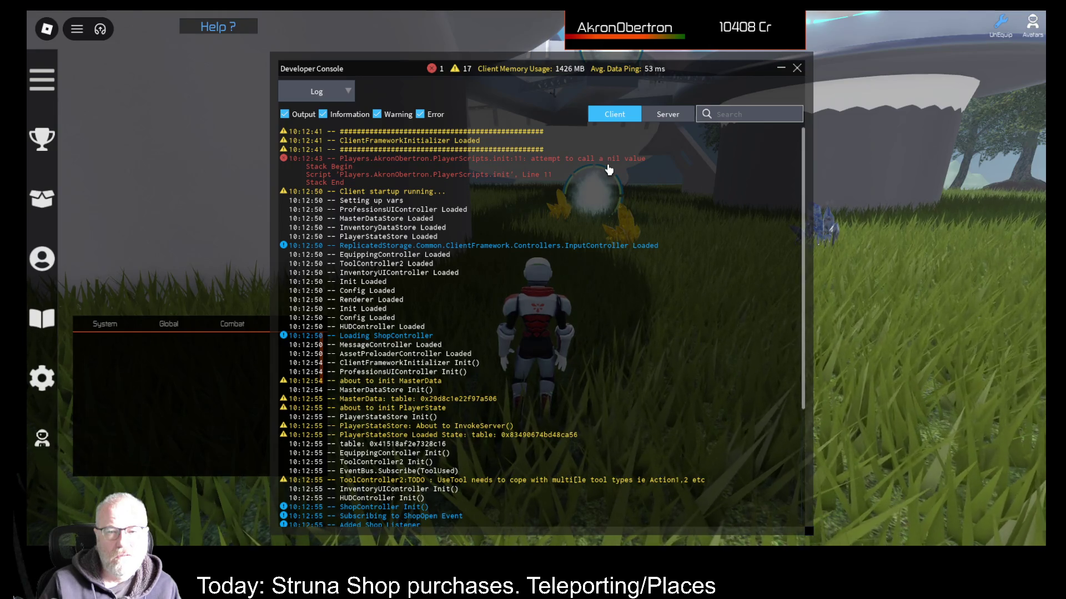
{"action": "left_click", "coordinate": [797, 69]}
{"action": "key", "text": "Tab"}
{"action": "key", "text": "Tab"}
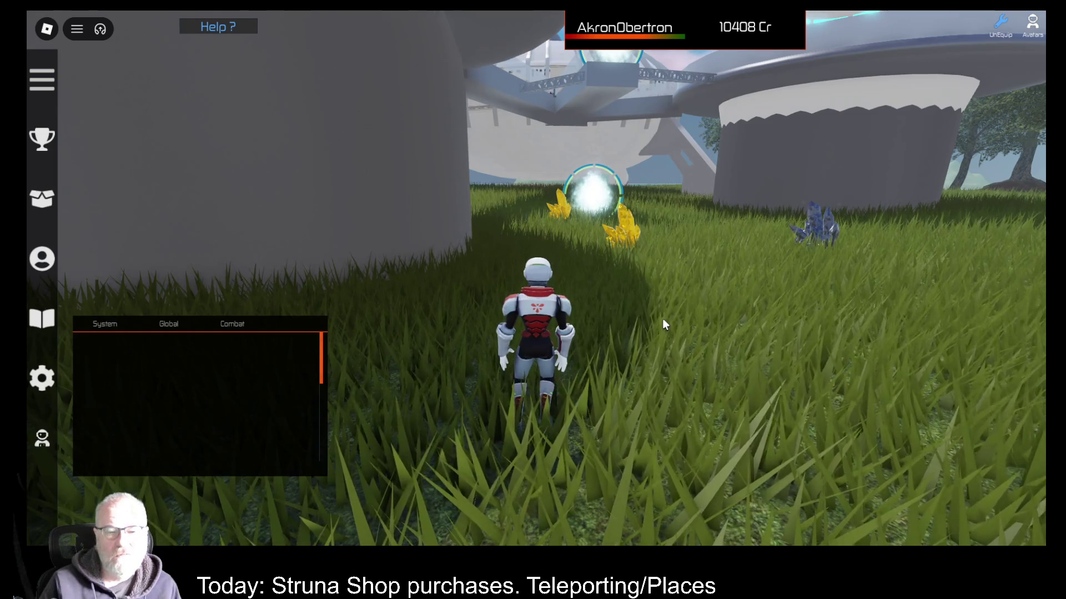
{"action": "key", "text": "Tab"}
{"action": "key", "text": "Tab"}
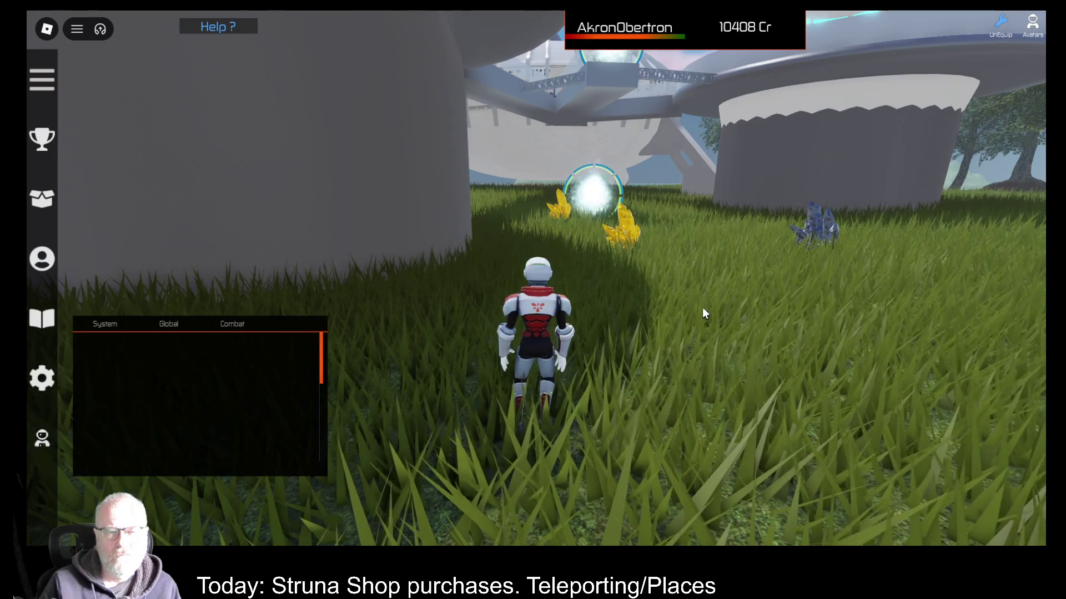
{"action": "key", "text": "Tab"}
{"action": "key", "text": "Tab"}
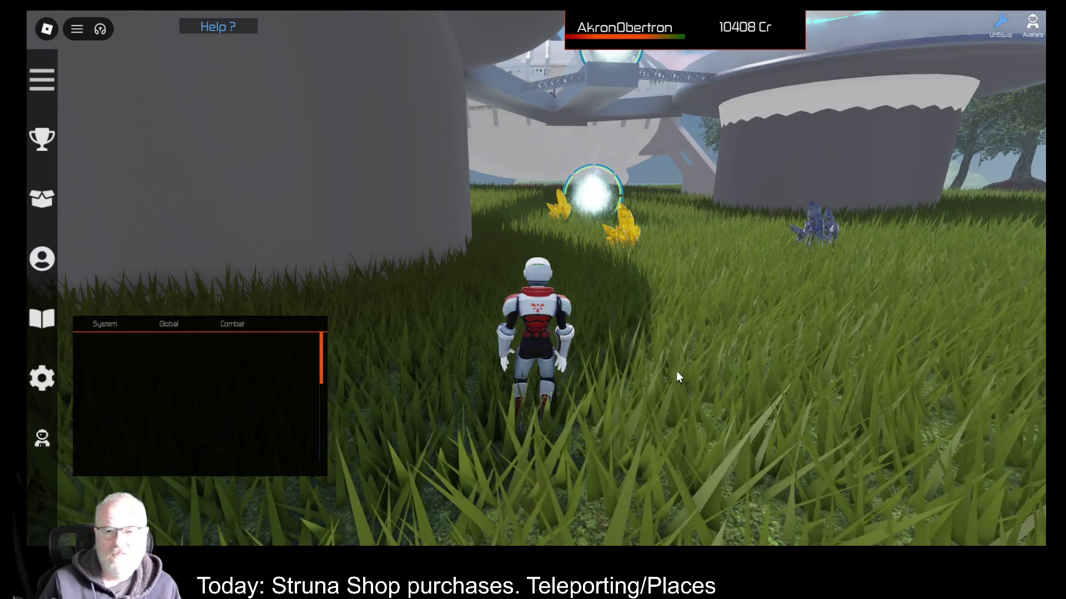
{"action": "key", "text": "Tab"}
{"action": "key", "text": "Tab"}
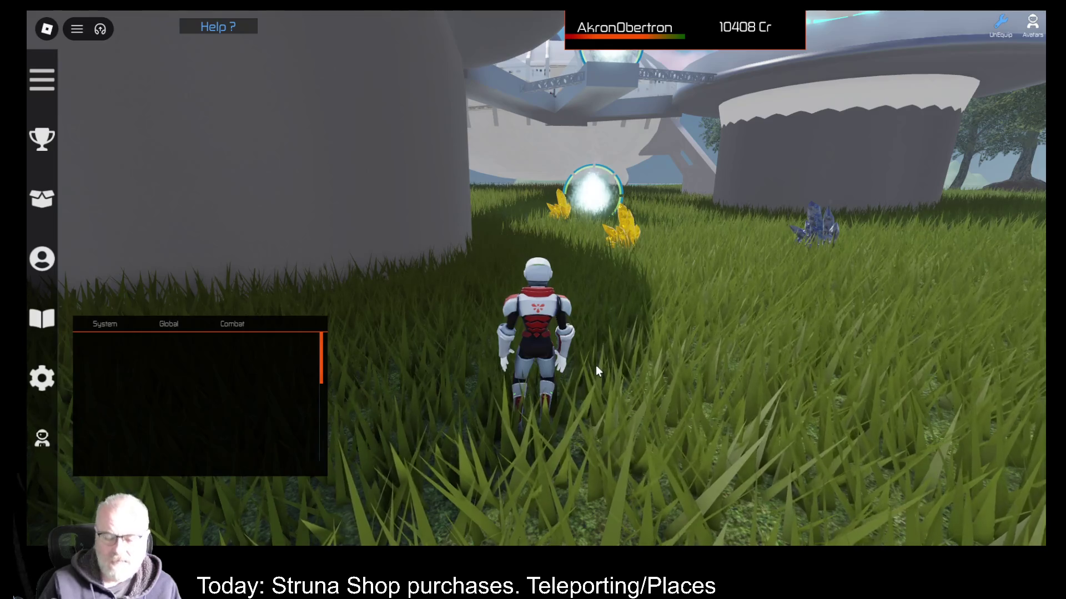
{"action": "key", "text": "F9"}
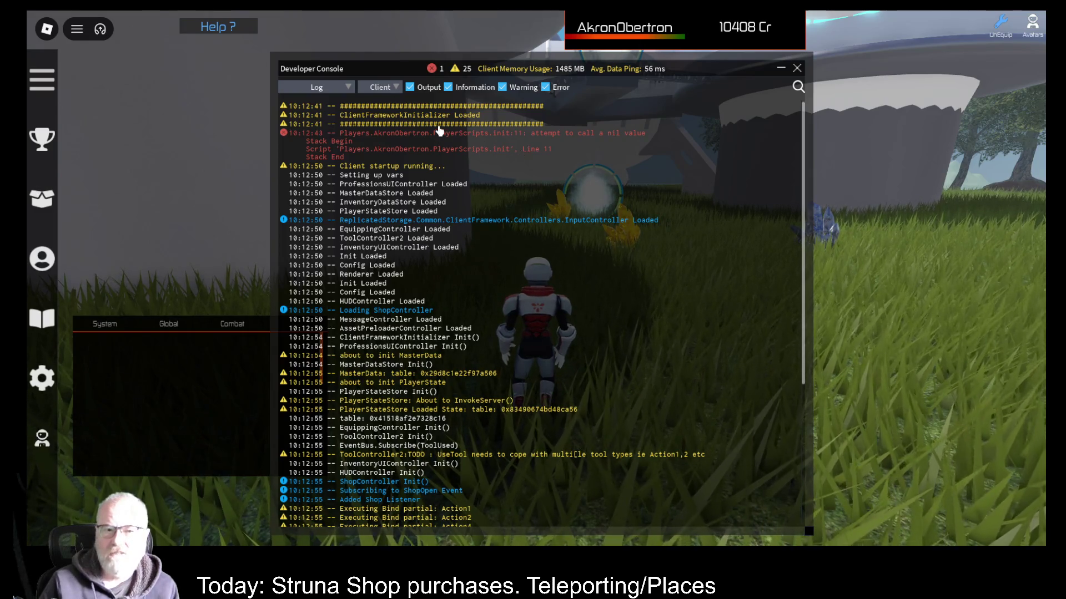
Leave the console on the Client log, close it, move the avatar to the truck and toggle the inventory.
{"action": "left_click", "coordinate": [382, 88]}
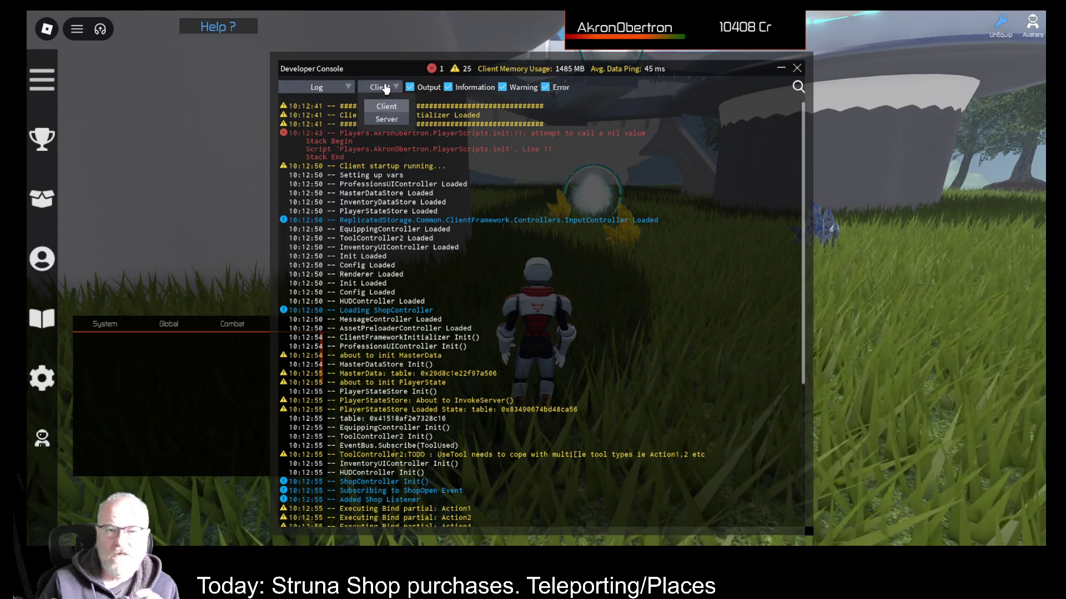
{"action": "left_click", "coordinate": [624, 159]}
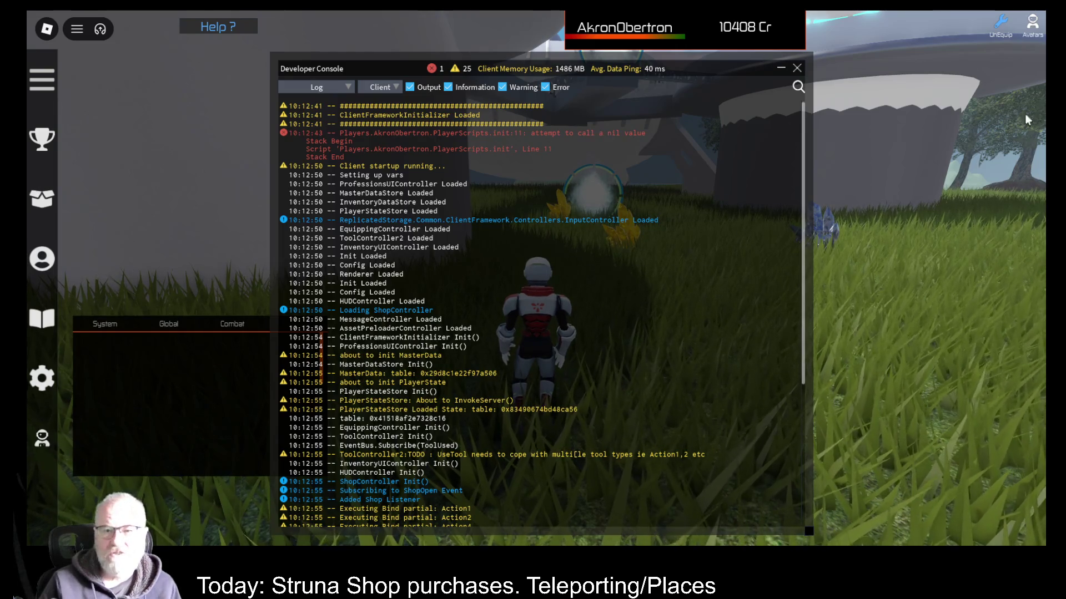
{"action": "left_click", "coordinate": [796, 68]}
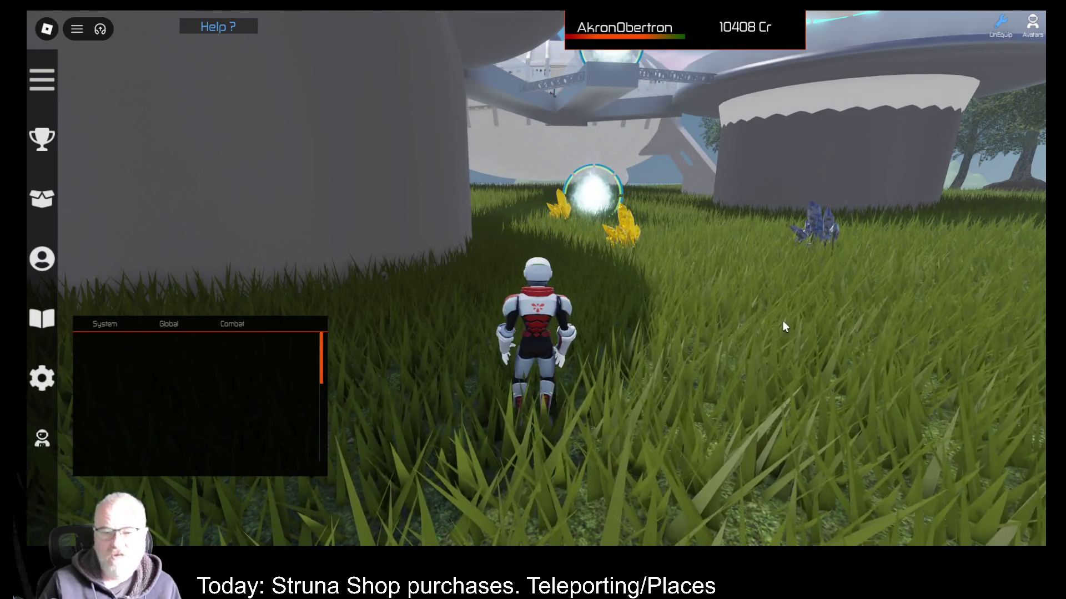
{"action": "key", "text": "d"}
{"action": "scroll", "coordinate": [808, 321], "scroll_direction": "down", "scroll_amount": 5}
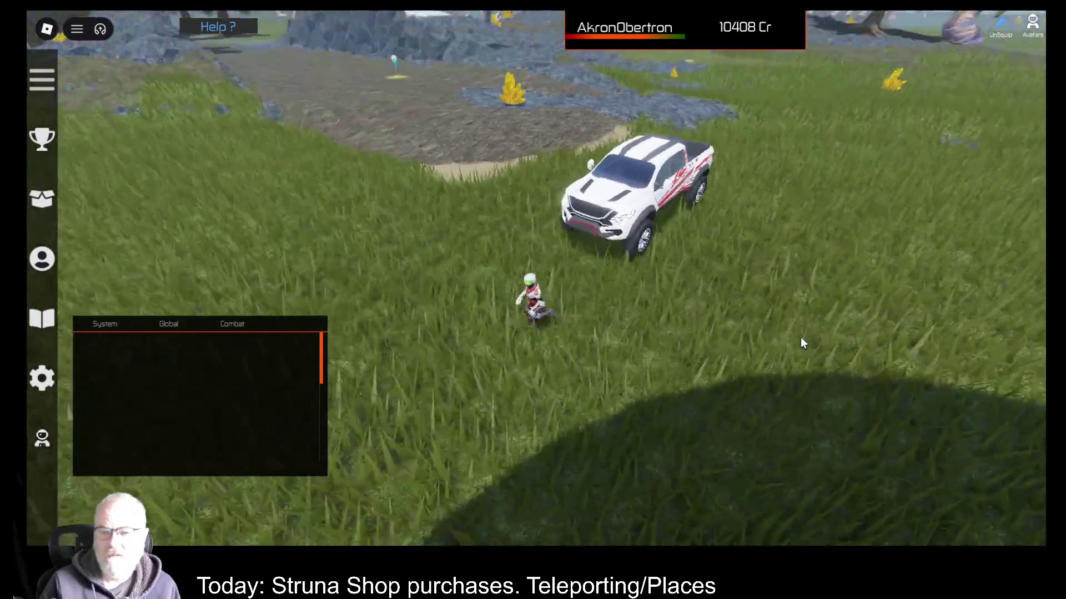
{"action": "scroll", "coordinate": [801, 338], "scroll_direction": "up", "scroll_amount": 5}
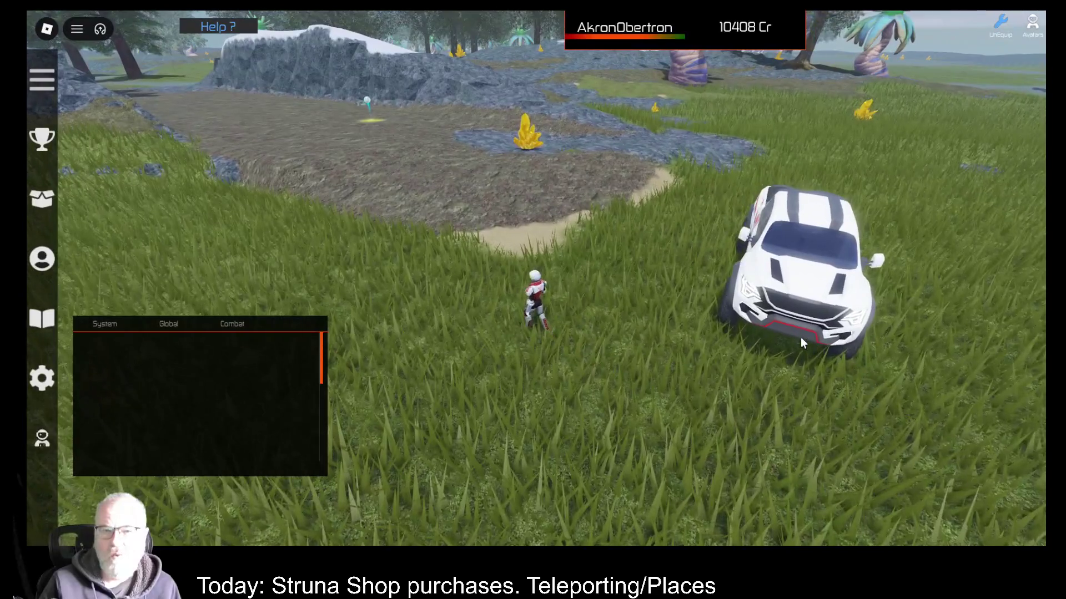
{"action": "key", "text": "i"}
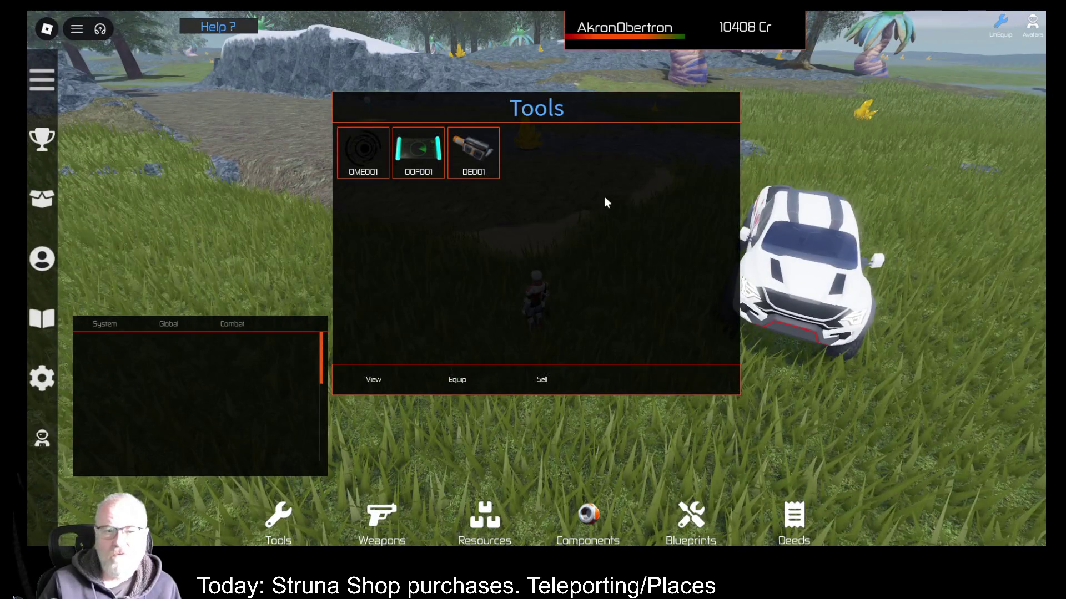
{"action": "key", "text": "i"}
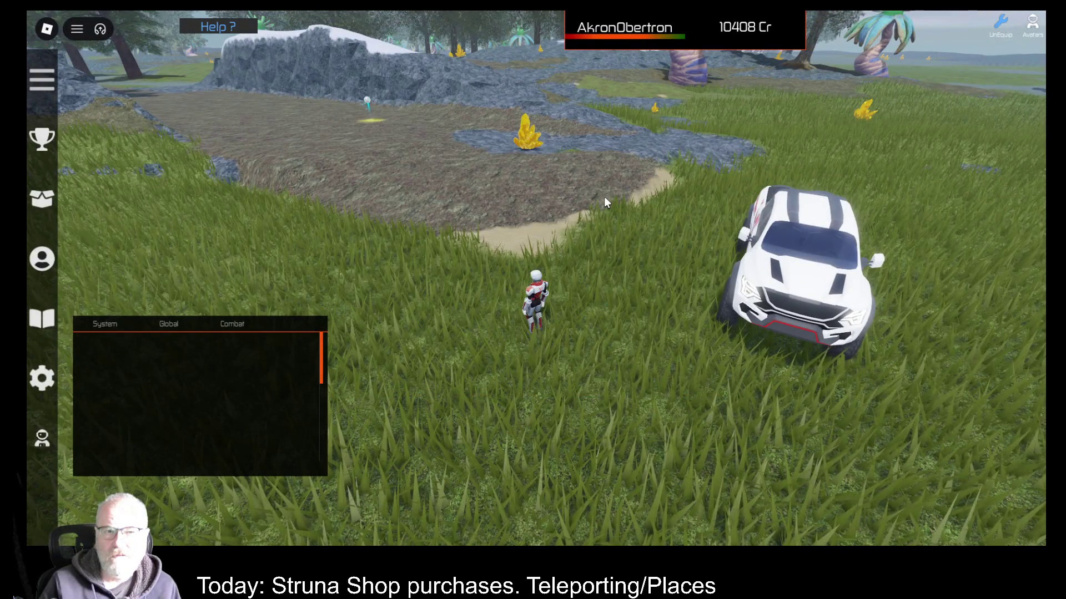
Reopen the Developer Console with F9 and switch its log source to Server.
{"action": "key", "text": "F9"}
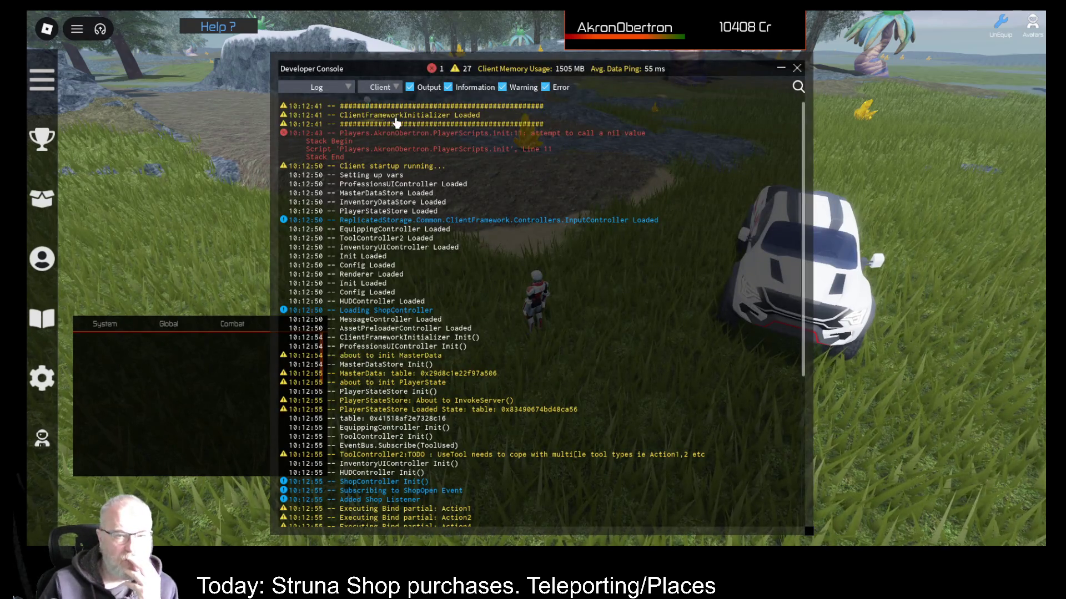
{"action": "left_click", "coordinate": [394, 88]}
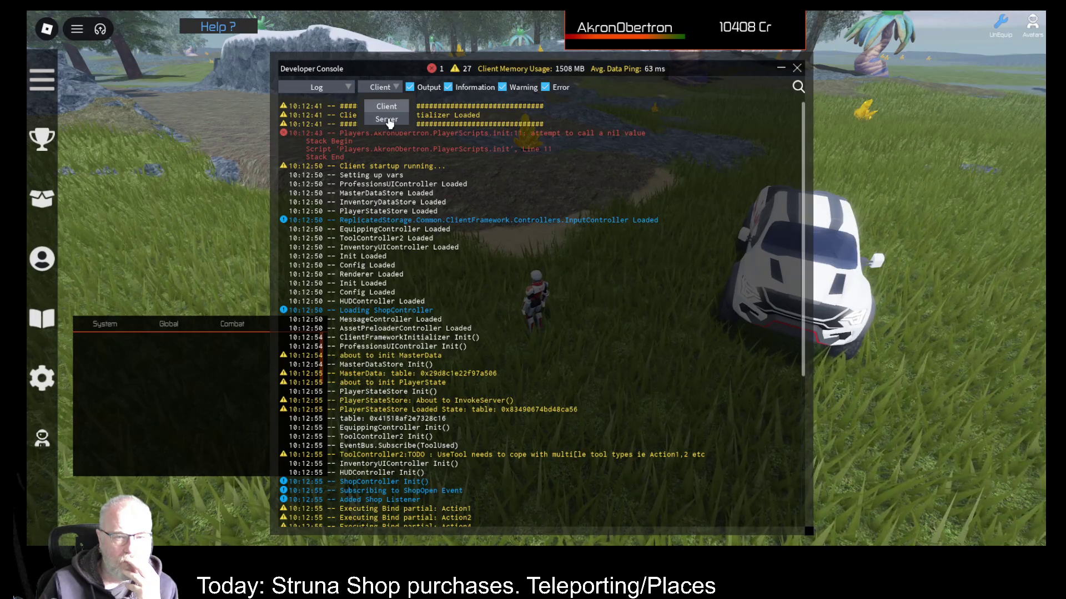
{"action": "left_click", "coordinate": [387, 120]}
{"action": "scroll", "coordinate": [611, 308], "scroll_direction": "down", "scroll_amount": 10}
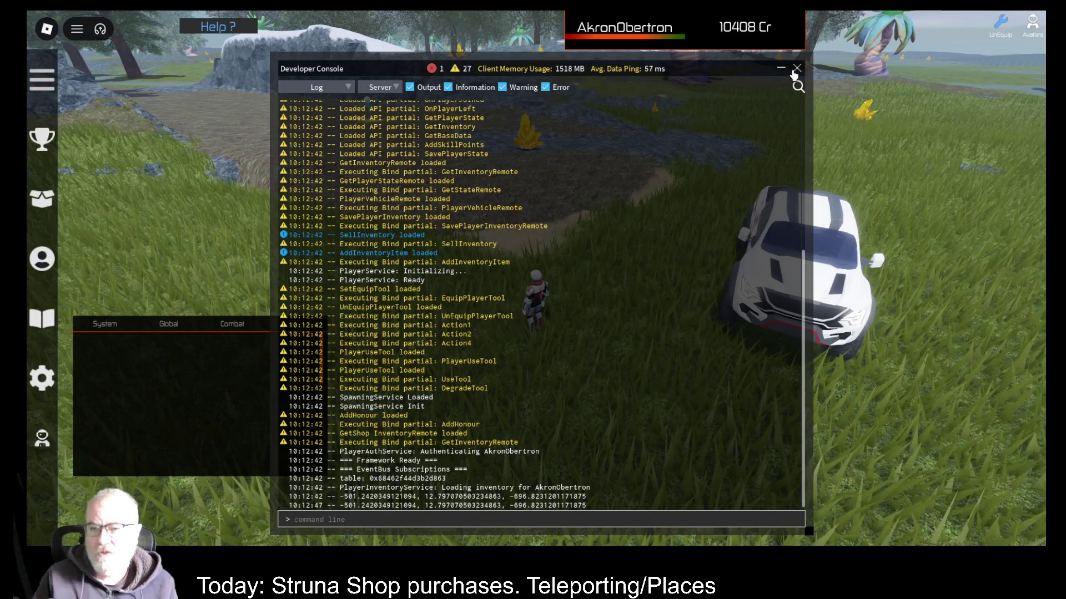
Scroll up the server log, then switch the console's log source back to Client.
{"action": "scroll", "coordinate": [494, 242], "scroll_direction": "up", "scroll_amount": 5}
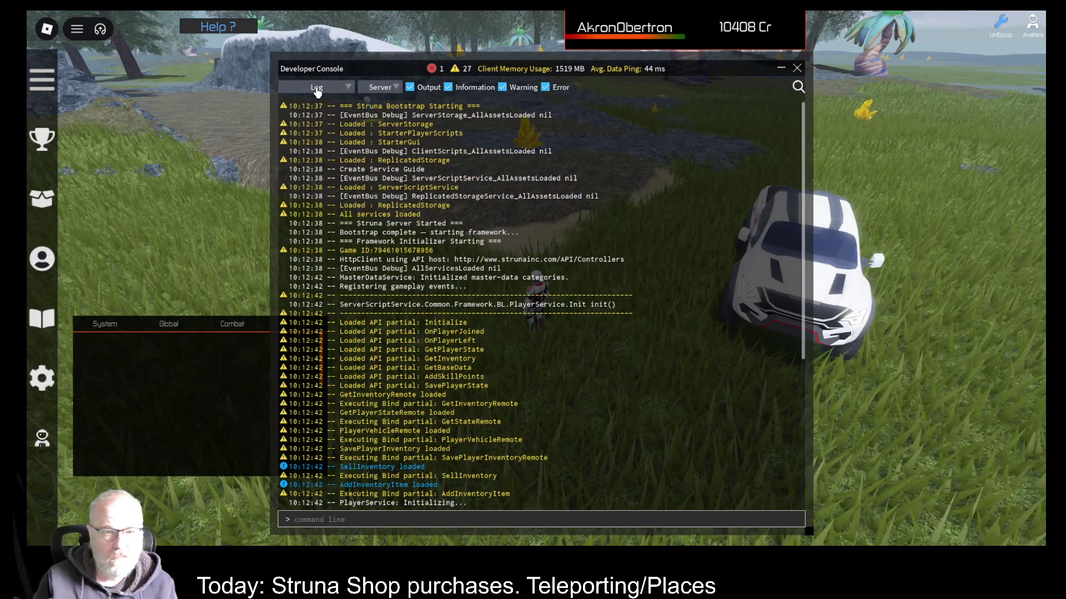
{"action": "left_click", "coordinate": [379, 89]}
{"action": "left_click", "coordinate": [400, 115]}
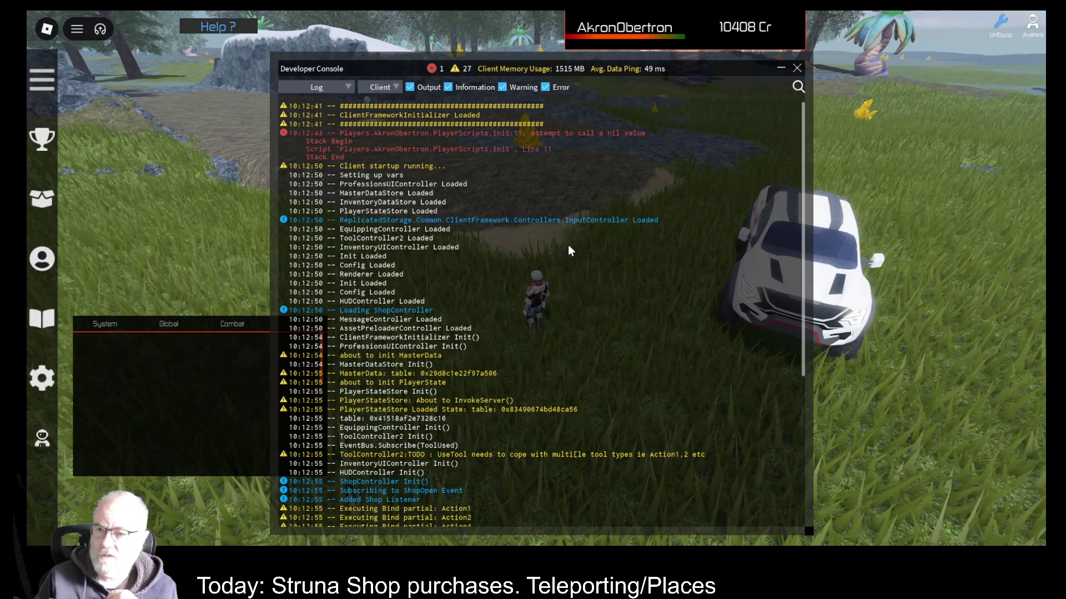
Scroll through the client log's startup entries and close the Developer Console.
{"action": "scroll", "coordinate": [627, 220], "scroll_direction": "down", "scroll_amount": 4}
{"action": "scroll", "coordinate": [625, 216], "scroll_direction": "up", "scroll_amount": 6}
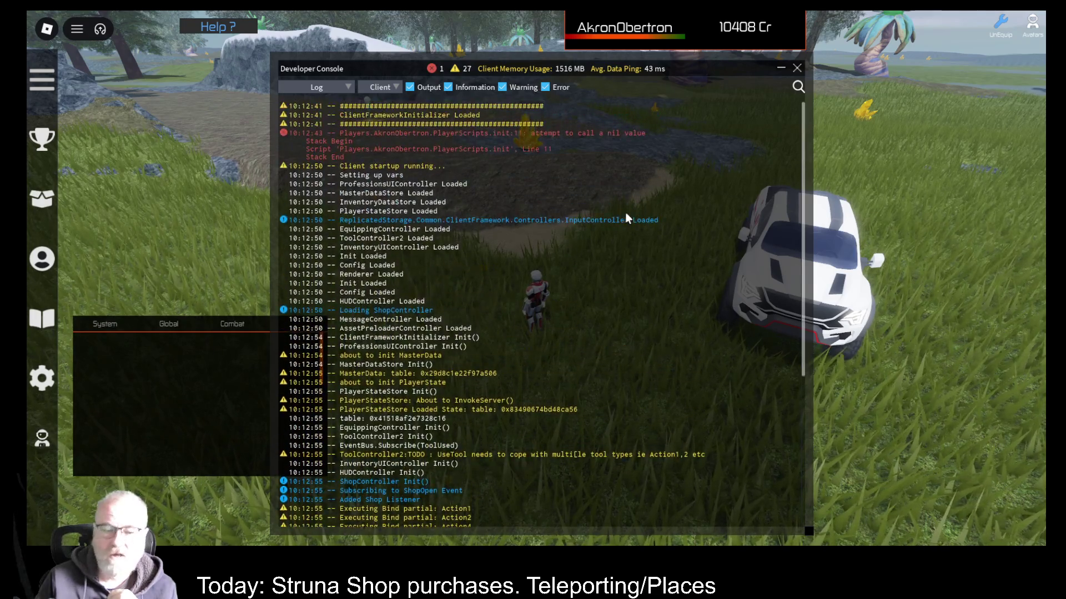
{"action": "scroll", "coordinate": [497, 319], "scroll_direction": "down", "scroll_amount": 10}
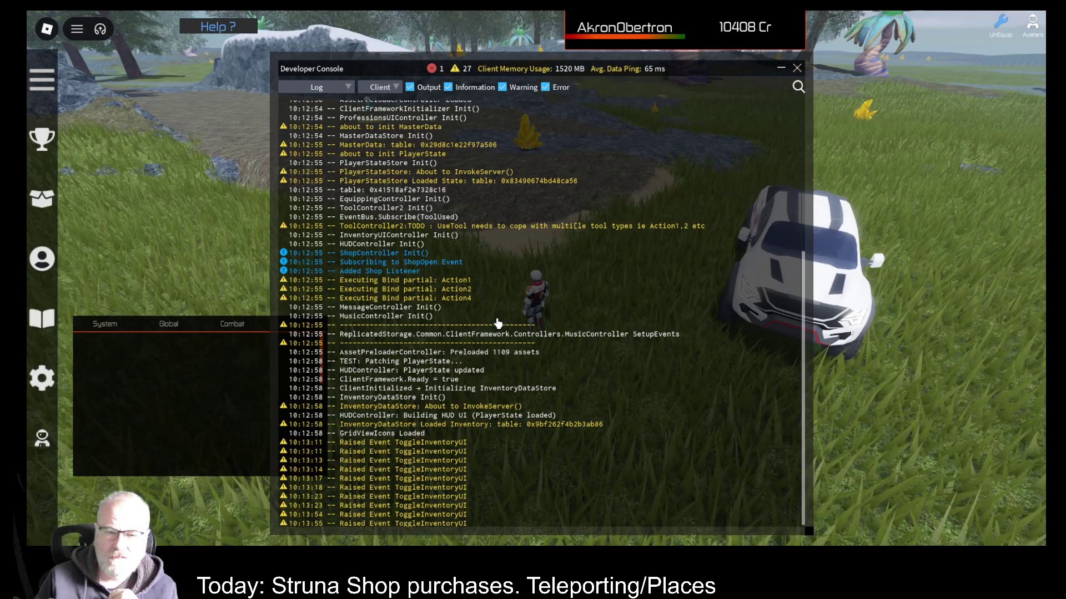
{"action": "scroll", "coordinate": [497, 323], "scroll_direction": "up", "scroll_amount": 2}
{"action": "scroll", "coordinate": [496, 317], "scroll_direction": "up", "scroll_amount": 6}
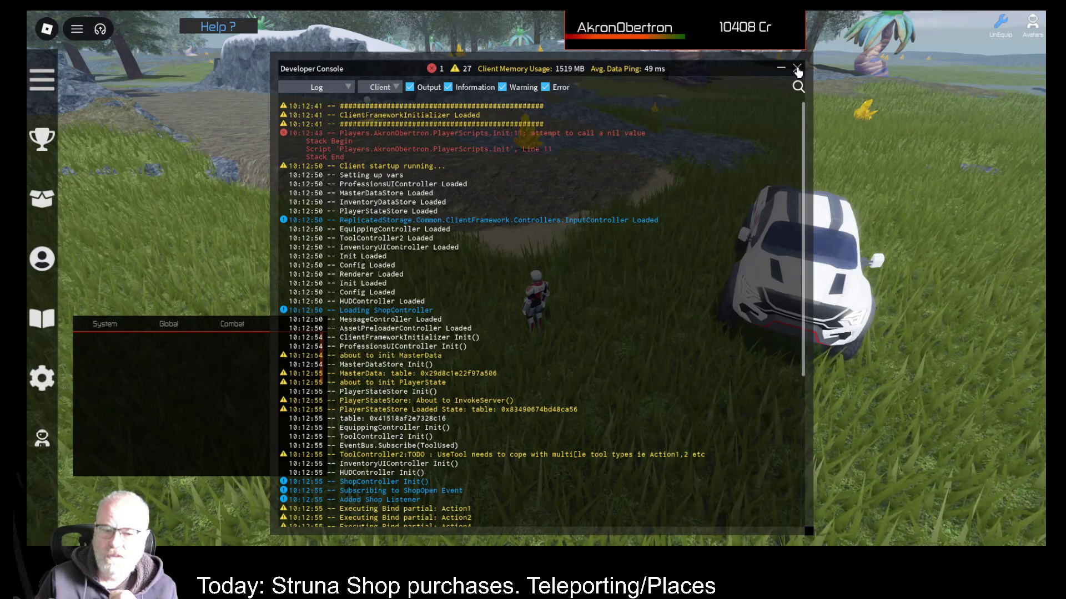
{"action": "left_click", "coordinate": [797, 69]}
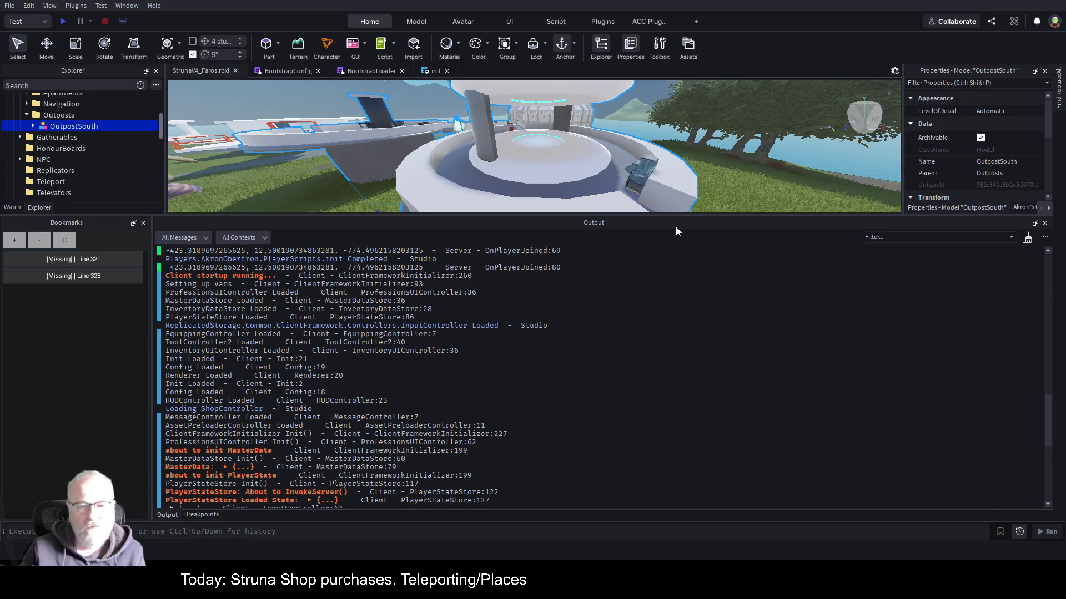
Shrink the output log, expand ServerScriptService and open the BootstrapConfig script.
{"action": "left_click_drag", "start_coordinate": [696, 214], "coordinate": [695, 361]}
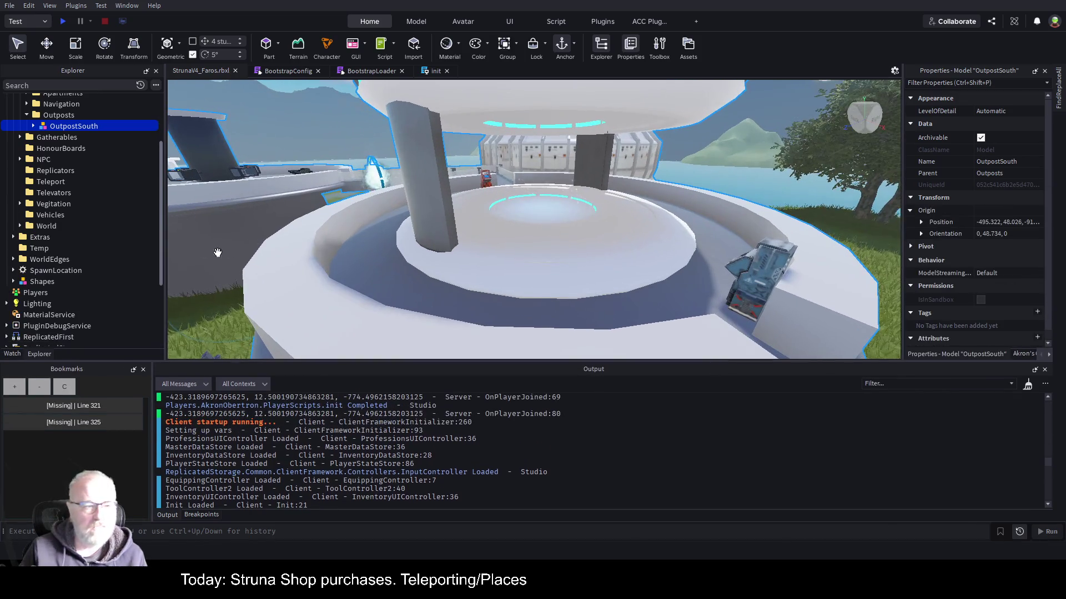
{"action": "scroll", "coordinate": [55, 155], "scroll_direction": "down", "scroll_amount": 1}
{"action": "scroll", "coordinate": [69, 162], "scroll_direction": "down", "scroll_amount": 4}
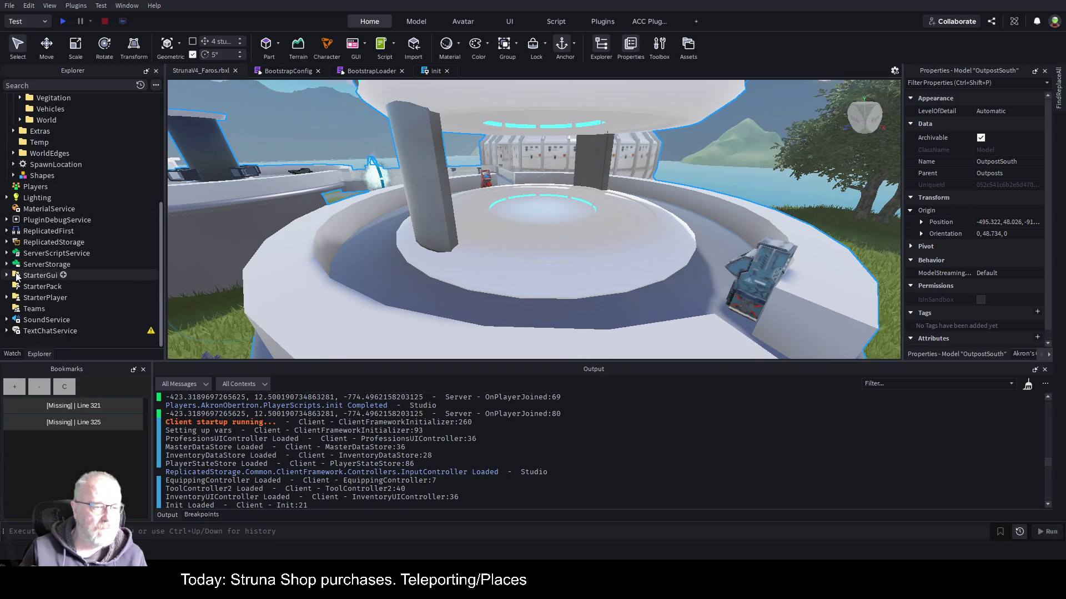
{"action": "left_click", "coordinate": [7, 253]}
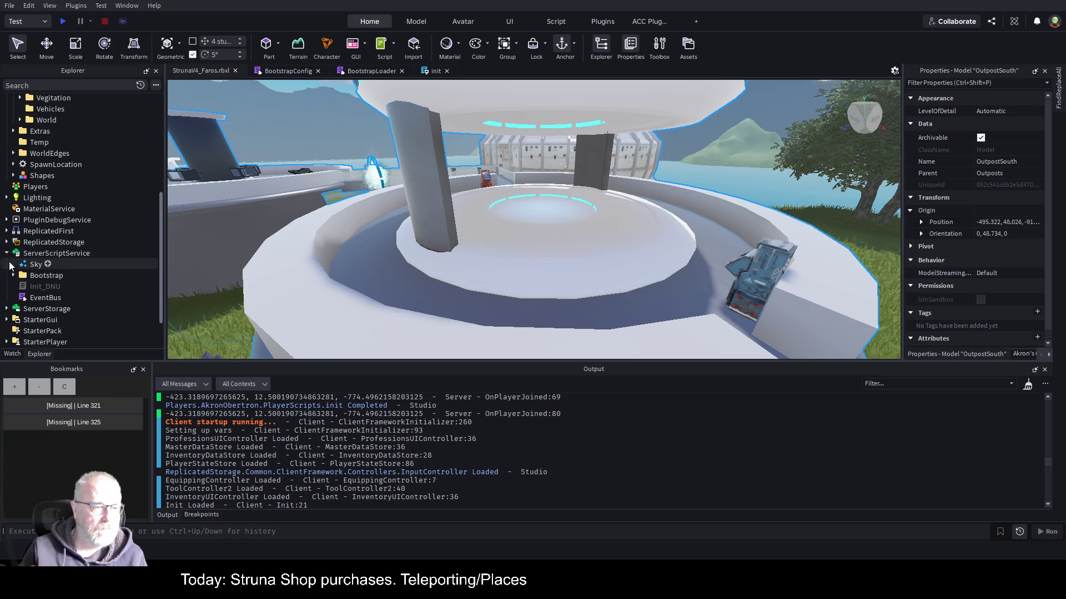
{"action": "scroll", "coordinate": [104, 198], "scroll_direction": "down", "scroll_amount": 3}
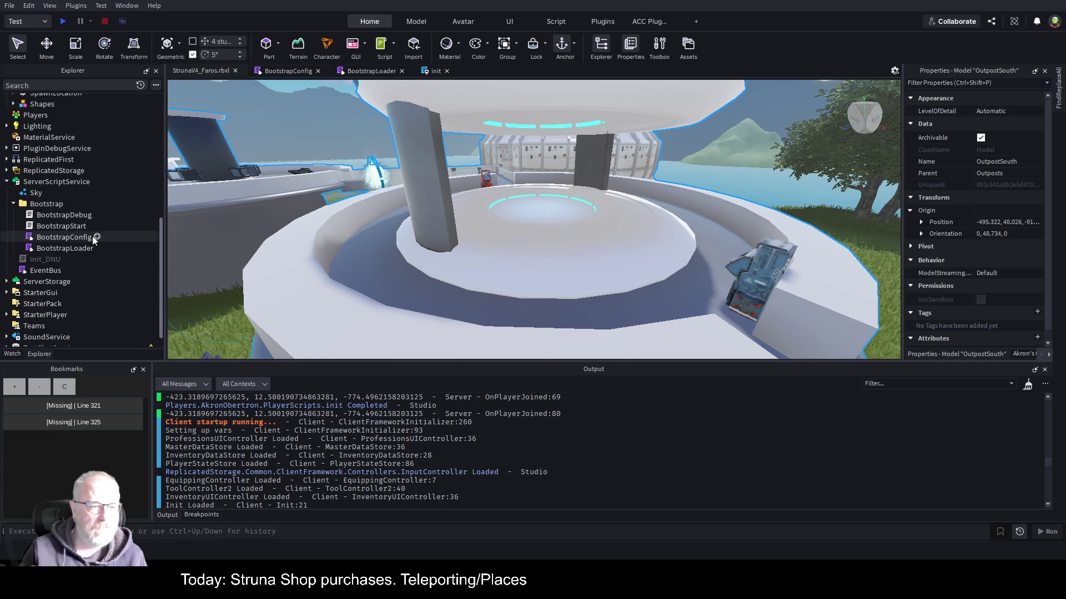
{"action": "left_click", "coordinate": [73, 241]}
{"action": "double_click", "coordinate": [73, 244]}
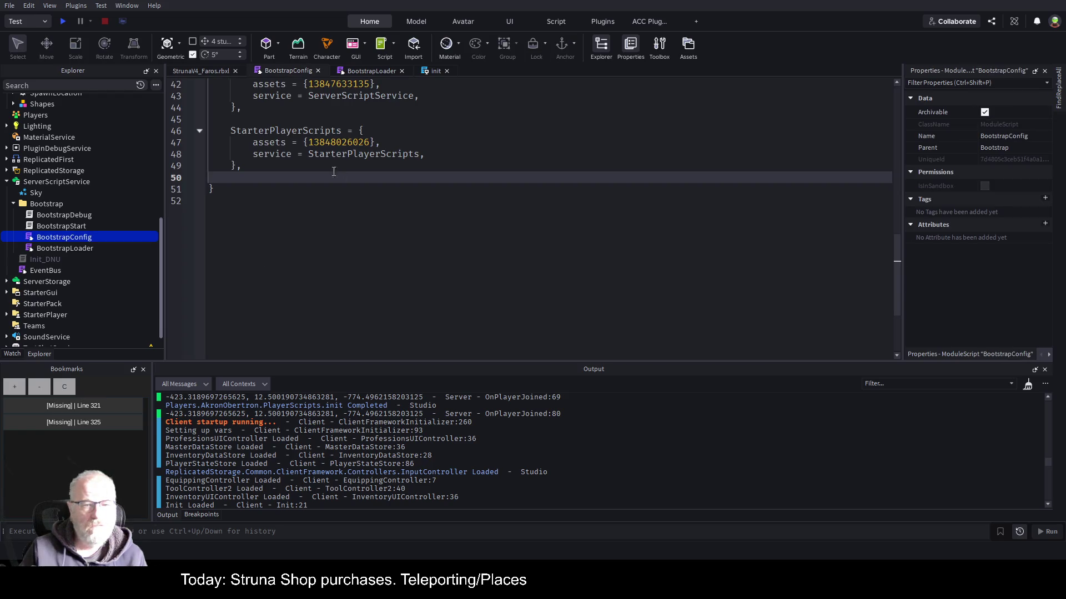
Highlight the StarterPlayerScripts block (lines 45–50) in BootstrapConfig, then bring up the init script's code.
{"action": "double_click", "coordinate": [293, 132]}
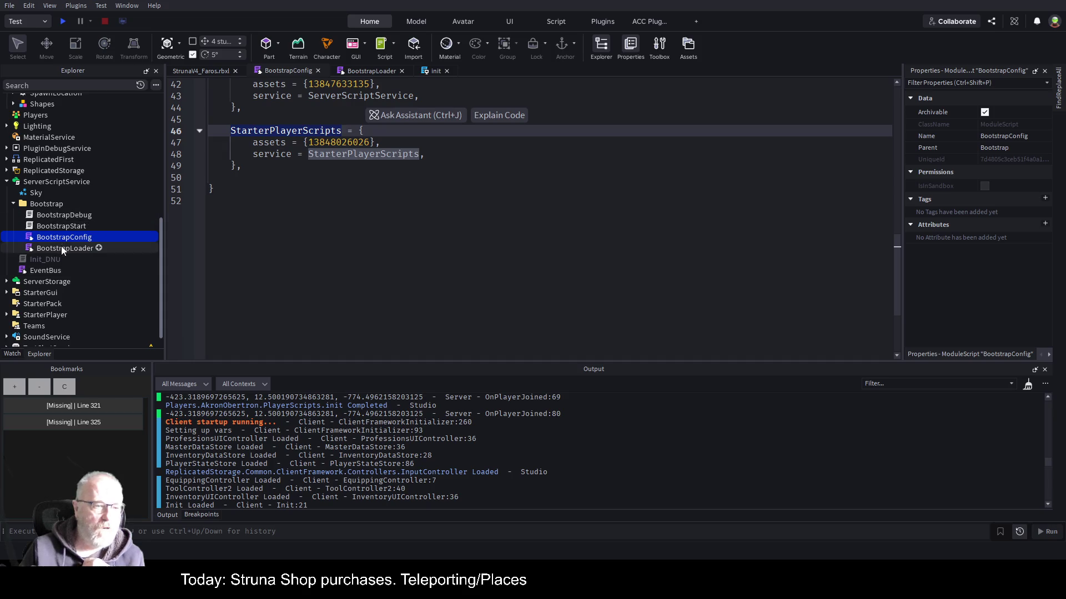
{"action": "left_click", "coordinate": [328, 187]}
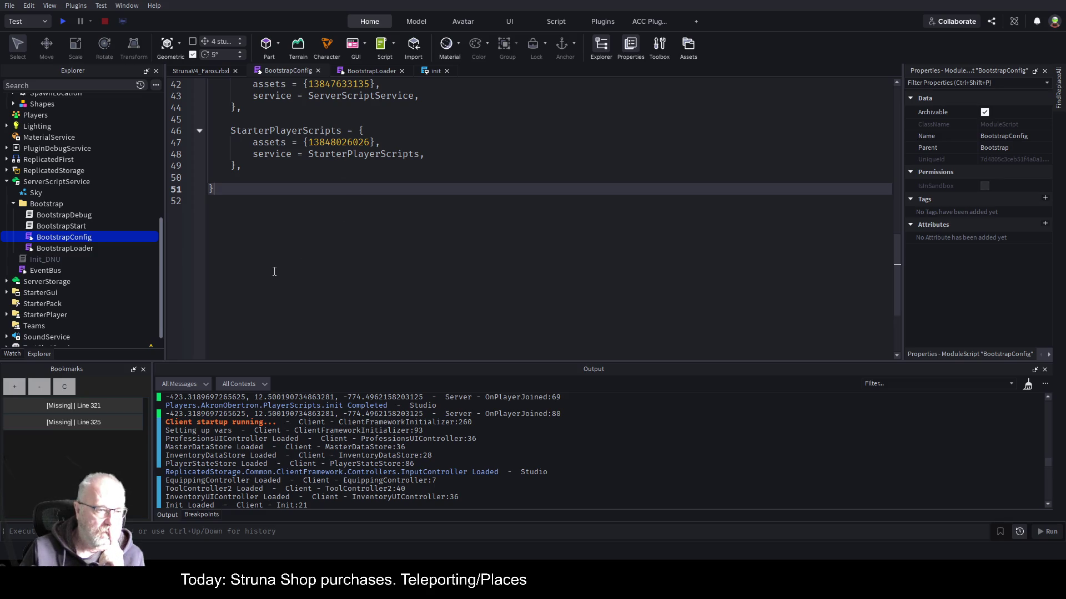
{"action": "left_click_drag", "start_coordinate": [274, 121], "coordinate": [483, 179]}
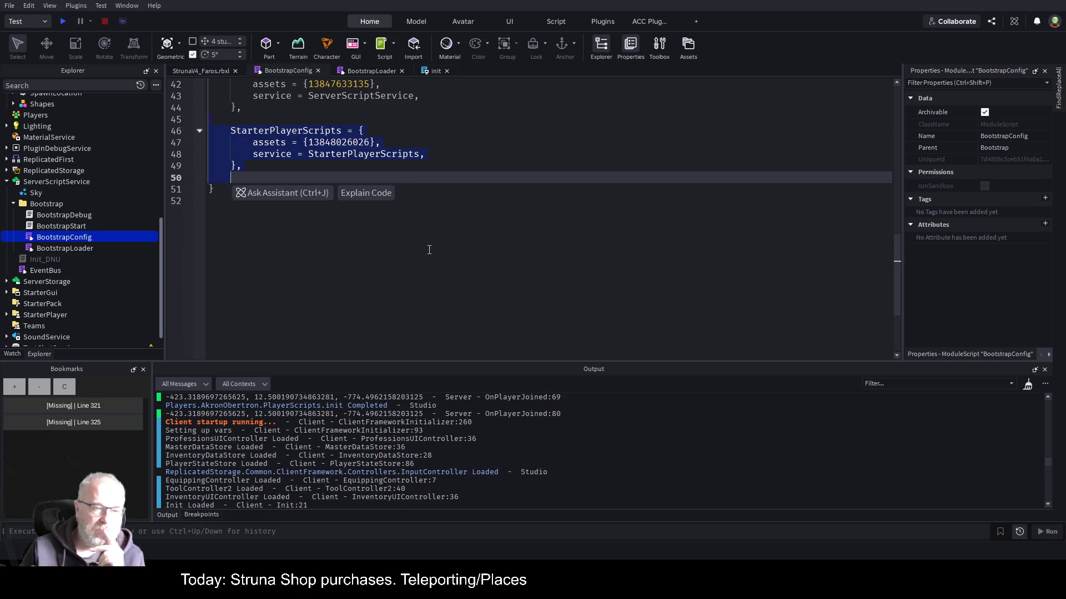
{"action": "scroll", "coordinate": [83, 244], "scroll_direction": "up", "scroll_amount": 8}
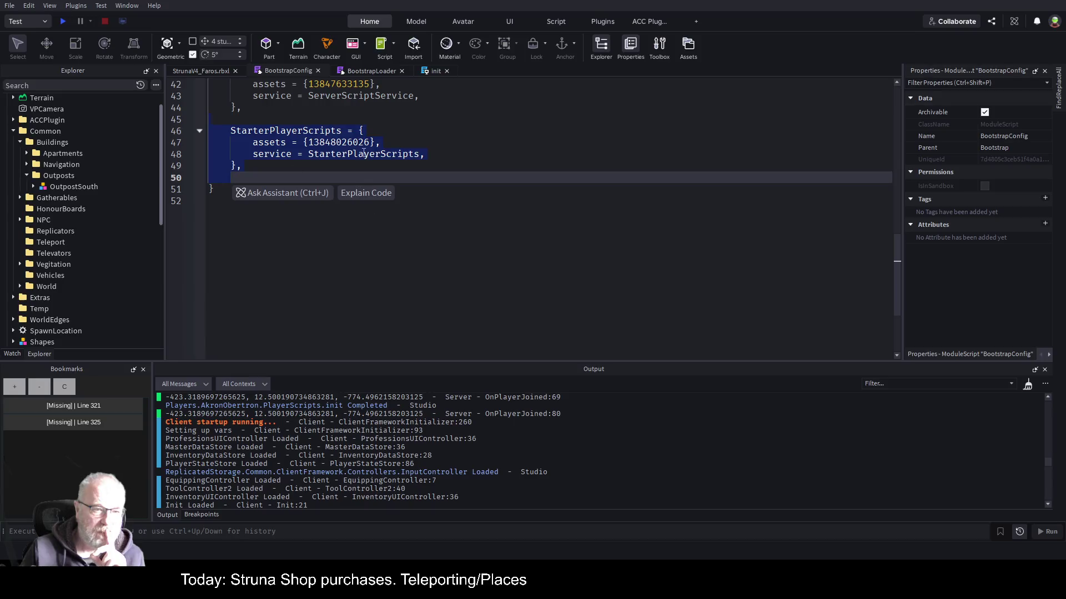
{"action": "left_click", "coordinate": [477, 165]}
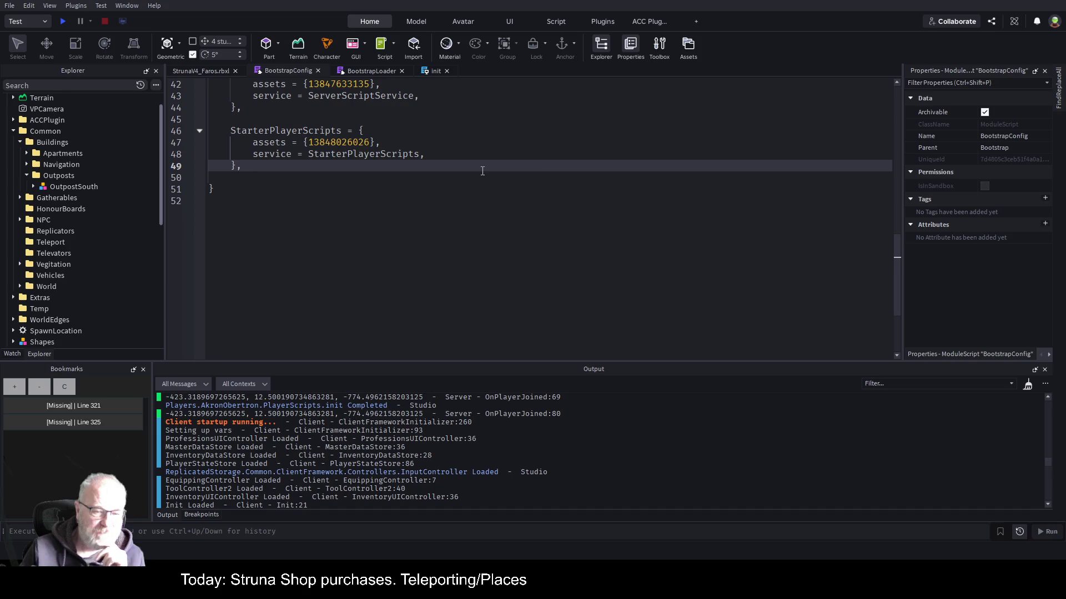
{"action": "left_click_drag", "start_coordinate": [251, 123], "coordinate": [303, 181]}
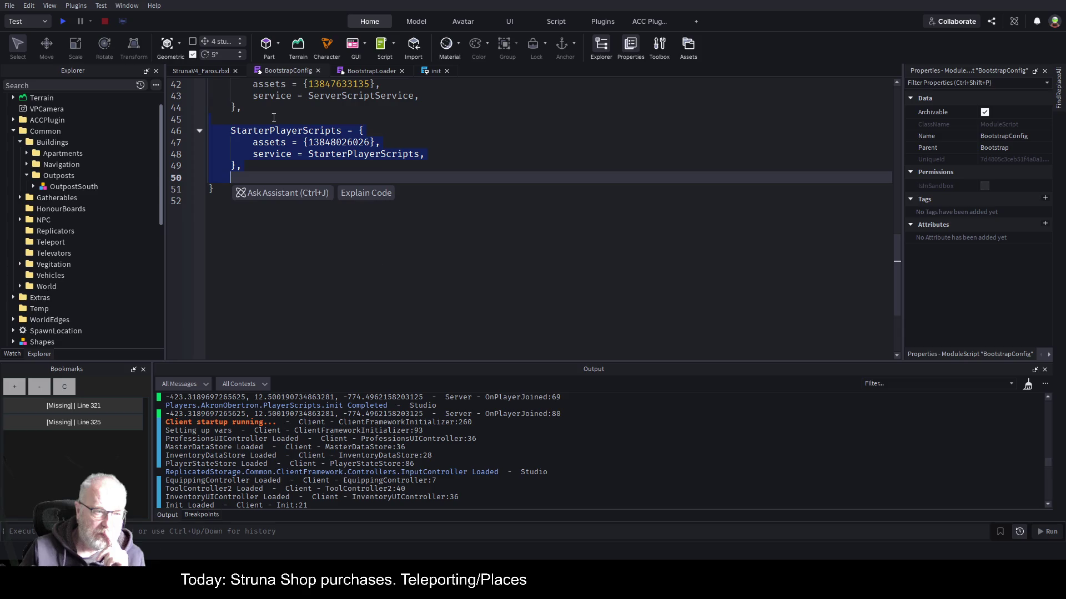
{"action": "left_click", "coordinate": [404, 296]}
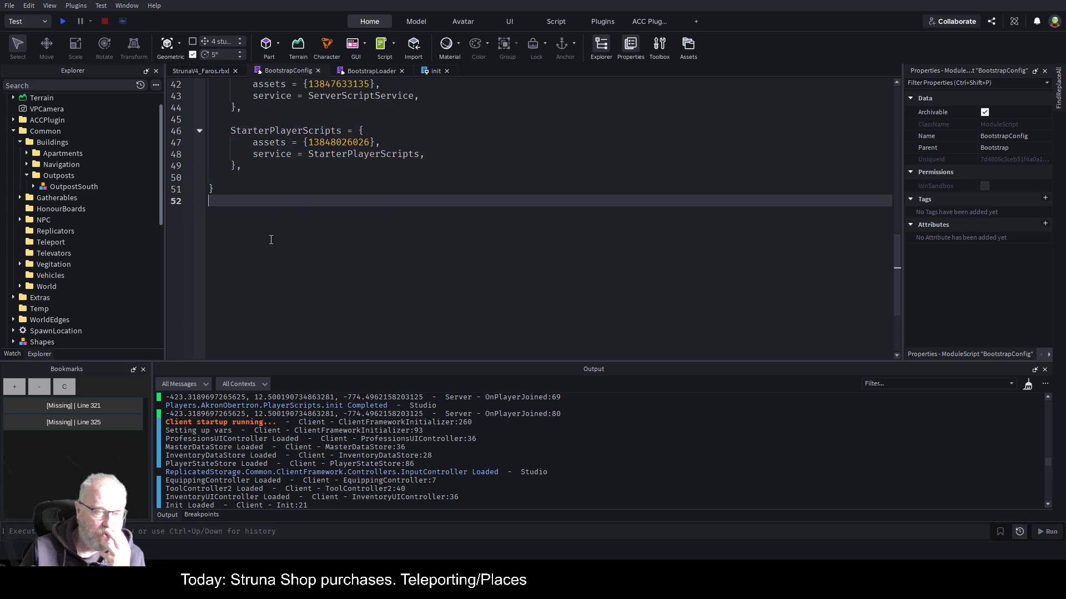
{"action": "left_click", "coordinate": [425, 72]}
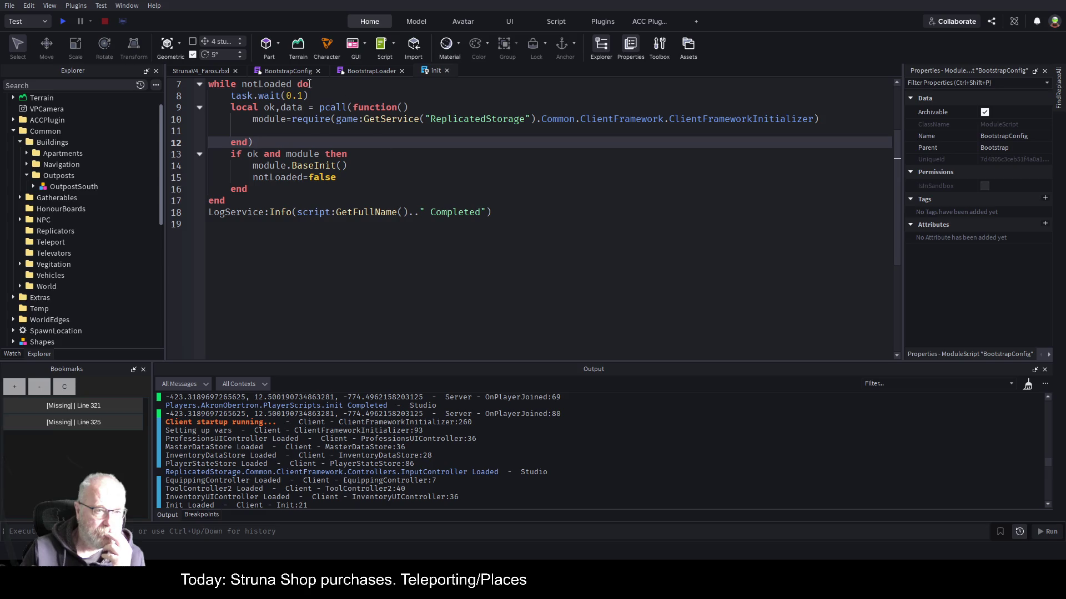
Read through BootstrapLoader's code, then expand StarterPlayer > StarterPlayerScripts and select the init script.
{"action": "left_click", "coordinate": [370, 71]}
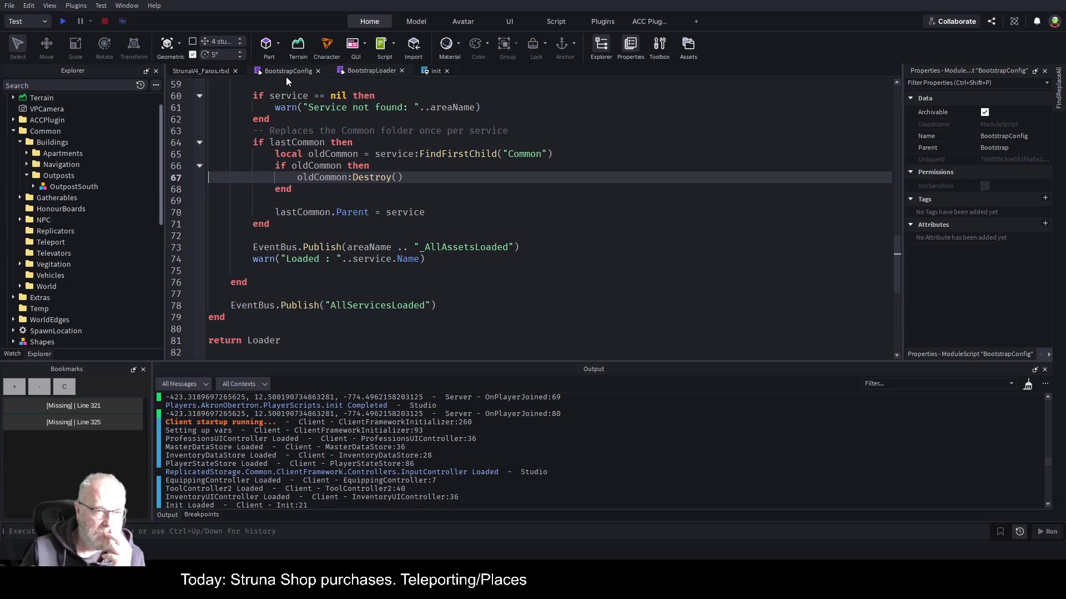
{"action": "scroll", "coordinate": [98, 205], "scroll_direction": "down", "scroll_amount": 5}
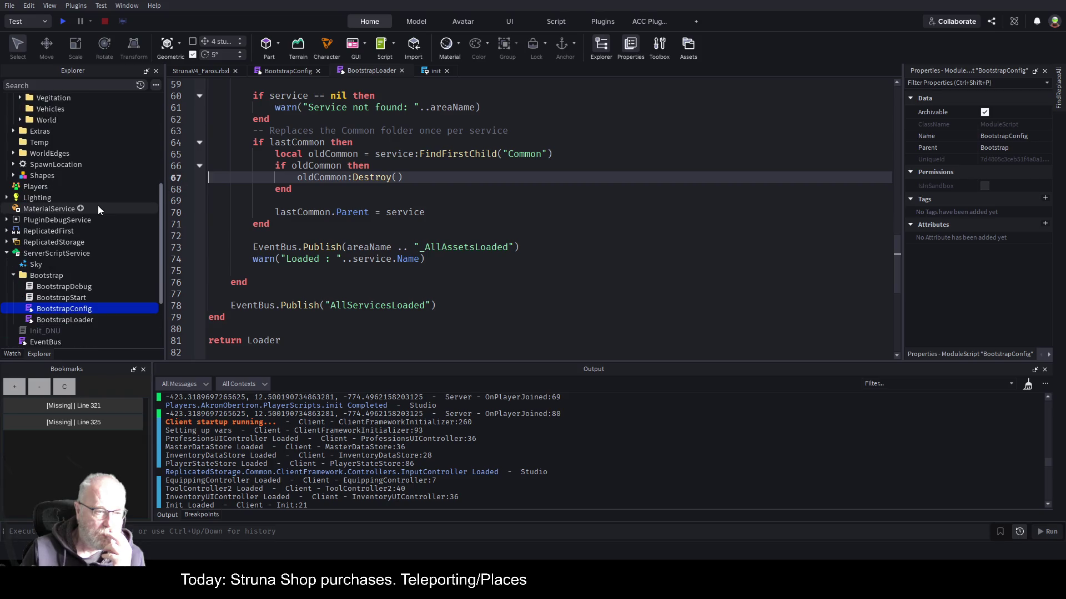
{"action": "scroll", "coordinate": [98, 205], "scroll_direction": "down", "scroll_amount": 2}
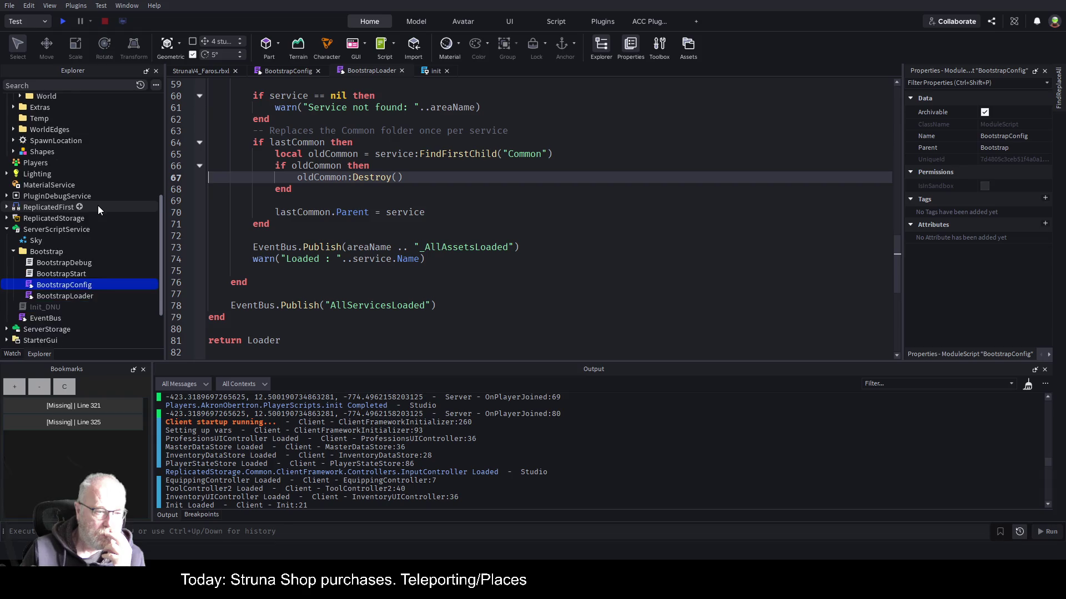
{"action": "scroll", "coordinate": [98, 205], "scroll_direction": "down", "scroll_amount": 2}
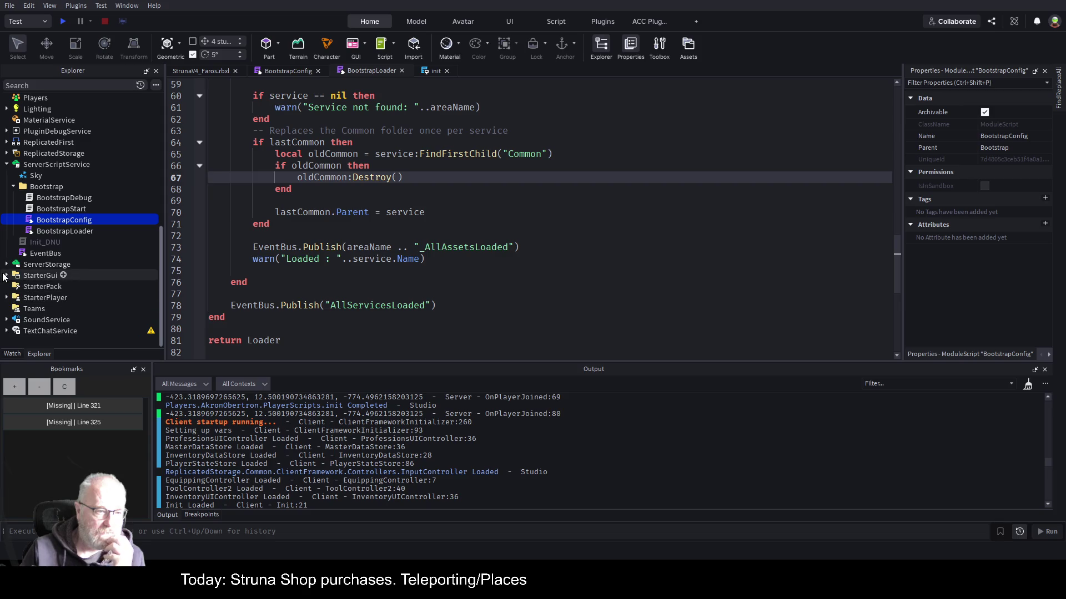
{"action": "left_click", "coordinate": [5, 299]}
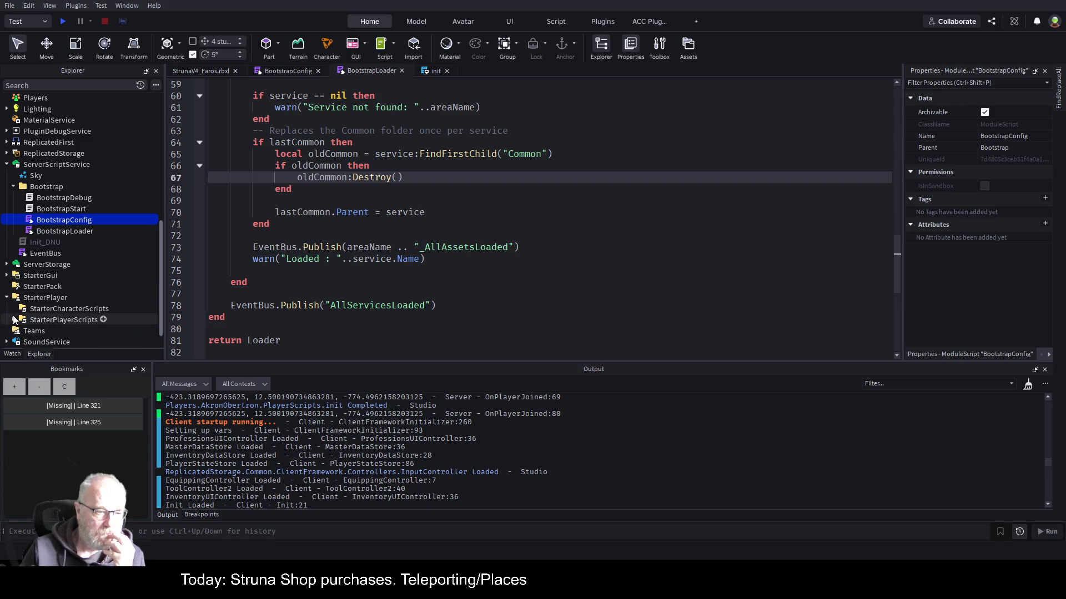
{"action": "left_click", "coordinate": [13, 320]}
{"action": "scroll", "coordinate": [58, 244], "scroll_direction": "down", "scroll_amount": 3}
{"action": "left_click", "coordinate": [39, 298]}
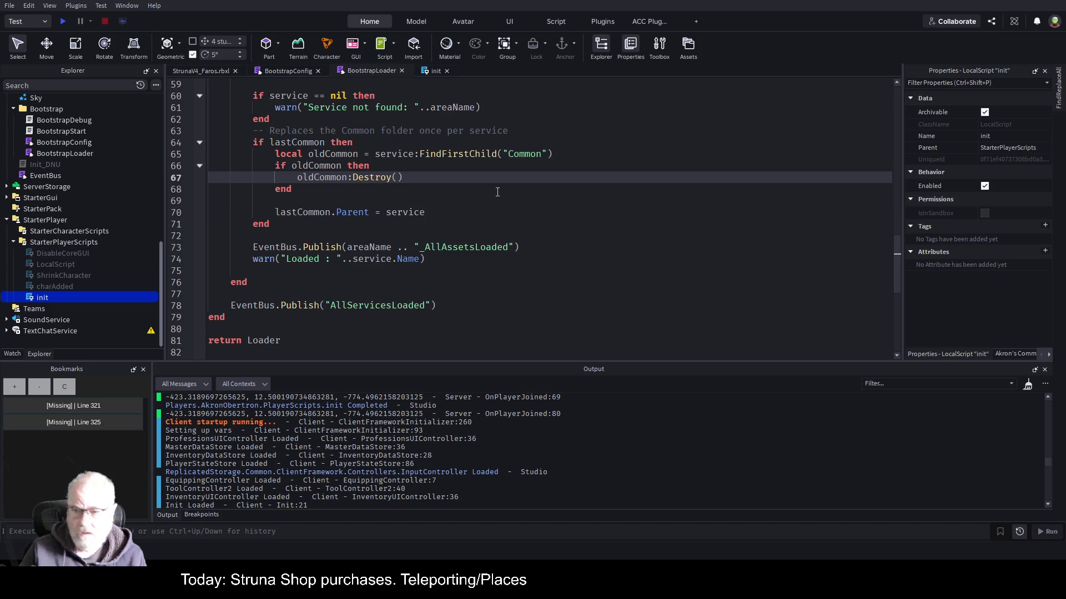
Uncheck Enabled on the init script and save the StrunaV4_Faros place with Ctrl+S.
{"action": "left_click", "coordinate": [985, 186]}
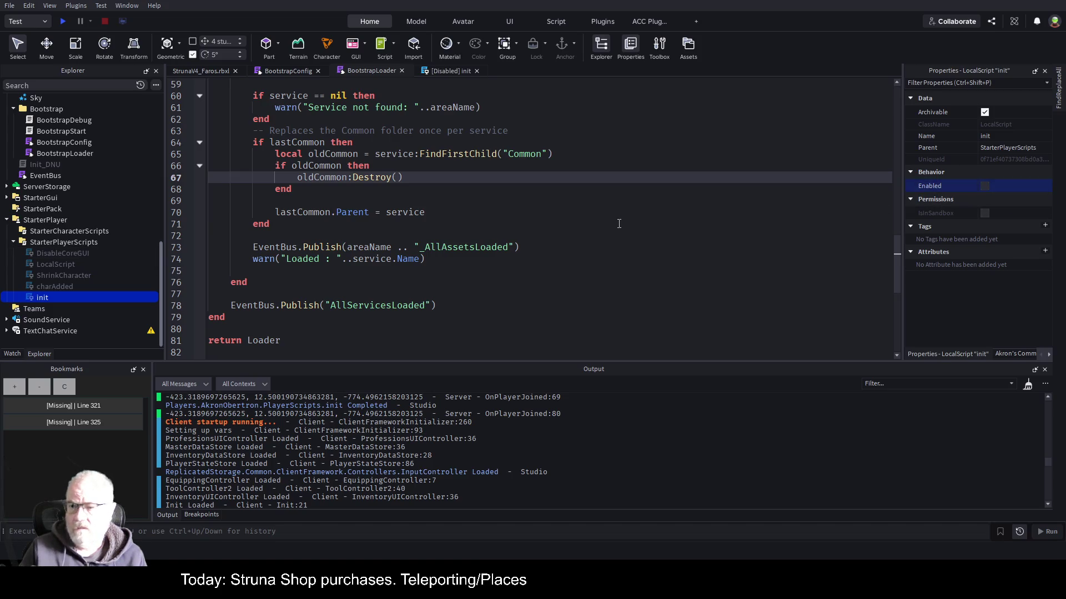
{"action": "left_click", "coordinate": [591, 240]}
{"action": "key", "text": "ctrl+s"}
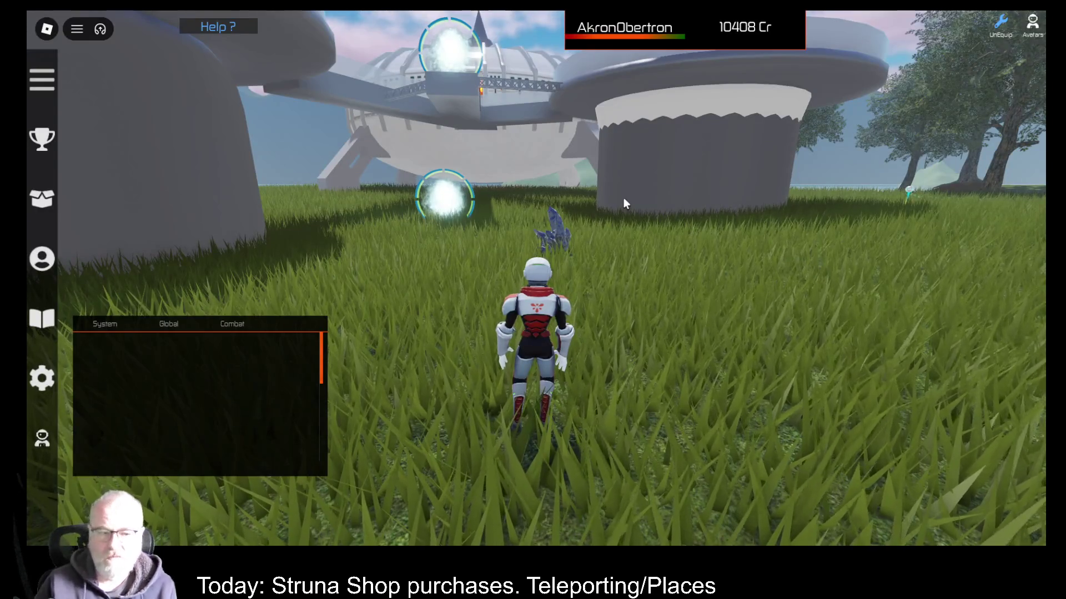
{"action": "scroll", "coordinate": [277, 403], "scroll_direction": "down", "scroll_amount": 5}
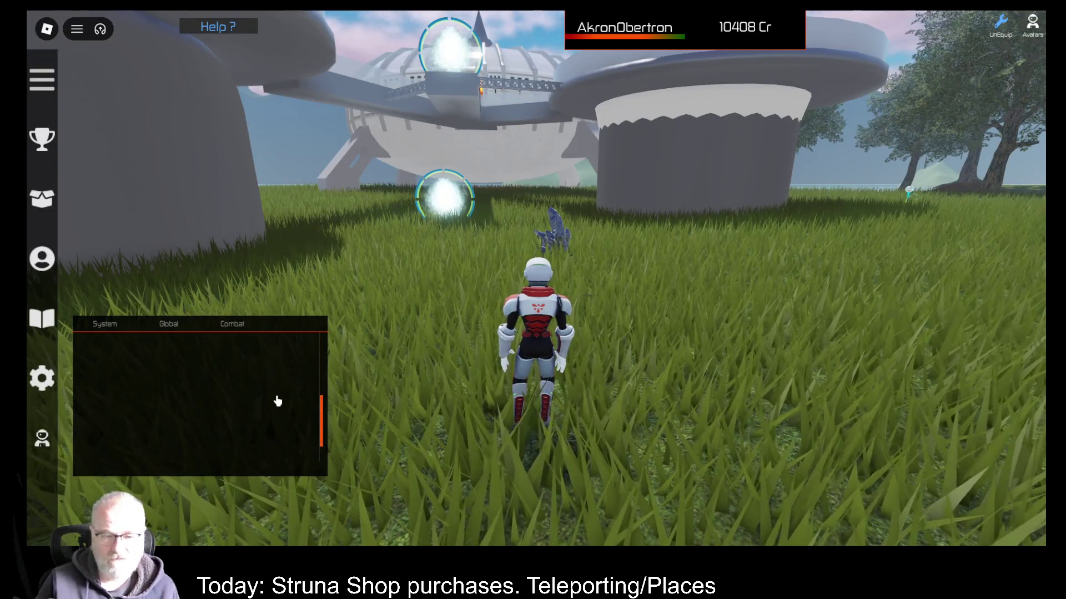
{"action": "key", "text": "i"}
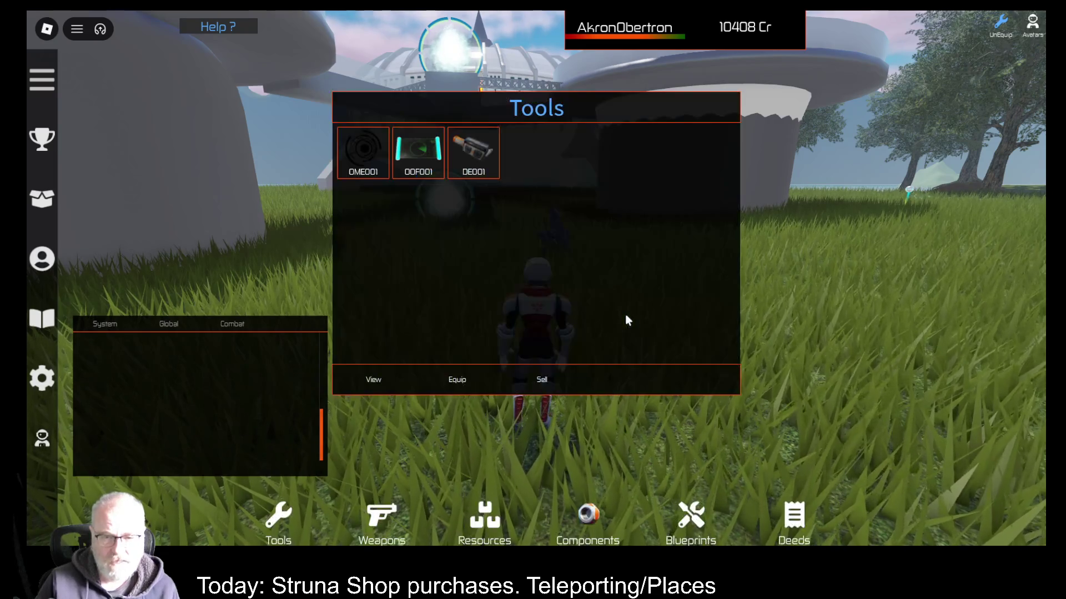
{"action": "key", "text": "i"}
{"action": "key", "text": "F9"}
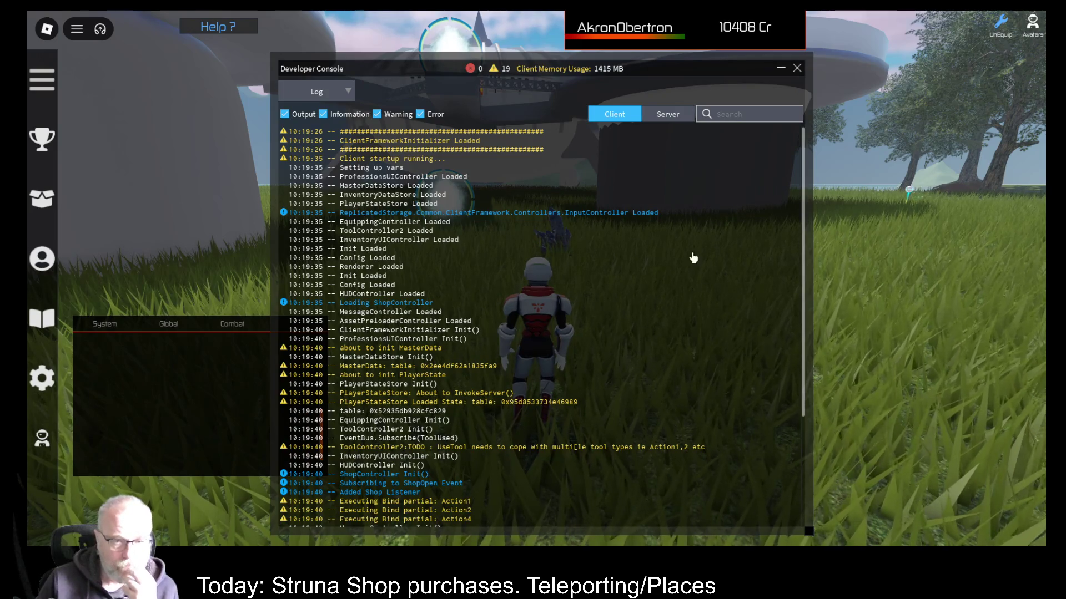
{"action": "scroll", "coordinate": [487, 277], "scroll_direction": "down", "scroll_amount": 5}
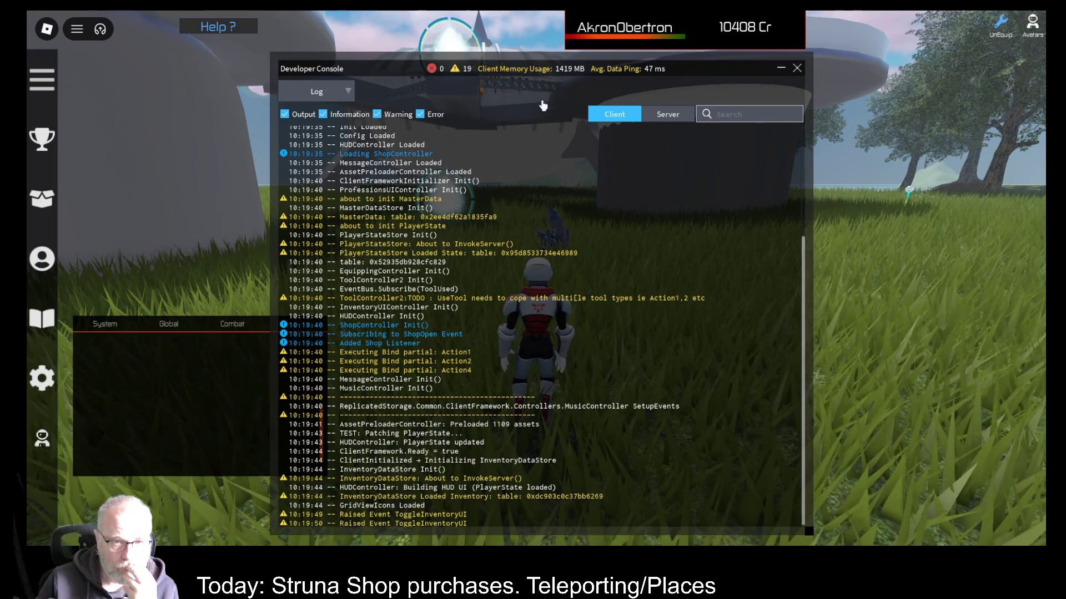
{"action": "left_click", "coordinate": [662, 117]}
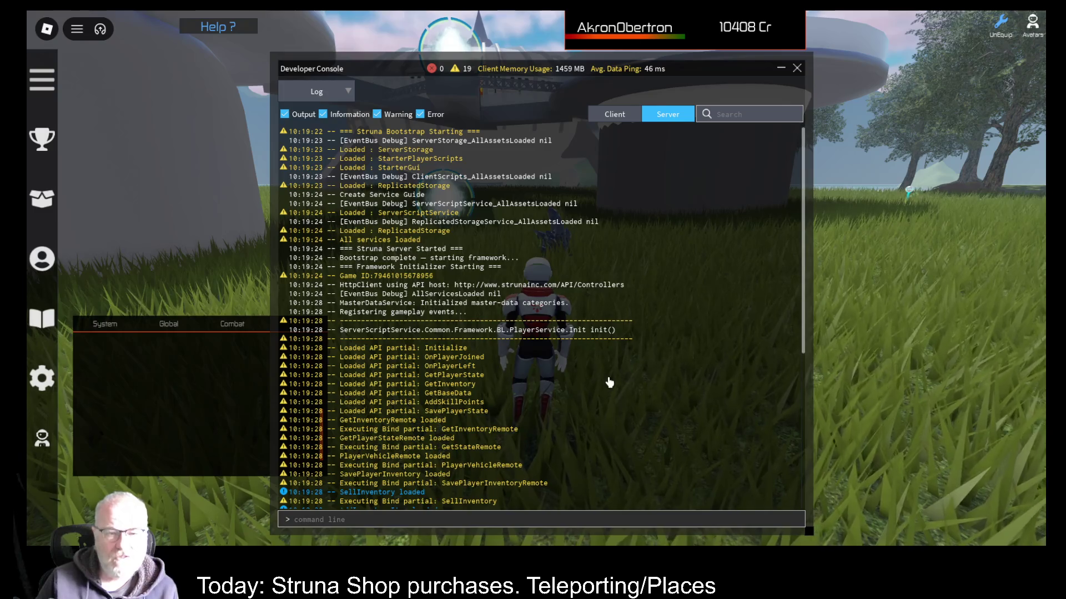
{"action": "scroll", "coordinate": [588, 330], "scroll_direction": "down", "scroll_amount": 4}
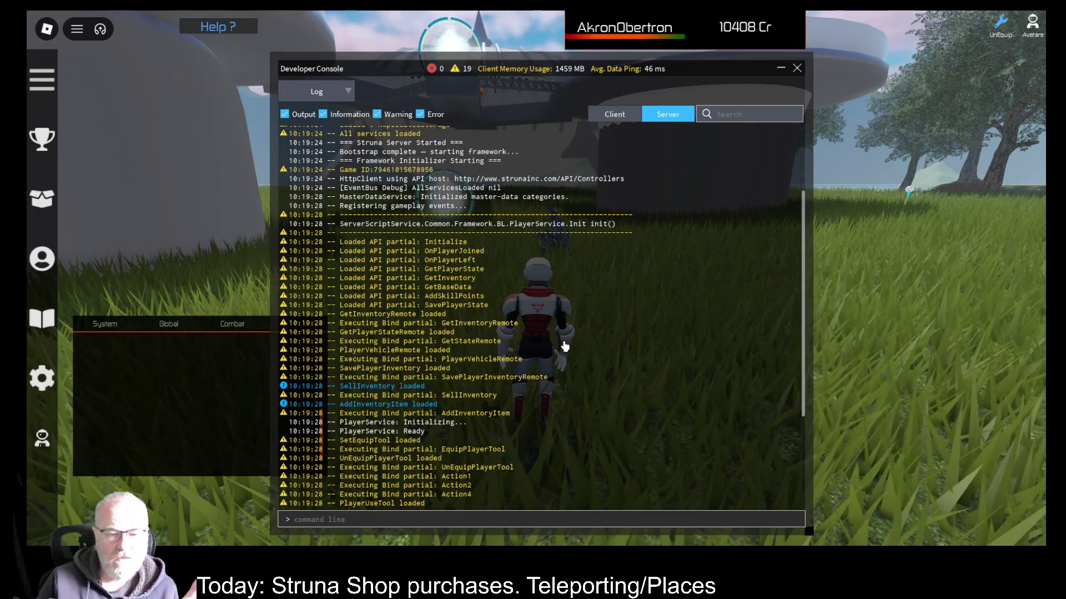
{"action": "scroll", "coordinate": [564, 346], "scroll_direction": "down", "scroll_amount": 6}
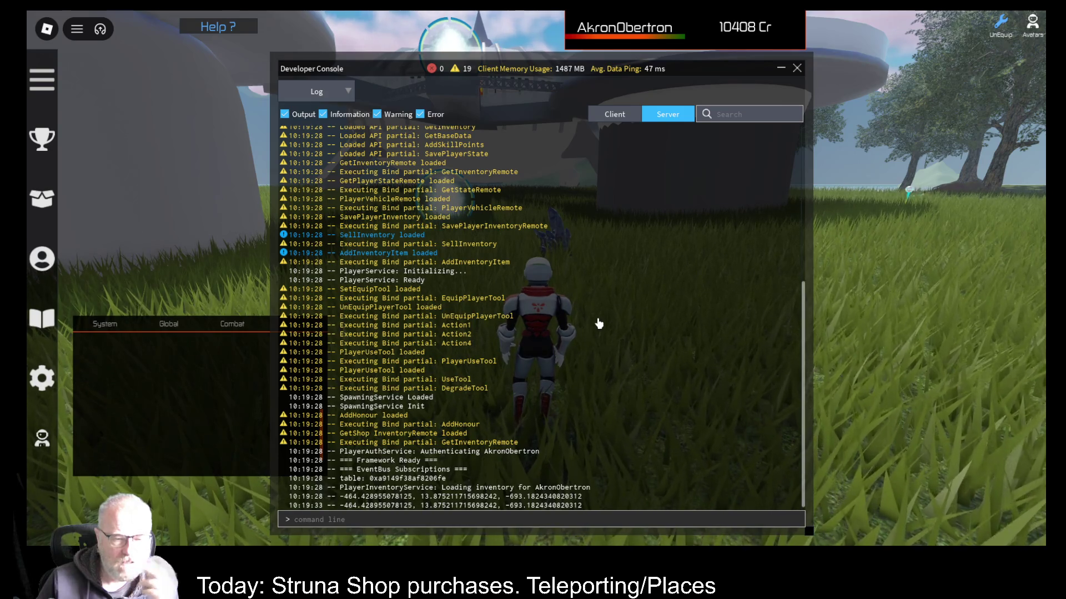
{"action": "left_click", "coordinate": [781, 68]}
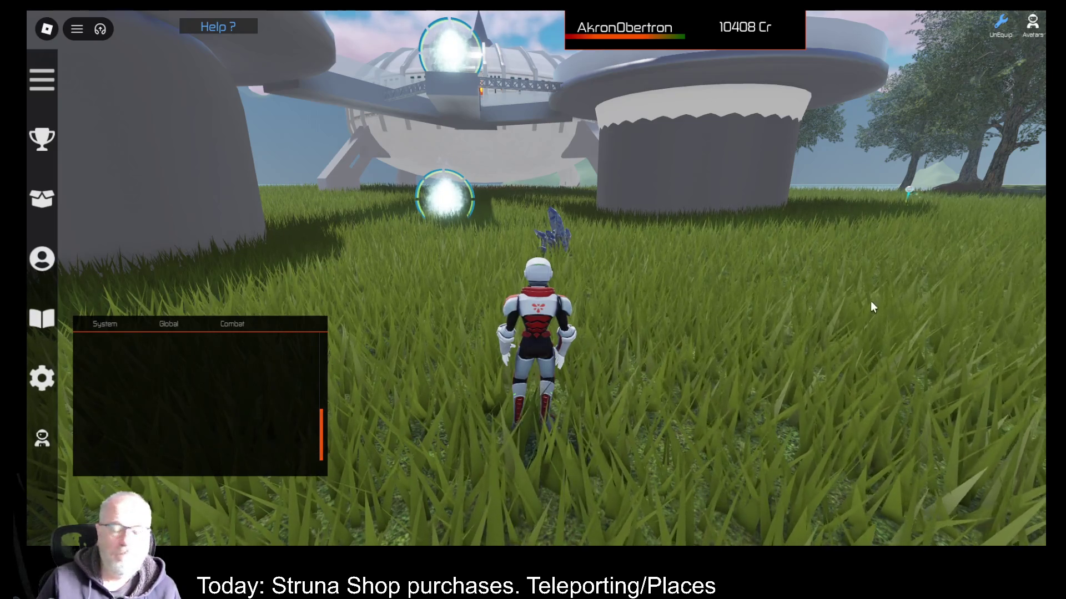
Walk to the shop kiosk, open the Struna Shop, check OOF001's stats and buy it.
{"action": "key", "text": "d"}
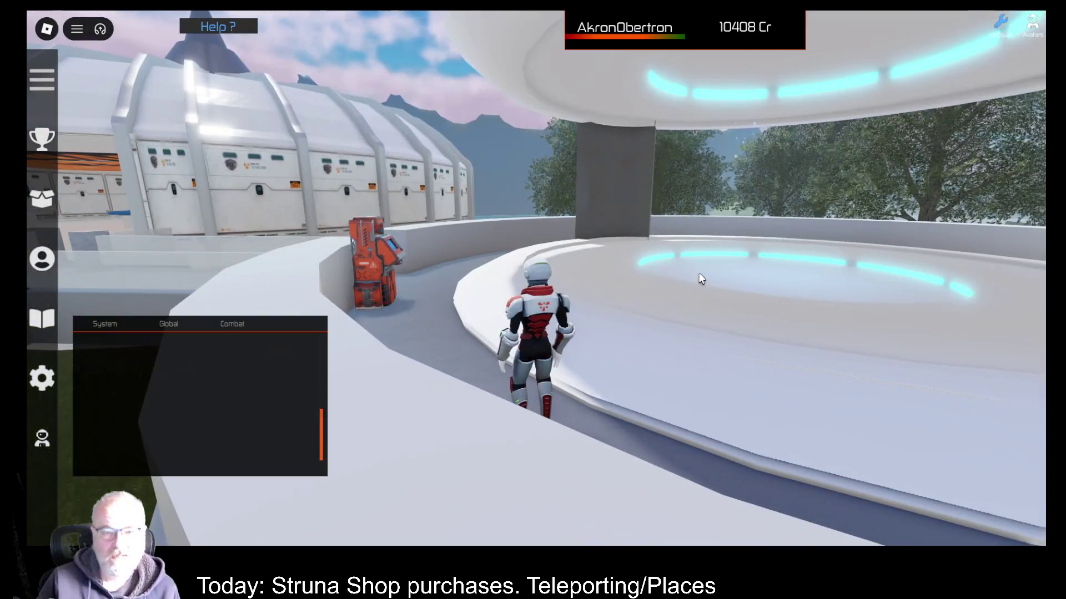
{"action": "key", "text": "w"}
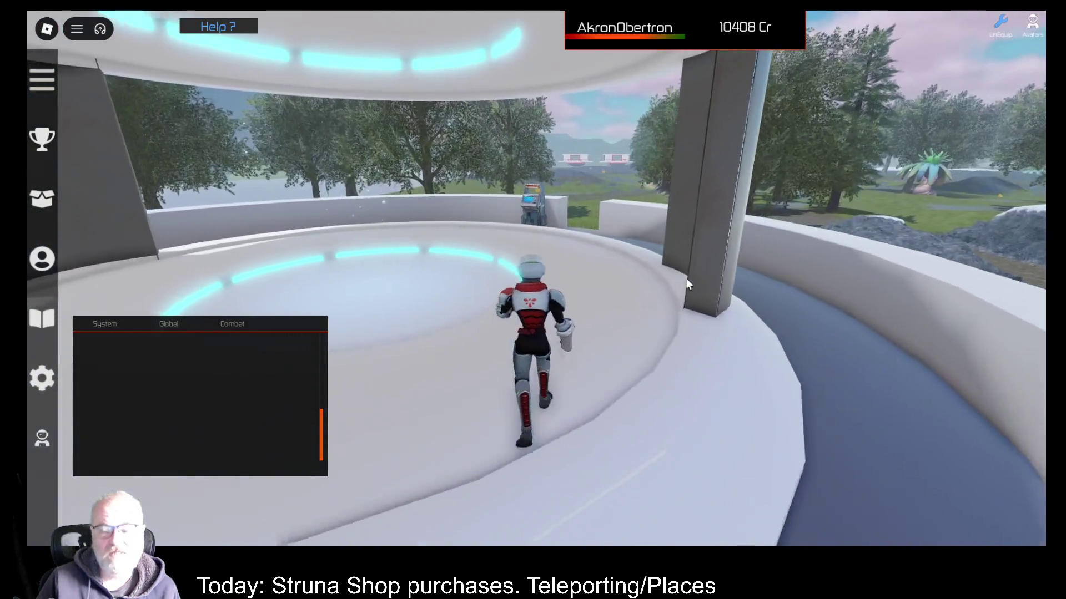
{"action": "key", "text": "w"}
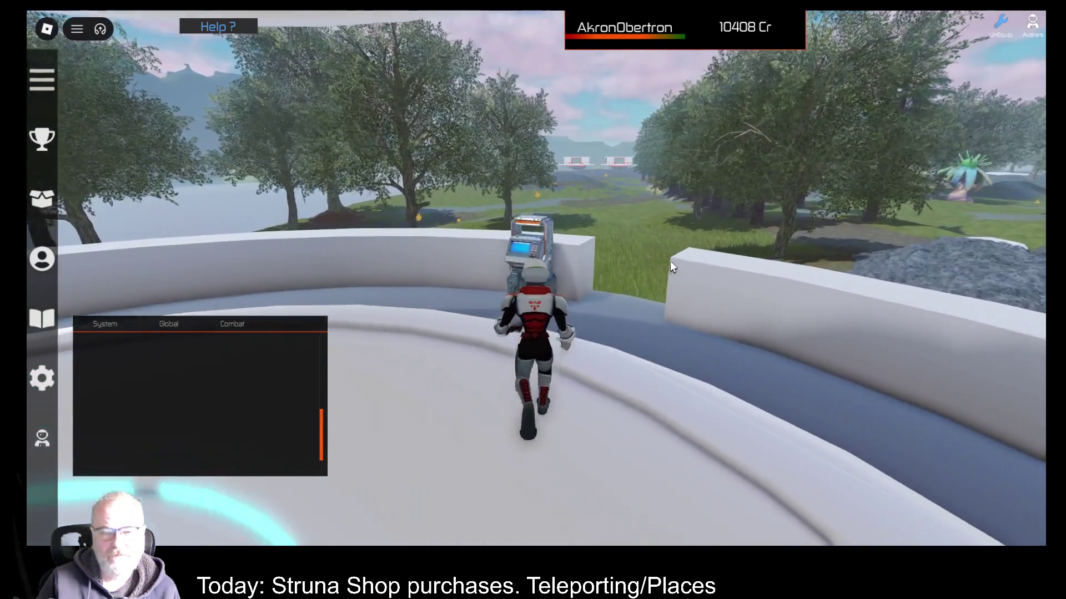
{"action": "key", "text": "e"}
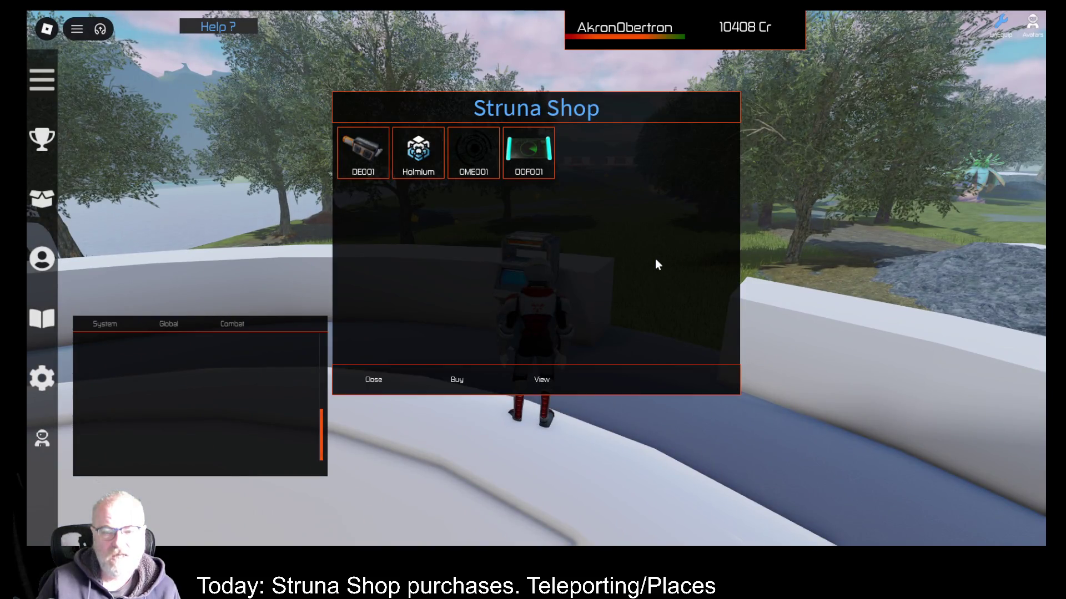
{"action": "left_click", "coordinate": [540, 167]}
{"action": "left_click", "coordinate": [548, 382]}
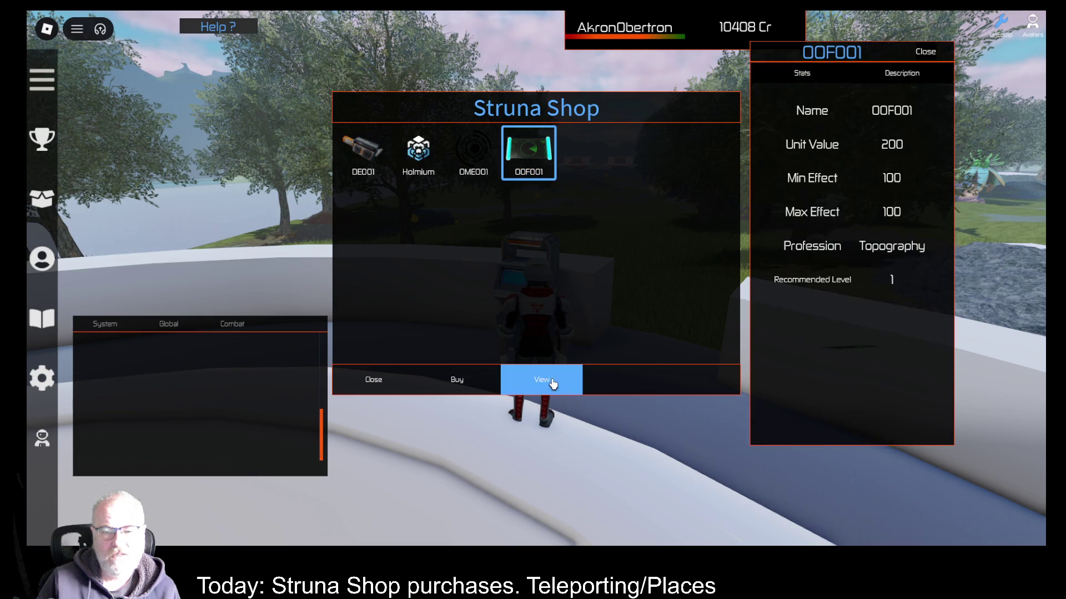
{"action": "left_click", "coordinate": [925, 52]}
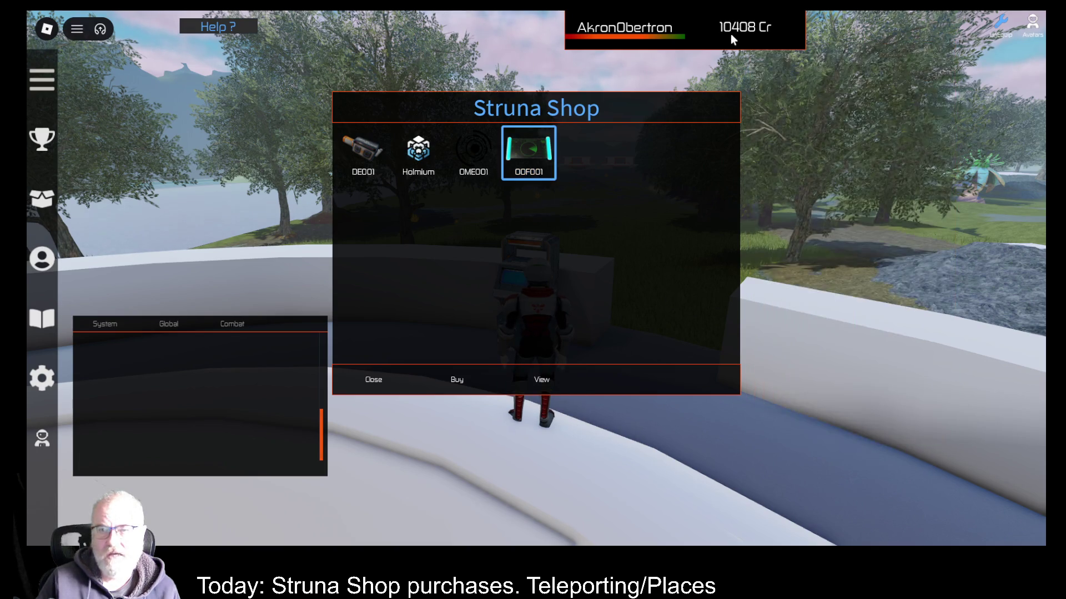
{"action": "left_click", "coordinate": [457, 382]}
In the Tools inventory, compare the 00F001 scanners' Current Value (43 vs 200) and equip the fourth.
{"action": "key", "text": "i"}
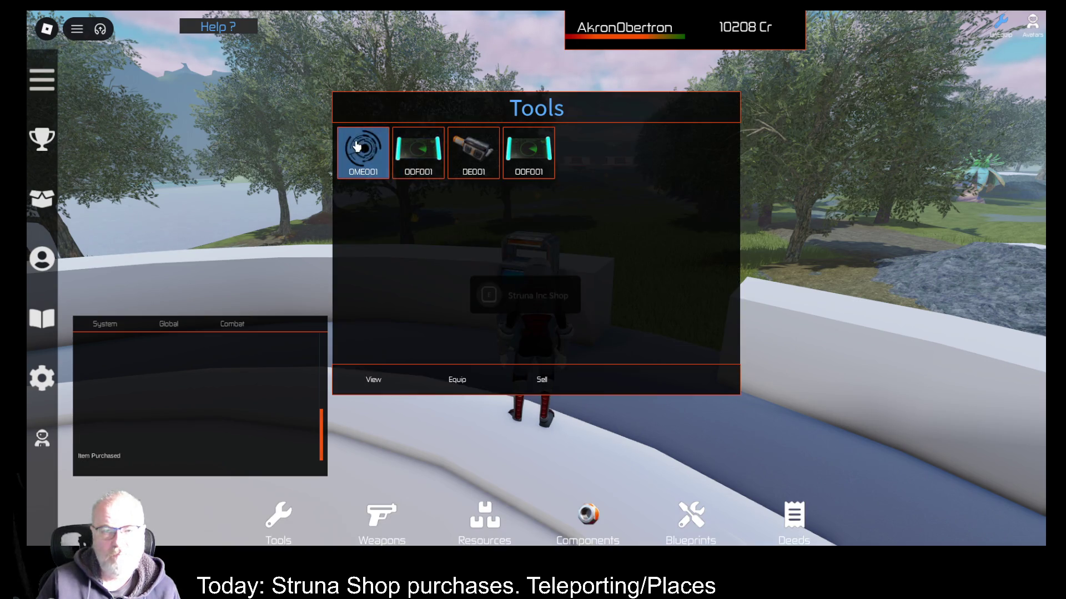
{"action": "left_click", "coordinate": [528, 154]}
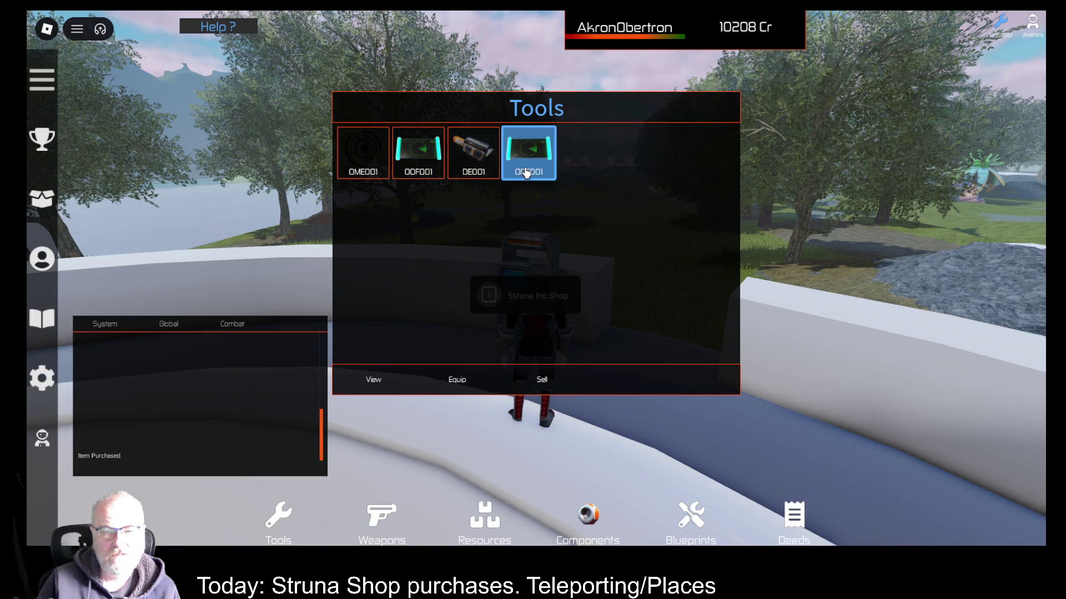
{"action": "left_click", "coordinate": [379, 383]}
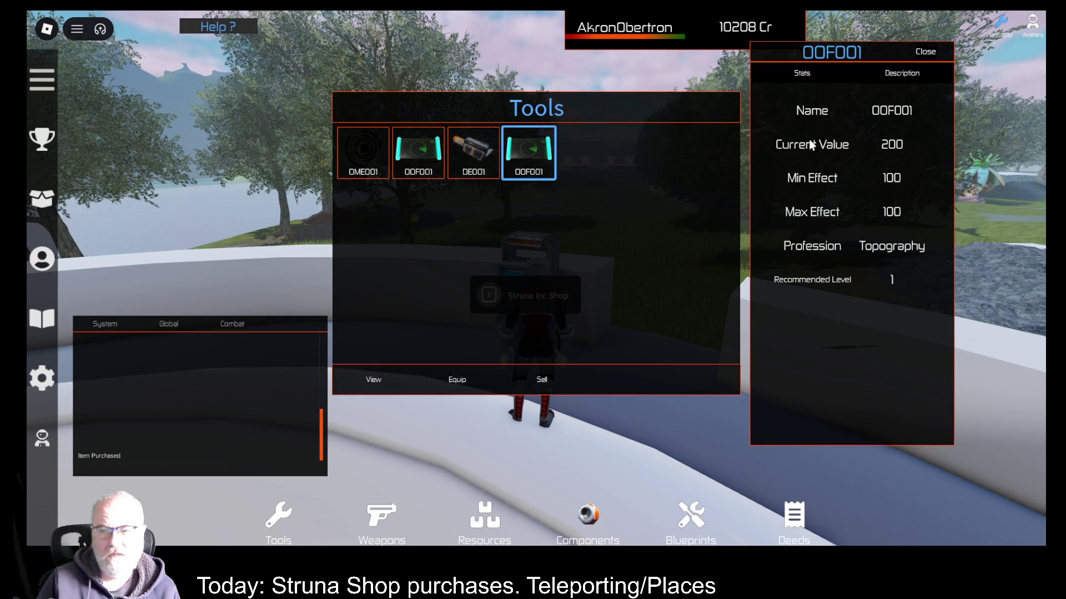
{"action": "left_click", "coordinate": [418, 171]}
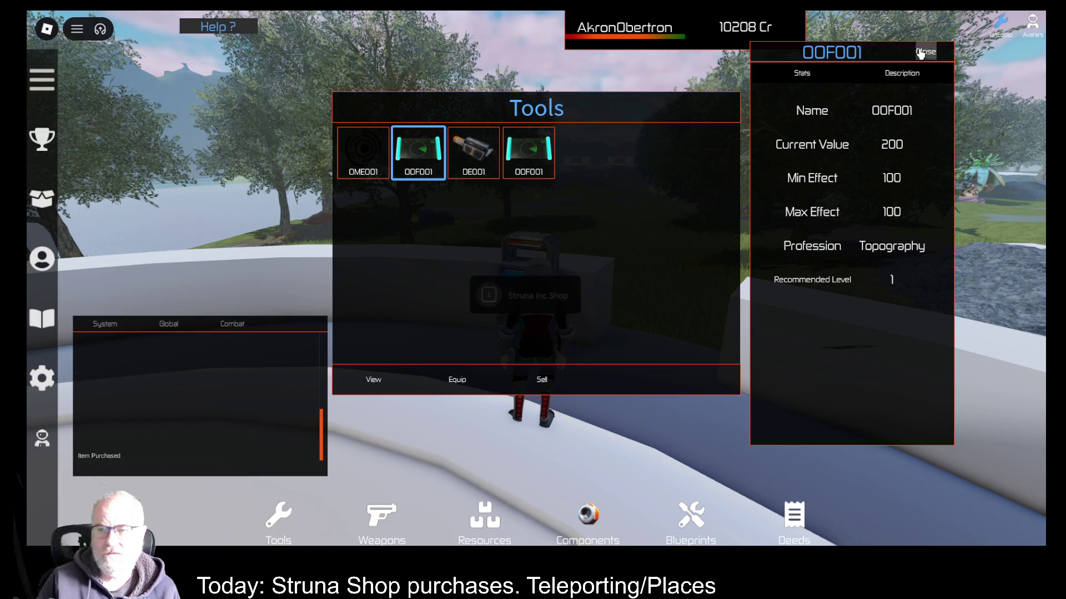
{"action": "left_click", "coordinate": [920, 53]}
{"action": "left_click", "coordinate": [371, 377]}
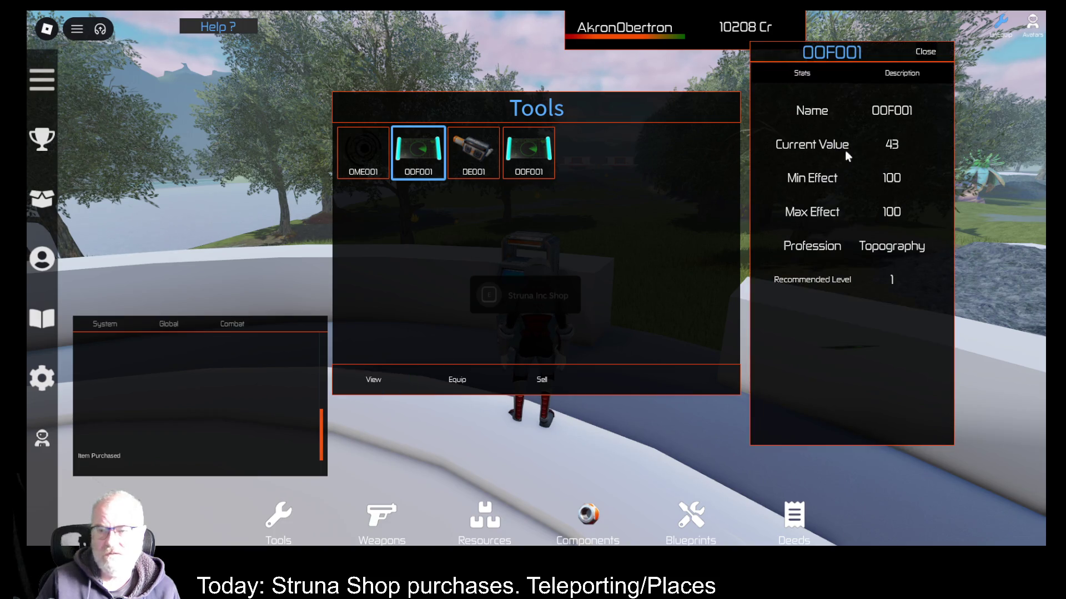
{"action": "left_click", "coordinate": [926, 51]}
{"action": "left_click", "coordinate": [531, 166]}
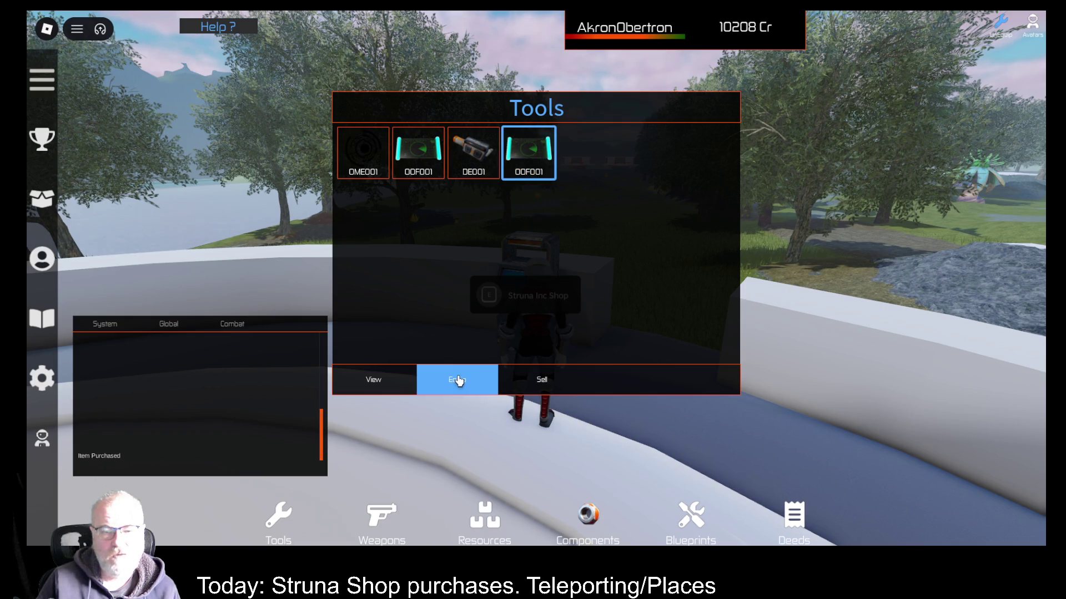
{"action": "left_click", "coordinate": [457, 379]}
{"action": "key", "text": "d"}
{"action": "key", "text": "w"}
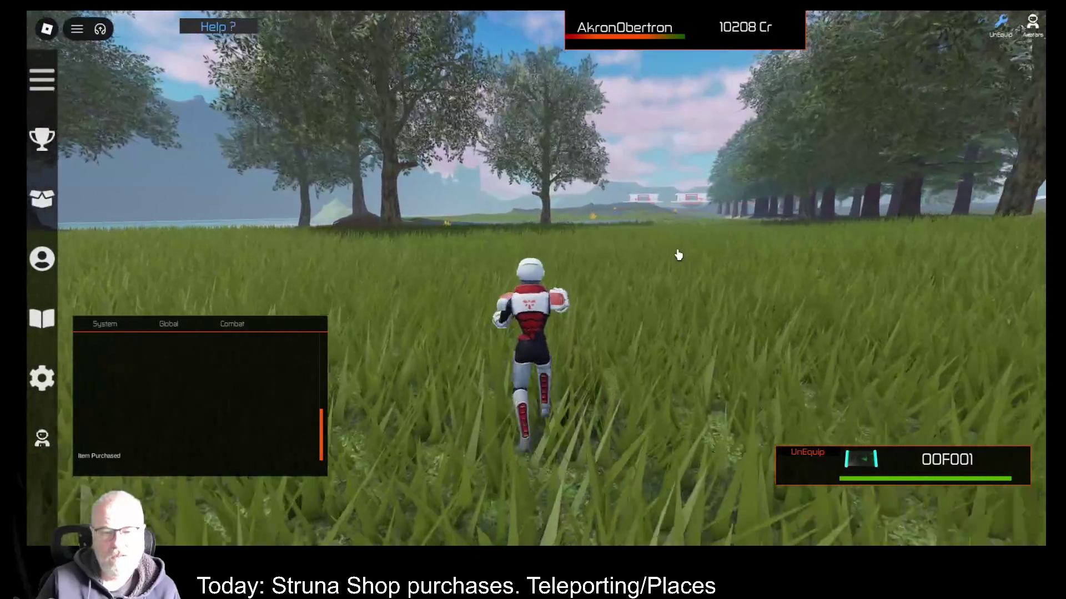
Check the equipped 00F001 scanner's stats in the Tools inventory, confirming Current Value 200.
{"action": "key", "text": "i"}
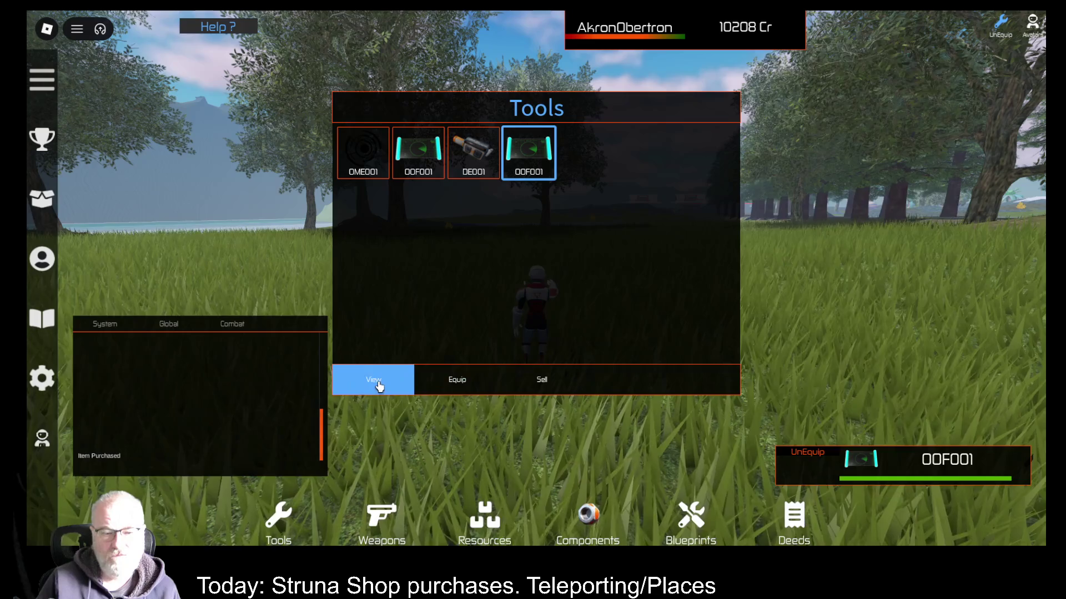
{"action": "left_click", "coordinate": [379, 386]}
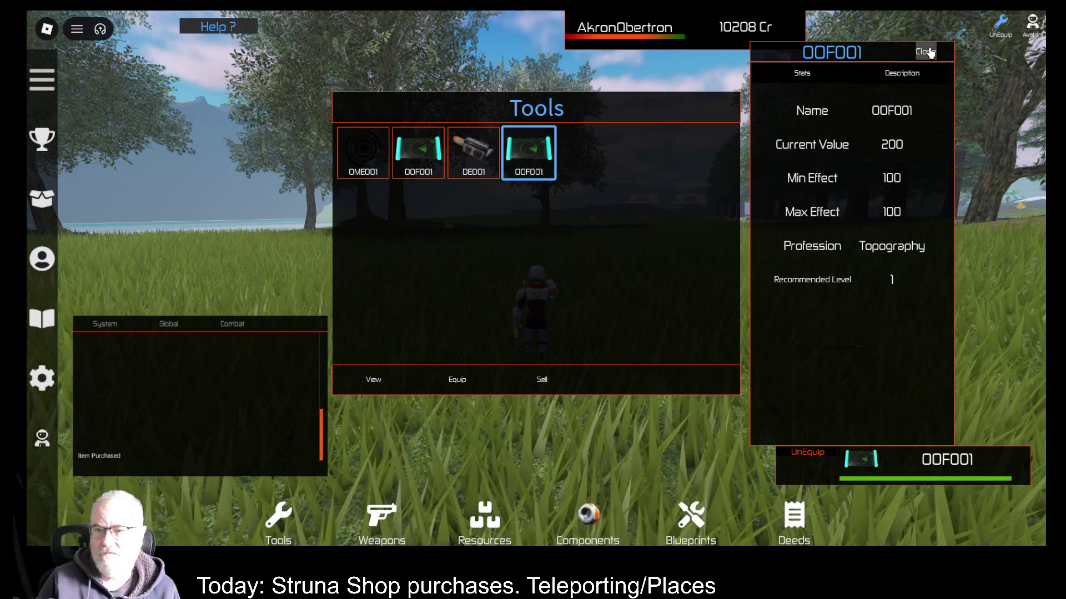
{"action": "left_click", "coordinate": [926, 51]}
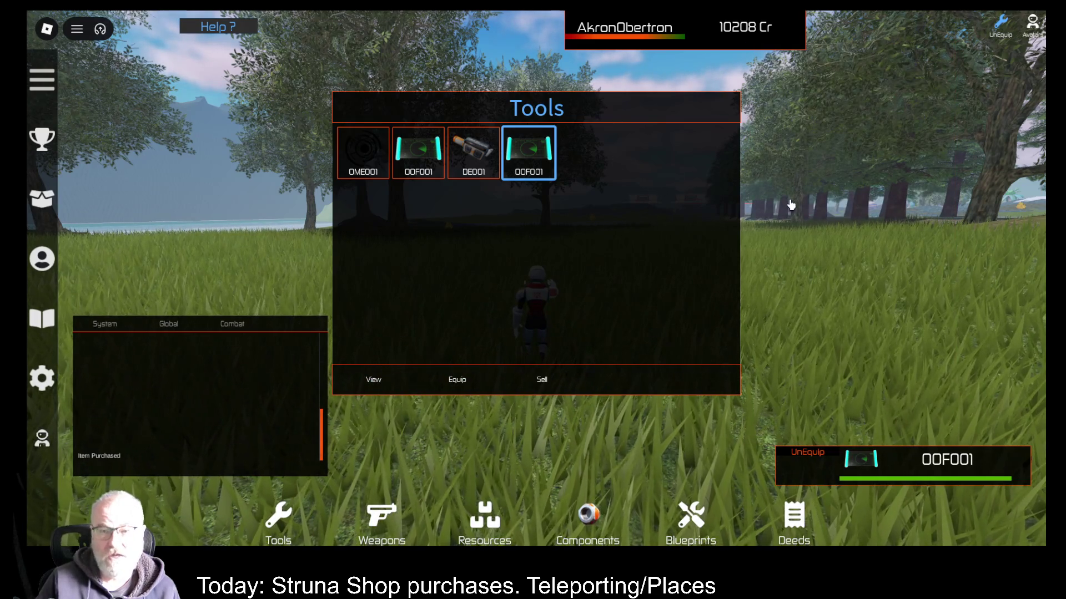
{"action": "key", "text": "i"}
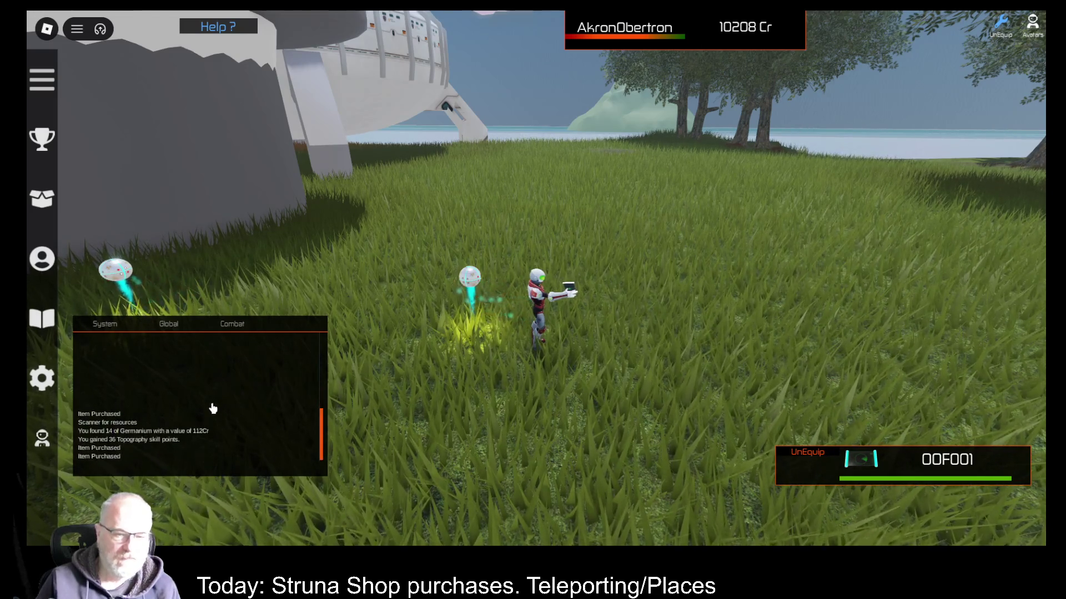
Check the fourth 00F001 scanner's stats, now showing Current Value 199.
{"action": "key", "text": "i"}
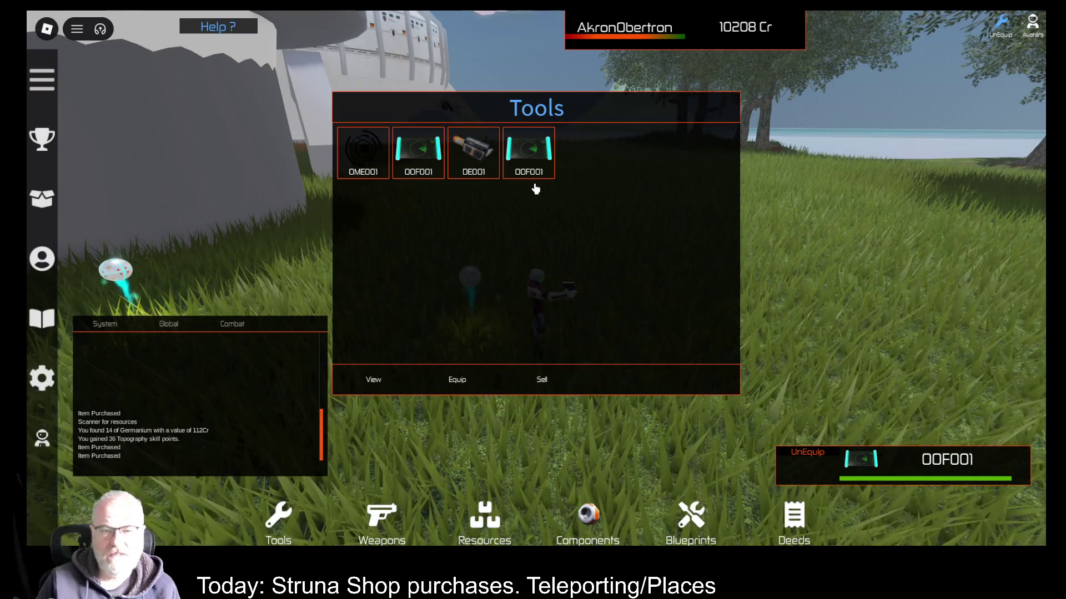
{"action": "left_click", "coordinate": [536, 175]}
{"action": "left_click", "coordinate": [366, 382]}
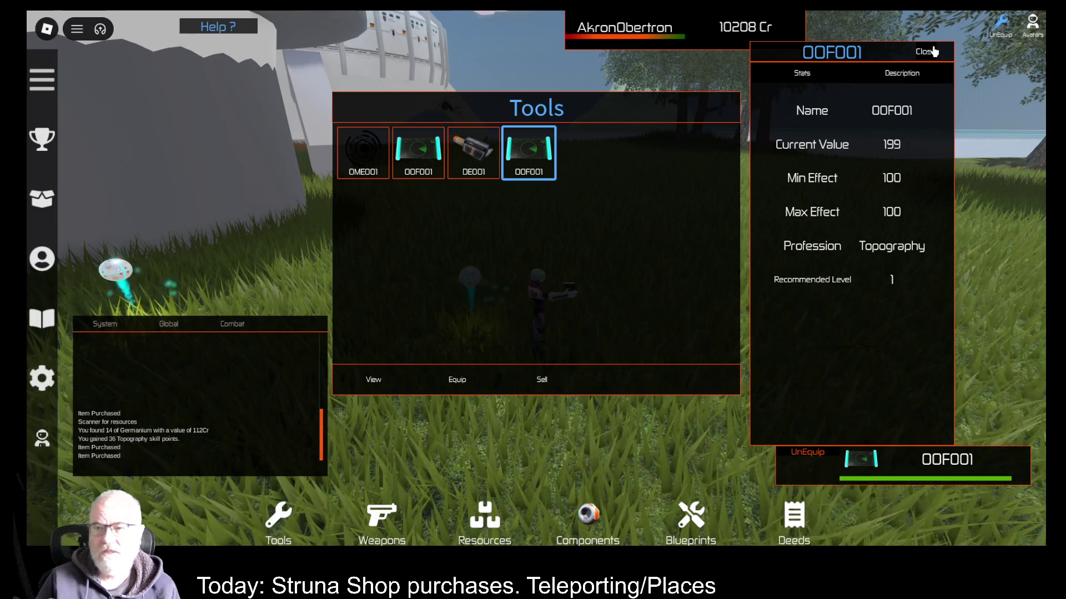
{"action": "left_click", "coordinate": [933, 52]}
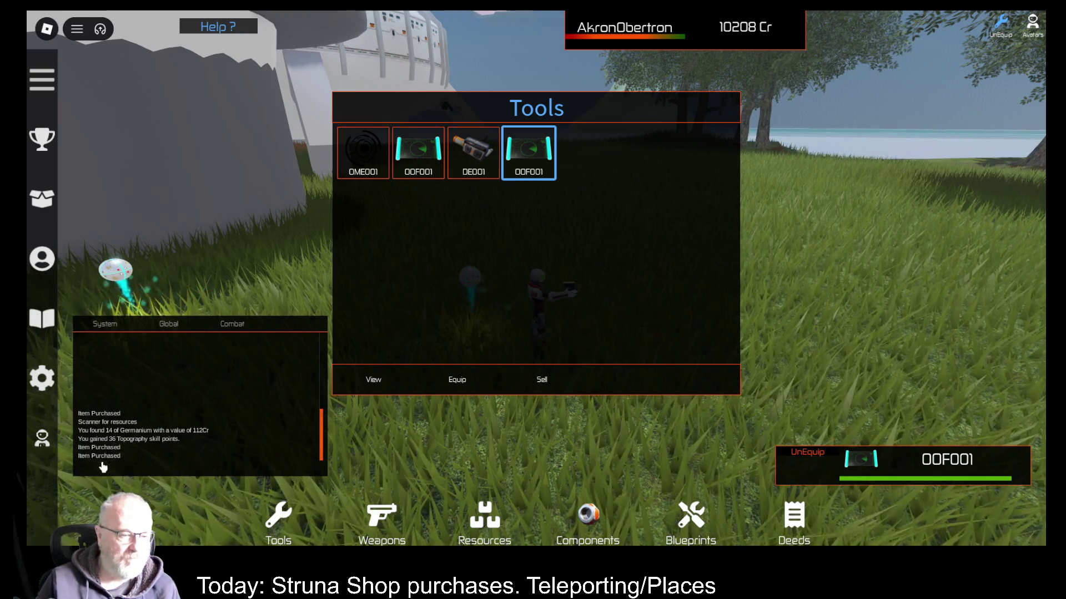
Deploy the scanner once and turn the camera around the character.
{"action": "left_click", "coordinate": [616, 216]}
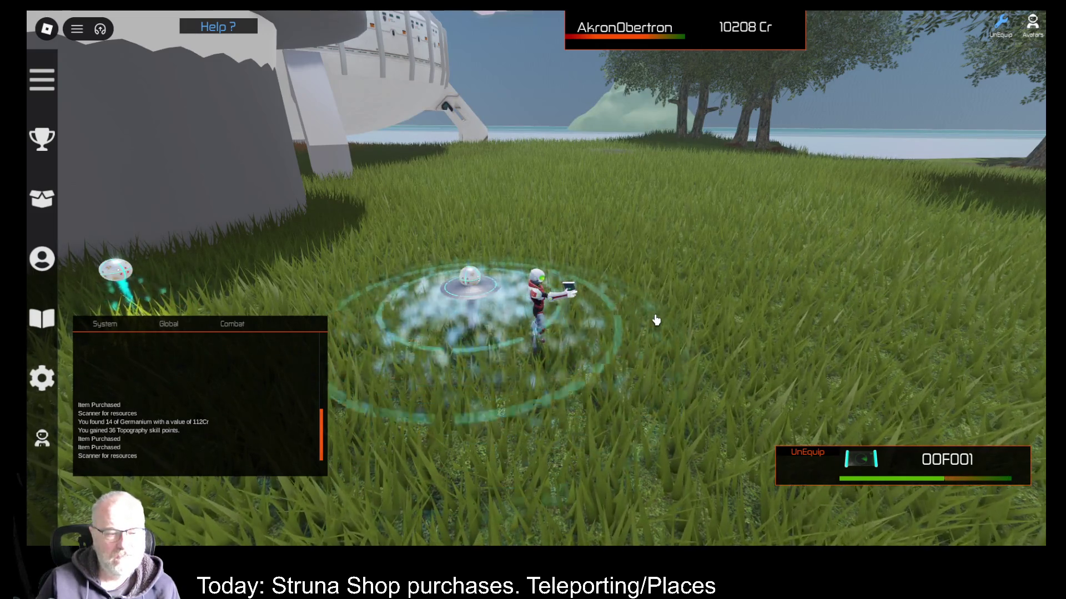
{"action": "key", "text": "Right"}
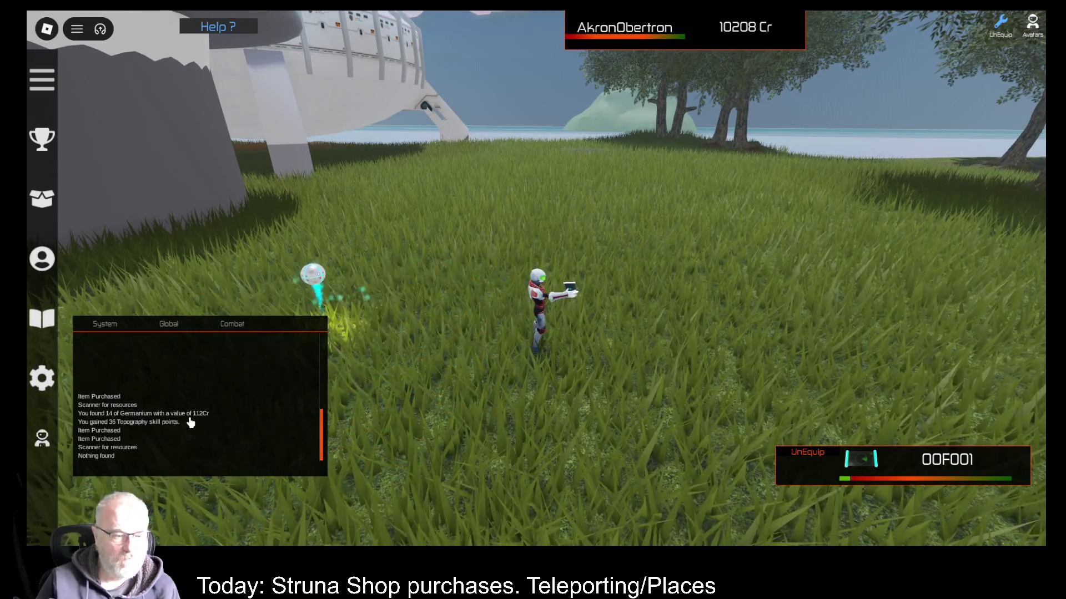
{"action": "key", "text": "Right"}
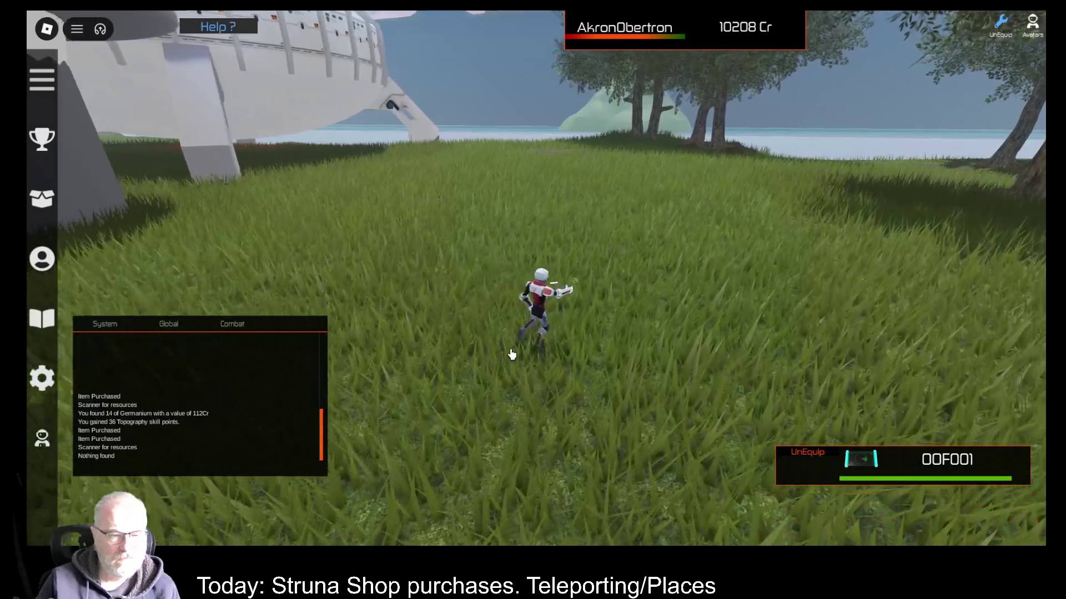
{"action": "key", "text": "Right"}
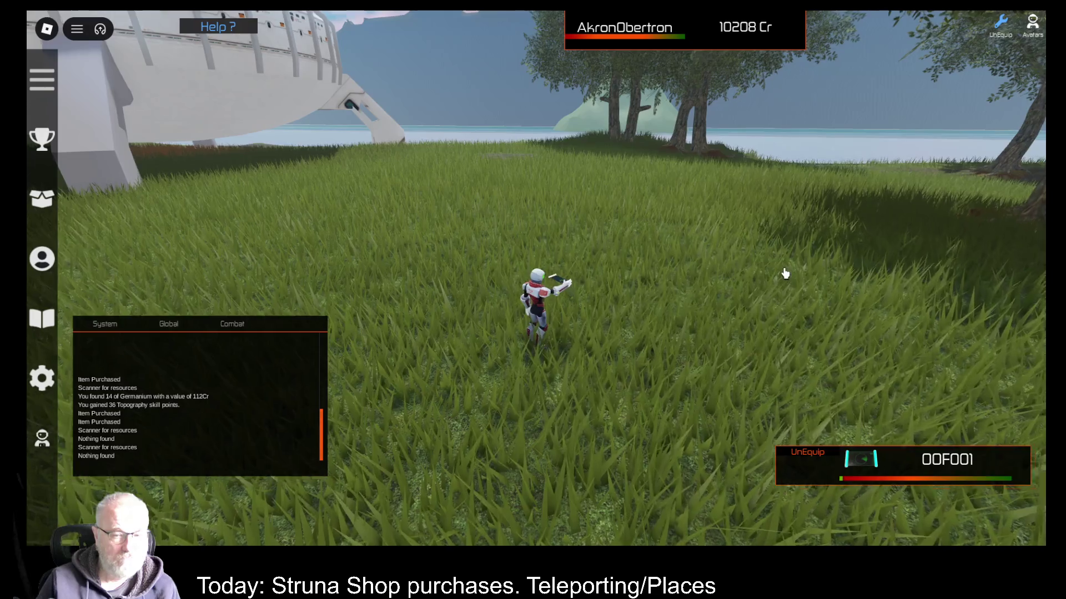
Walk toward the trees, scan again finding nothing, and open the Developer Console log.
{"action": "key", "text": "Right"}
{"action": "key", "text": "w"}
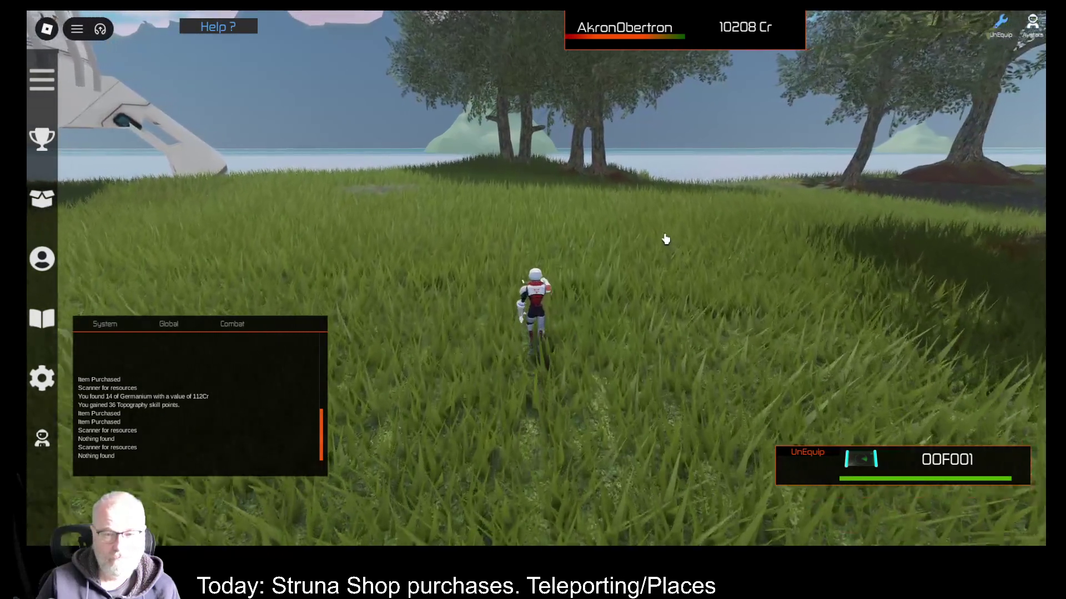
{"action": "key", "text": "Right"}
{"action": "key", "text": "w"}
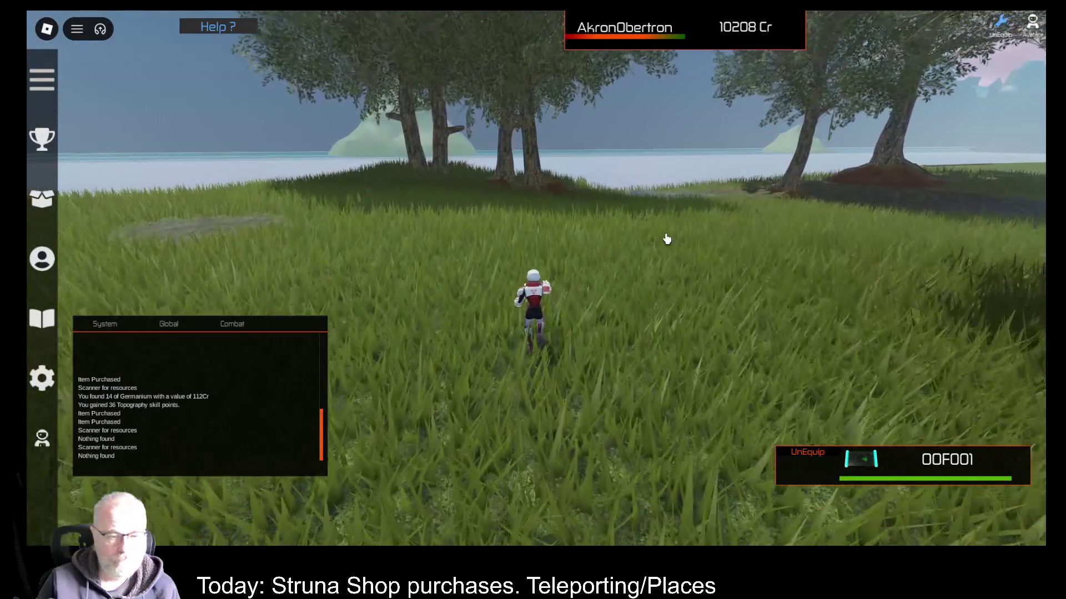
{"action": "left_click", "coordinate": [667, 238]}
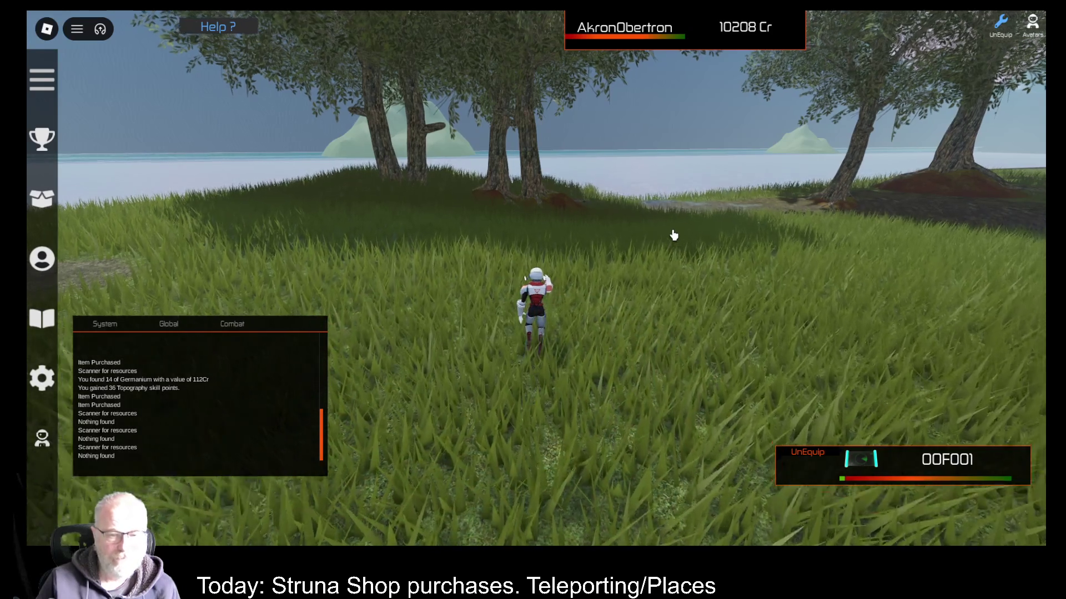
{"action": "key", "text": "Left"}
{"action": "key", "text": "w"}
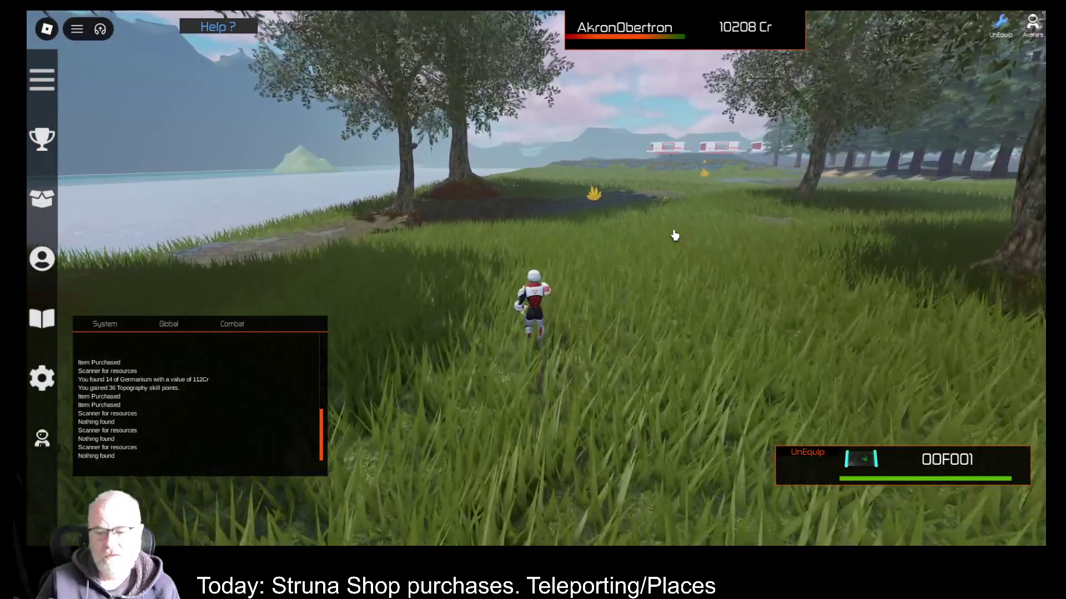
{"action": "key", "text": "F9"}
{"action": "scroll", "coordinate": [611, 256], "scroll_direction": "down", "scroll_amount": 10}
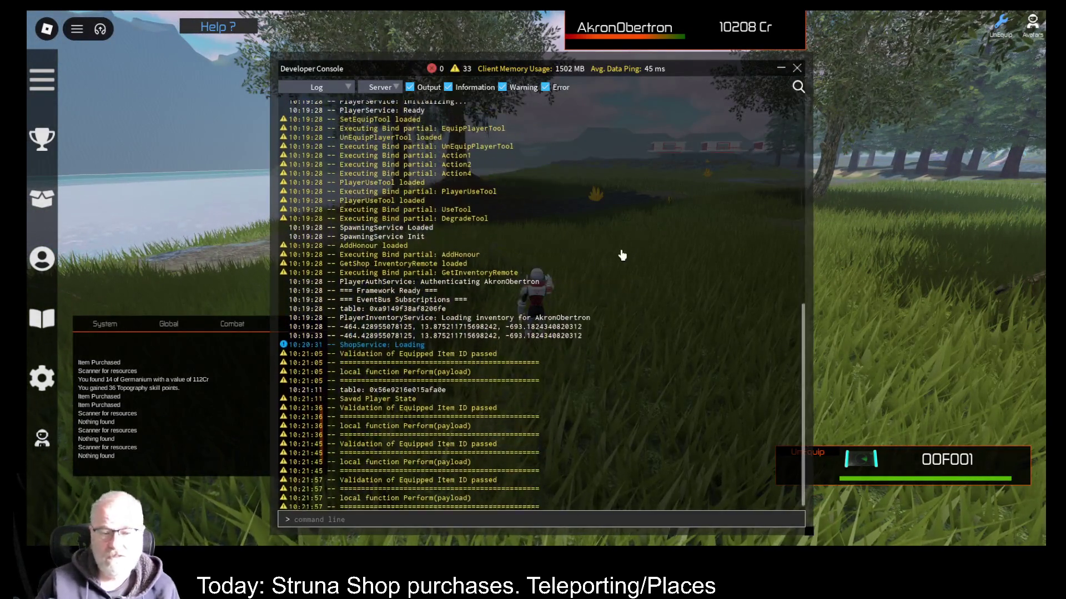
Switch the Developer Console log from Server to Client, then close the console.
{"action": "left_click", "coordinate": [377, 87]}
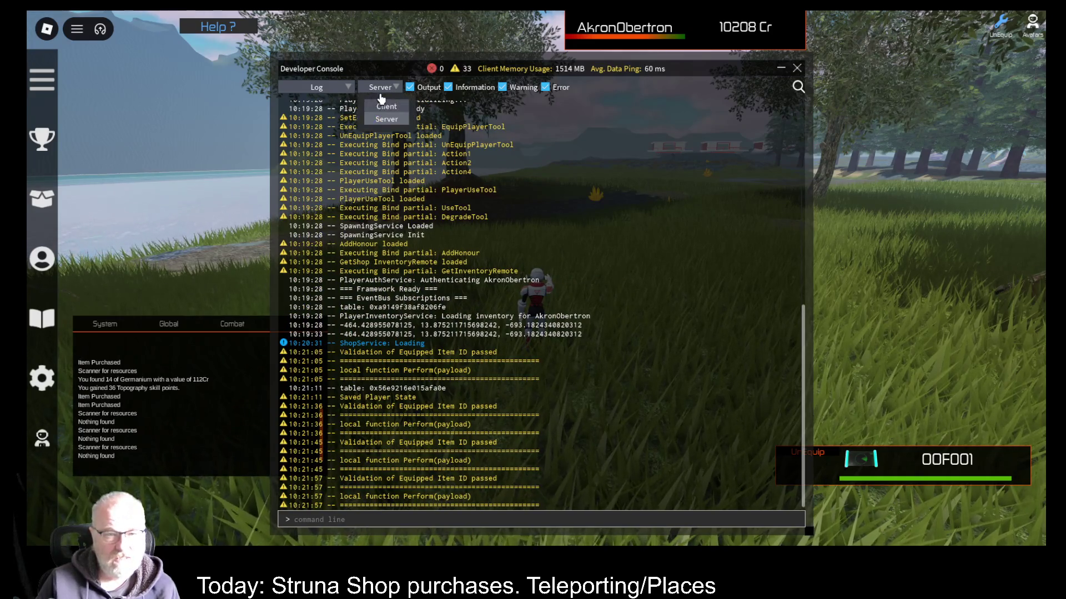
{"action": "left_click", "coordinate": [383, 111]}
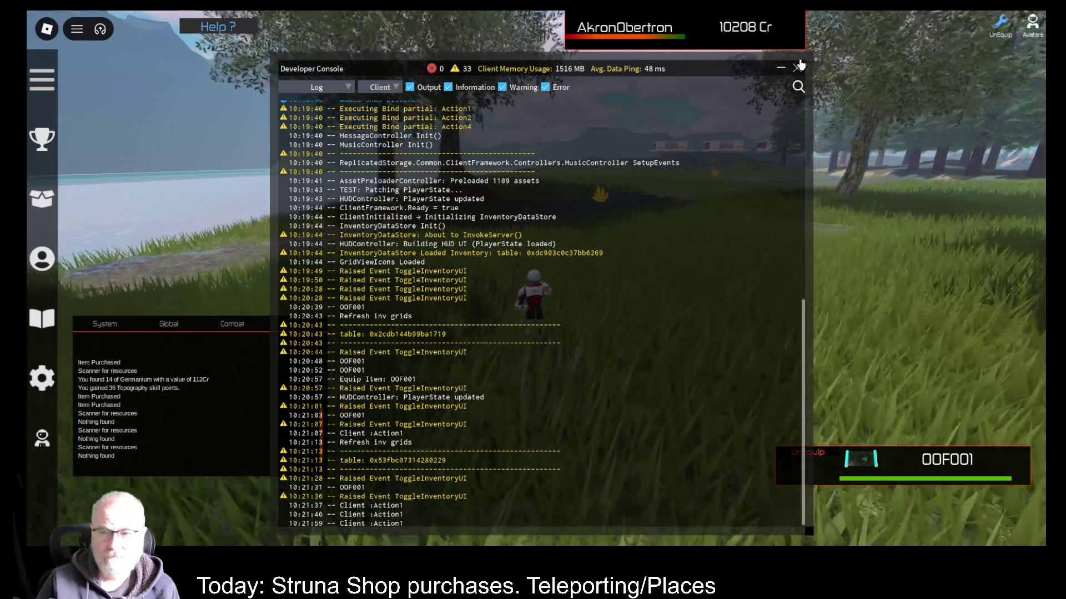
{"action": "key", "text": "F9"}
Run to the yellow plants, scan to find 100 Cerium worth 700Cr, and unequip the 00F001.
{"action": "key", "text": "w"}
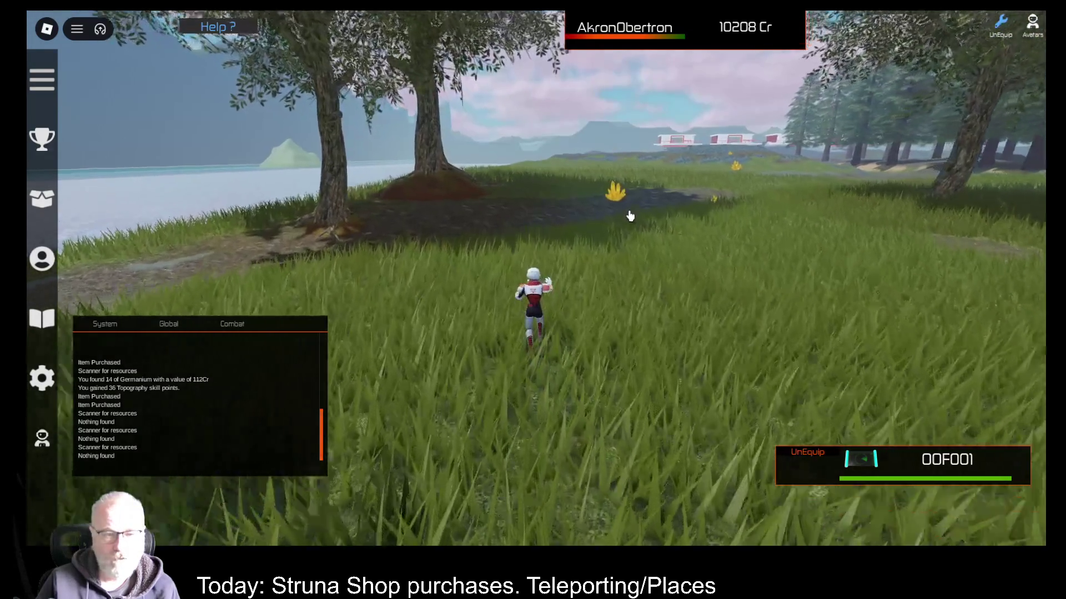
{"action": "key", "text": "w"}
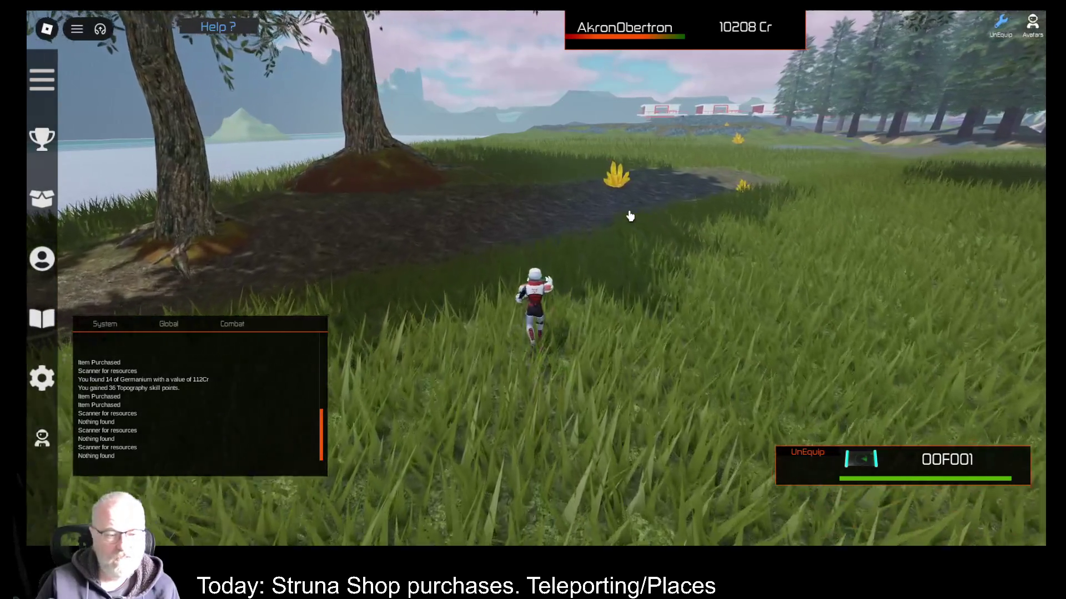
{"action": "key", "text": "w"}
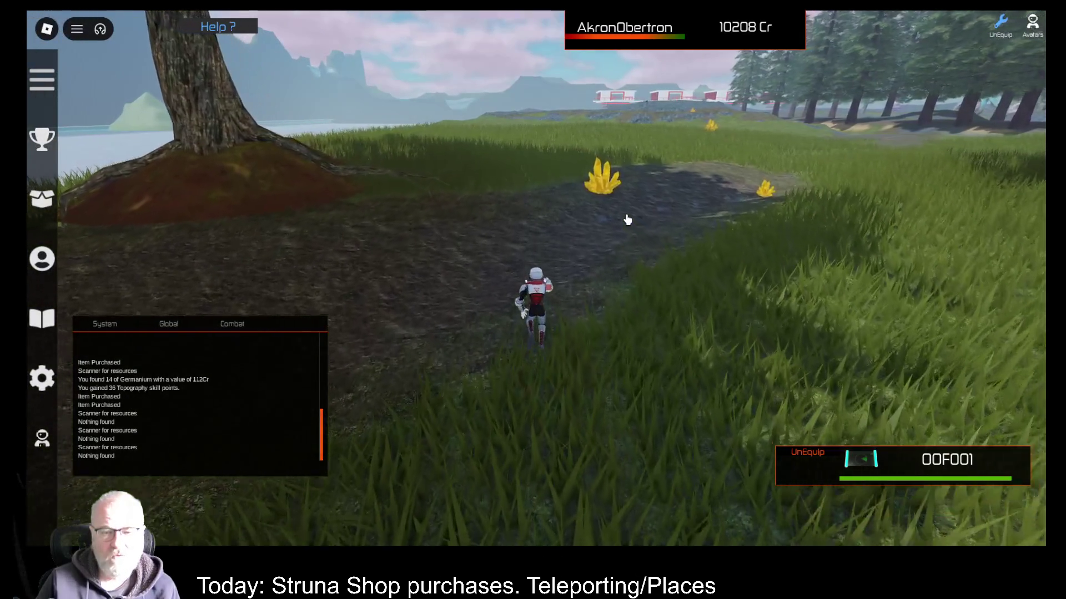
{"action": "left_click", "coordinate": [627, 220]}
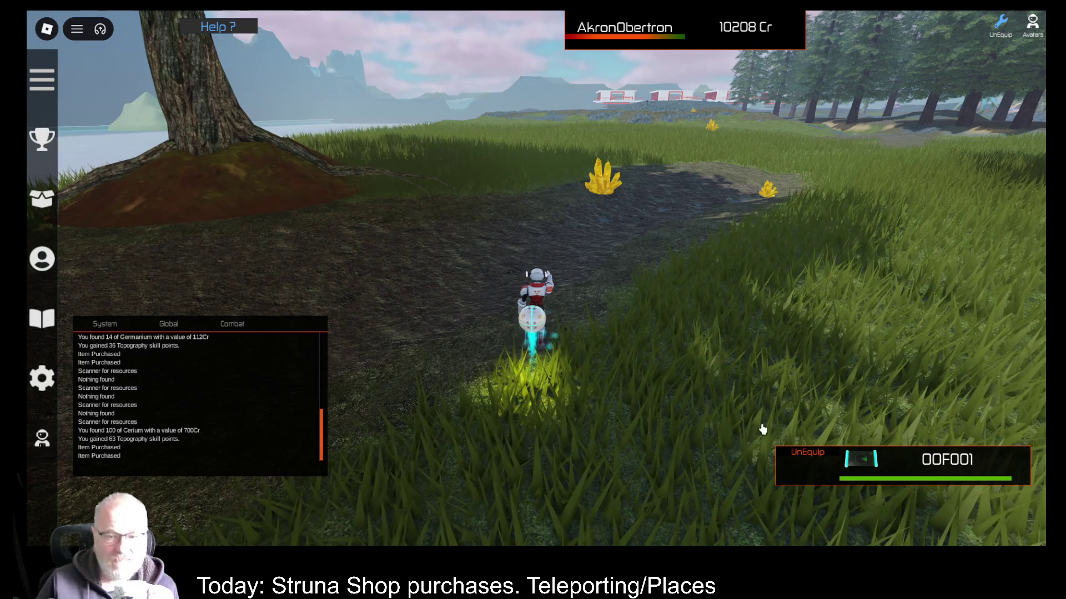
{"action": "key", "text": "Left"}
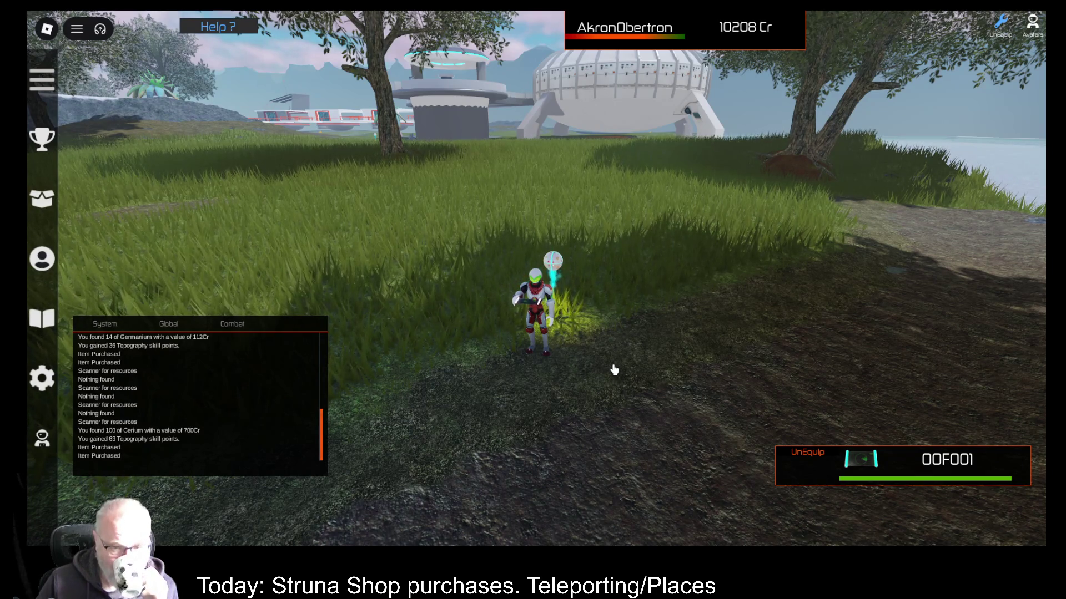
{"action": "key", "text": "1"}
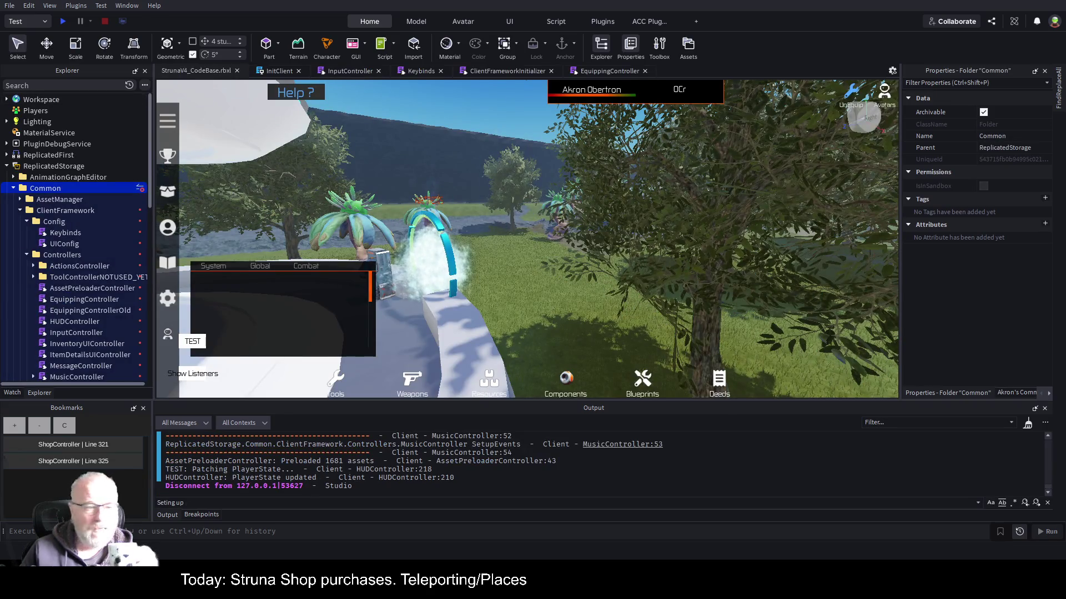
Enable the ClientFrameworkInitializer startup script under StarterPlayerScripts > Common.
{"action": "scroll", "coordinate": [86, 221], "scroll_direction": "down", "scroll_amount": 3}
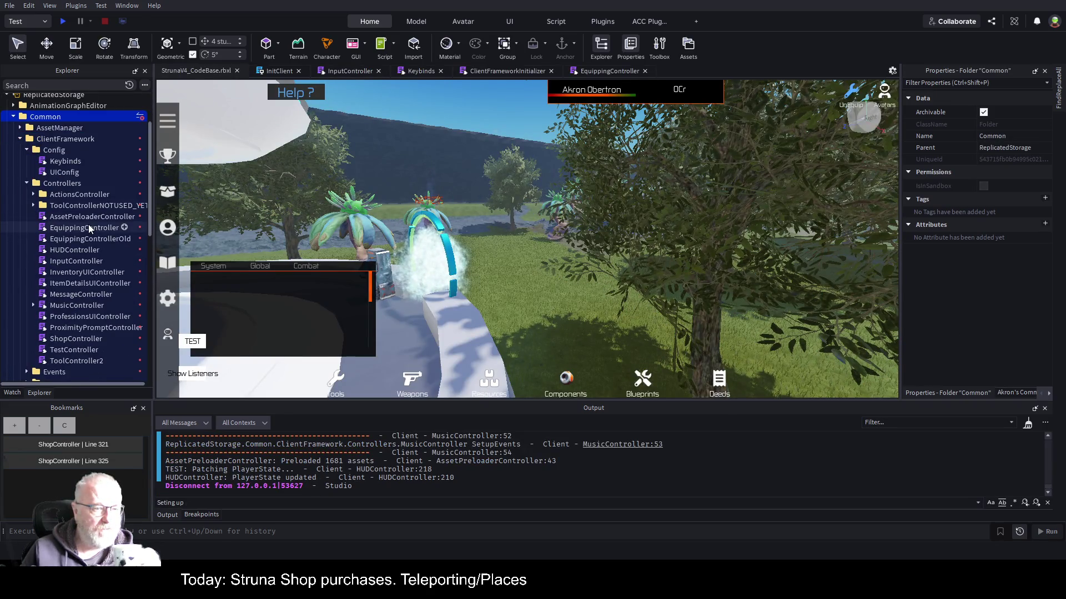
{"action": "scroll", "coordinate": [88, 224], "scroll_direction": "down", "scroll_amount": 6}
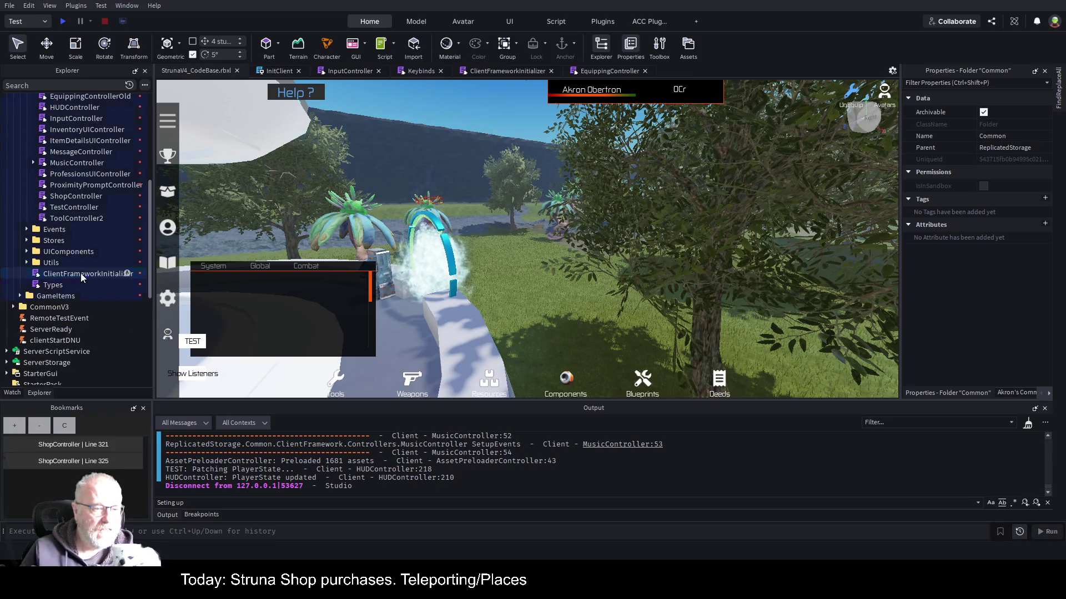
{"action": "left_click", "coordinate": [81, 273]}
{"action": "scroll", "coordinate": [83, 269], "scroll_direction": "down", "scroll_amount": 7}
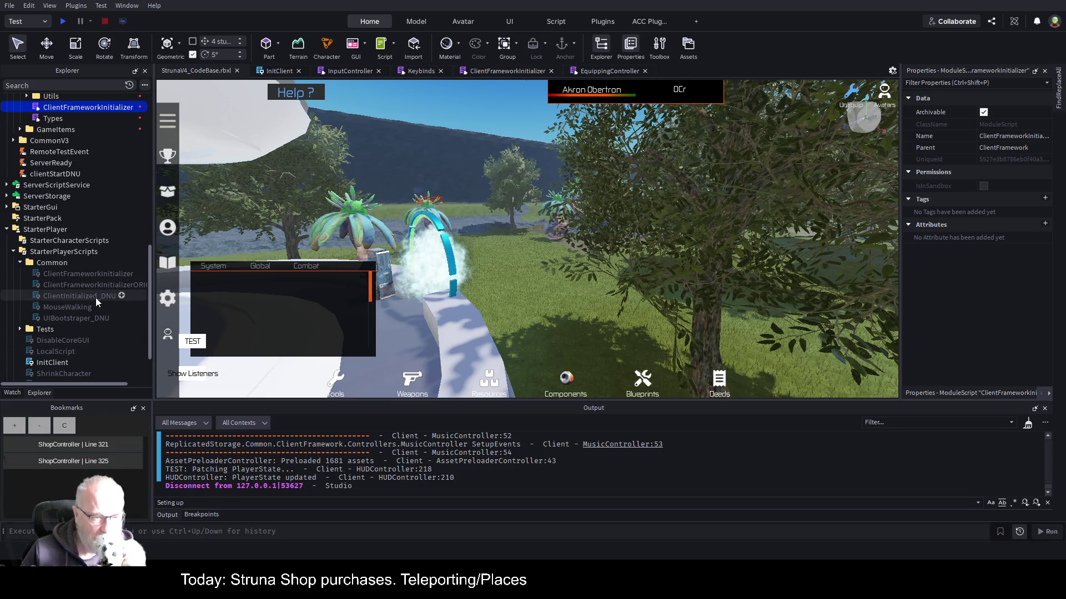
{"action": "left_click", "coordinate": [84, 275]}
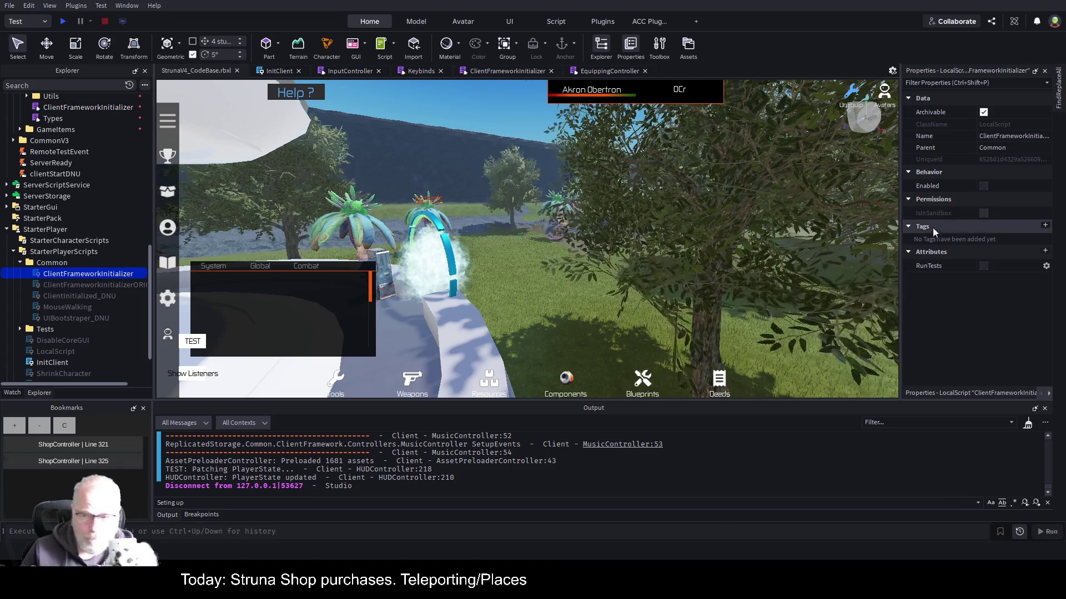
{"action": "left_click", "coordinate": [983, 186]}
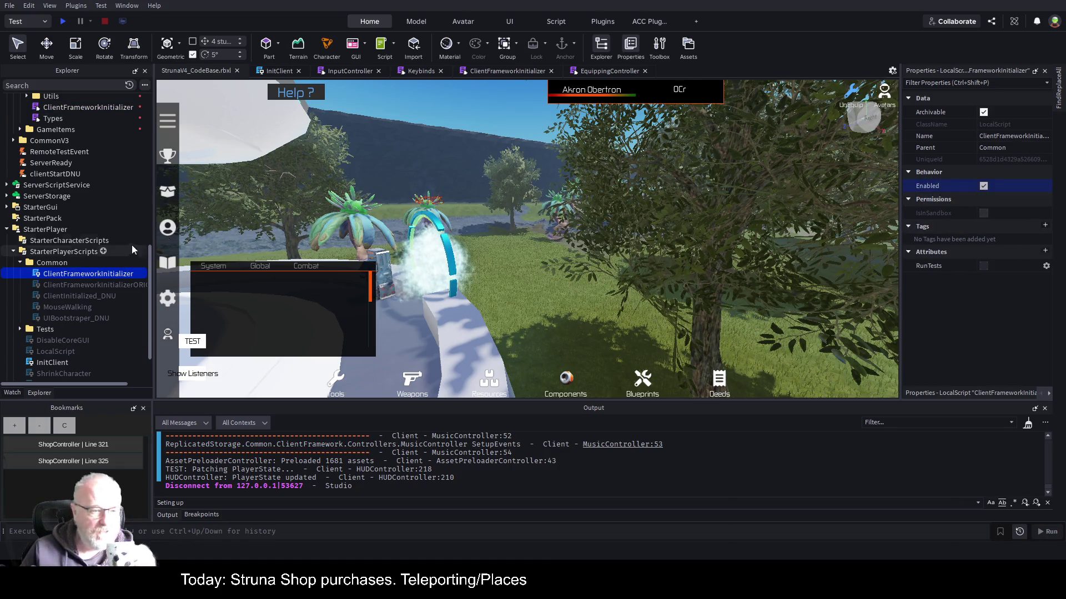
Disable the InitClient script and save the place.
{"action": "left_click", "coordinate": [62, 363]}
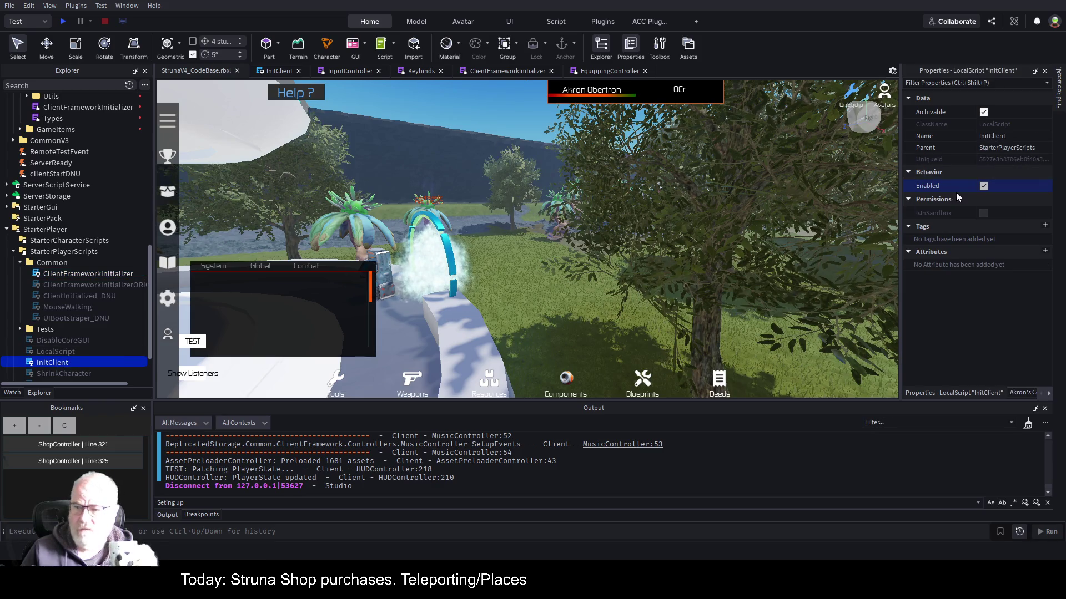
{"action": "left_click", "coordinate": [983, 187]}
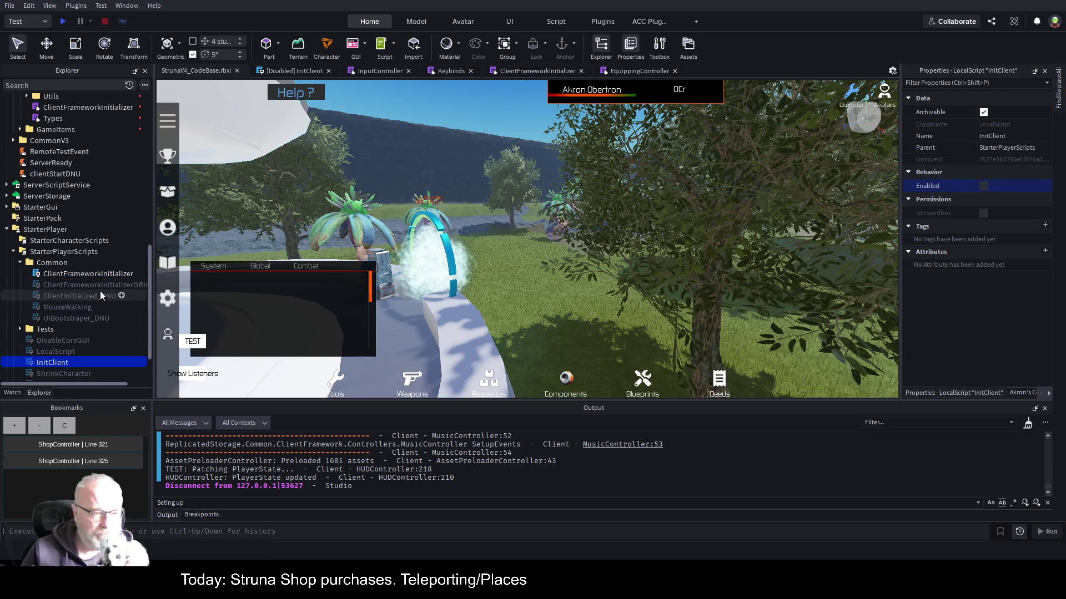
{"action": "key", "text": "alt"}
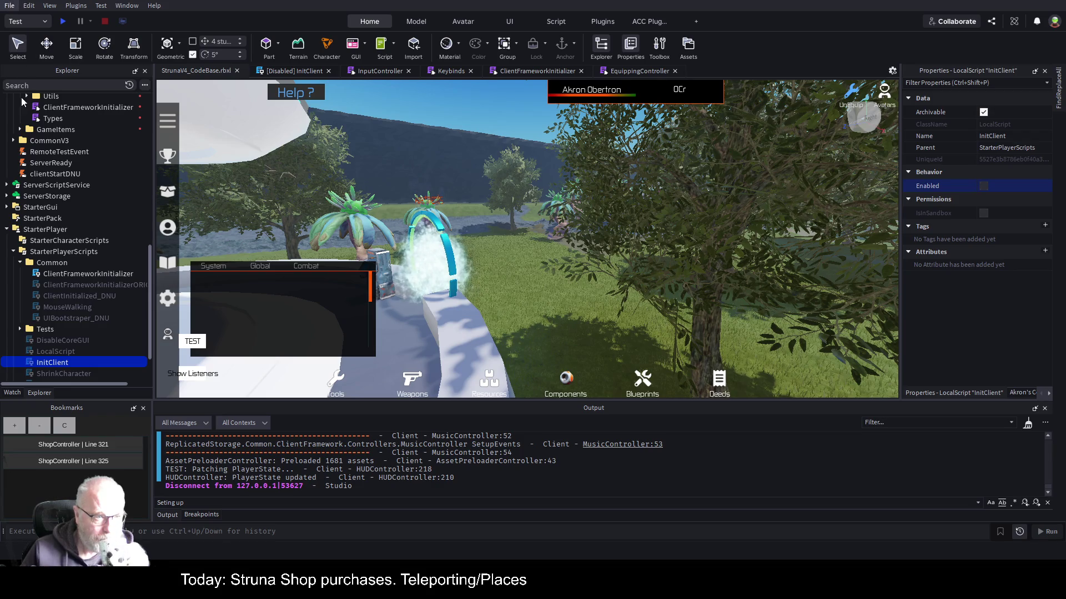
{"action": "key", "text": "ctrl+s"}
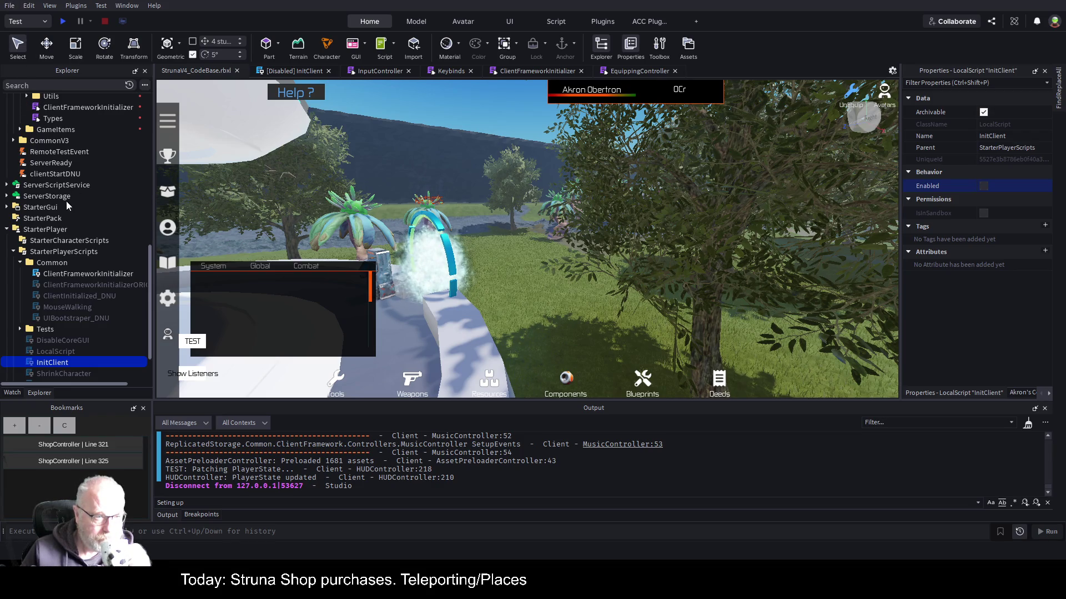
{"action": "scroll", "coordinate": [65, 201], "scroll_direction": "up", "scroll_amount": 3}
Rename the ReplicatedStorage module to ClientFrameworkInitializer_DNU and save the place.
{"action": "left_click", "coordinate": [94, 202]}
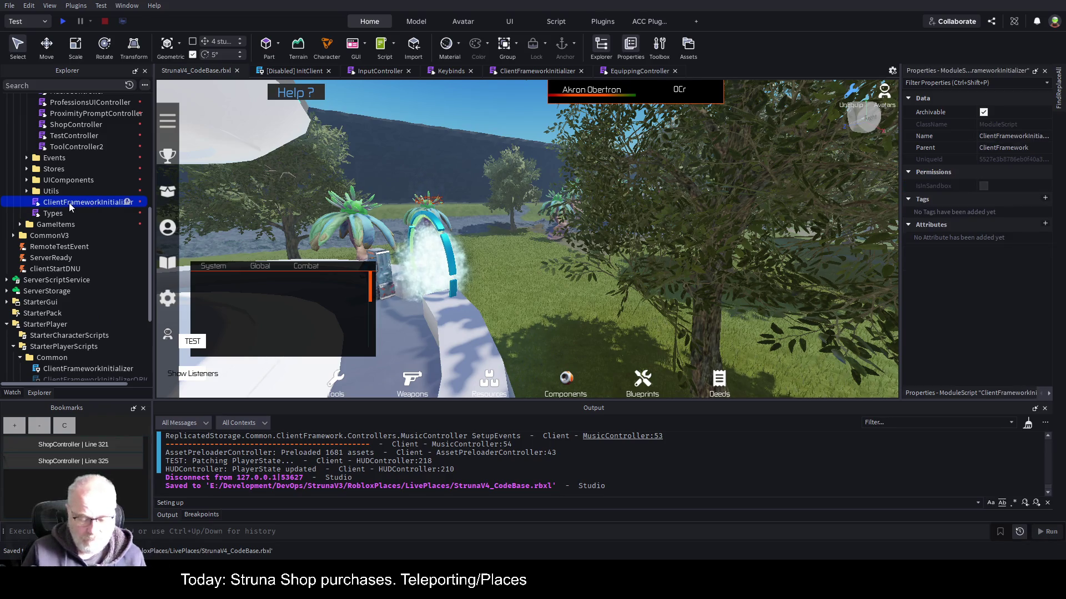
{"action": "key", "text": "F2"}
{"action": "key", "text": "End"}
{"action": "type", "text": "_"}
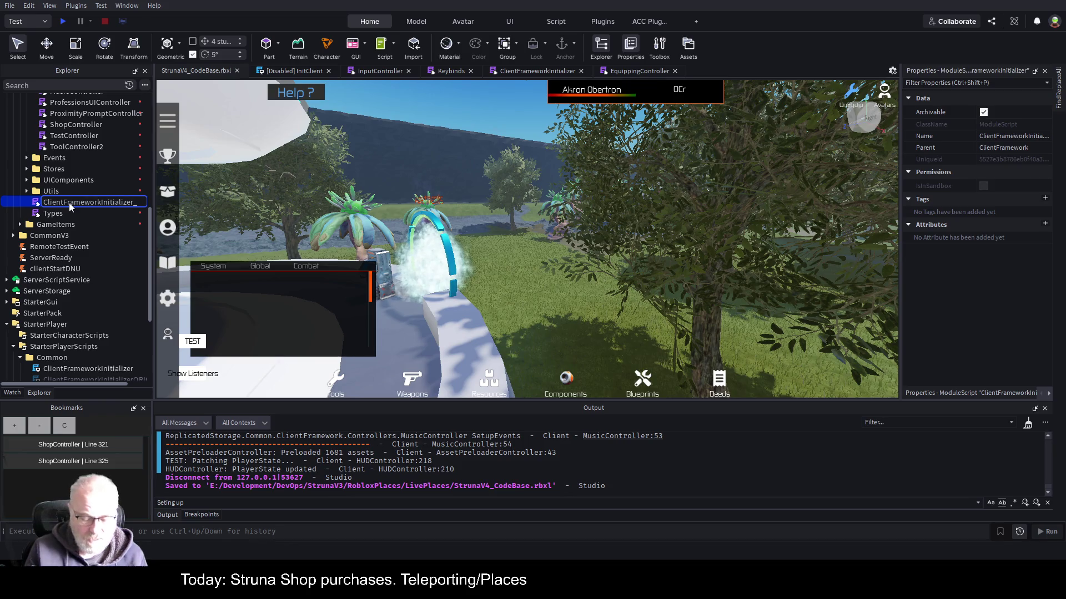
{"action": "type", "text": "DNU"}
{"action": "key", "text": "Return"}
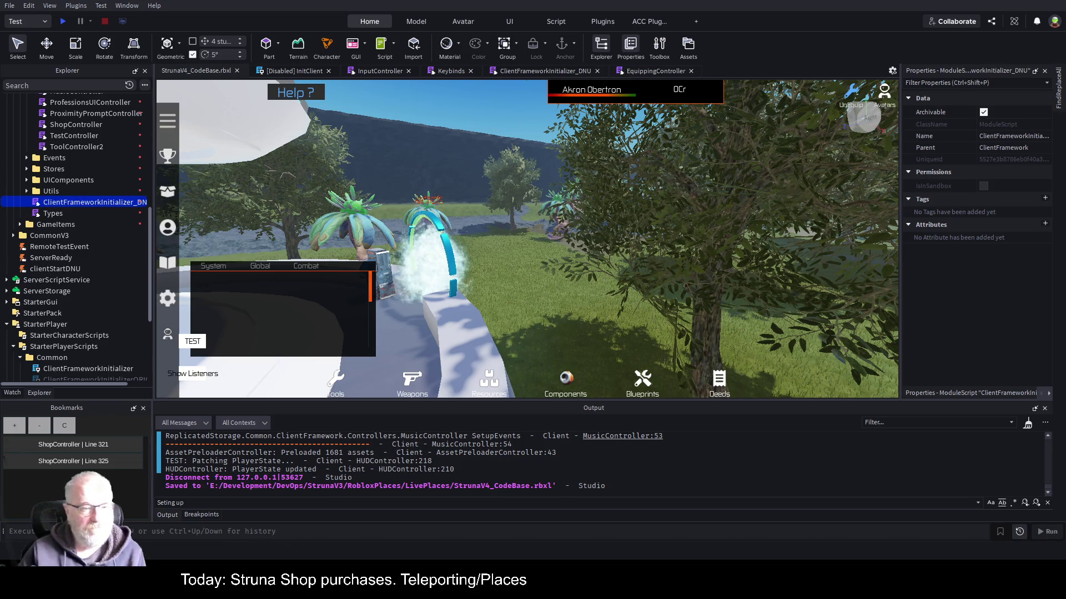
{"action": "key", "text": "ctrl+s"}
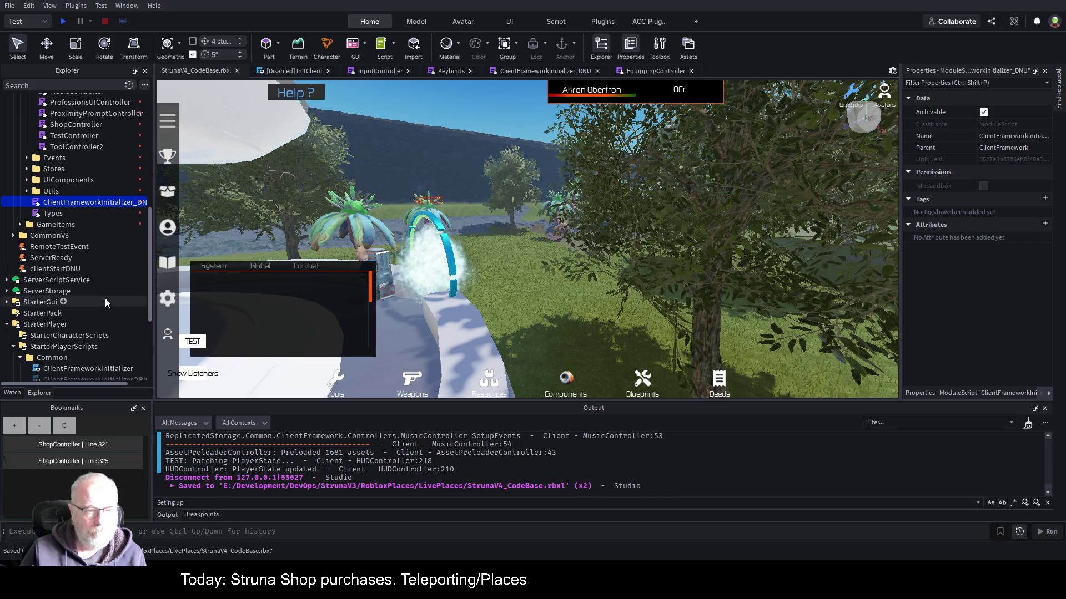
Close the open script tabs and save the place again.
{"action": "scroll", "coordinate": [91, 258], "scroll_direction": "down", "scroll_amount": 2}
{"action": "scroll", "coordinate": [91, 258], "scroll_direction": "down", "scroll_amount": 2}
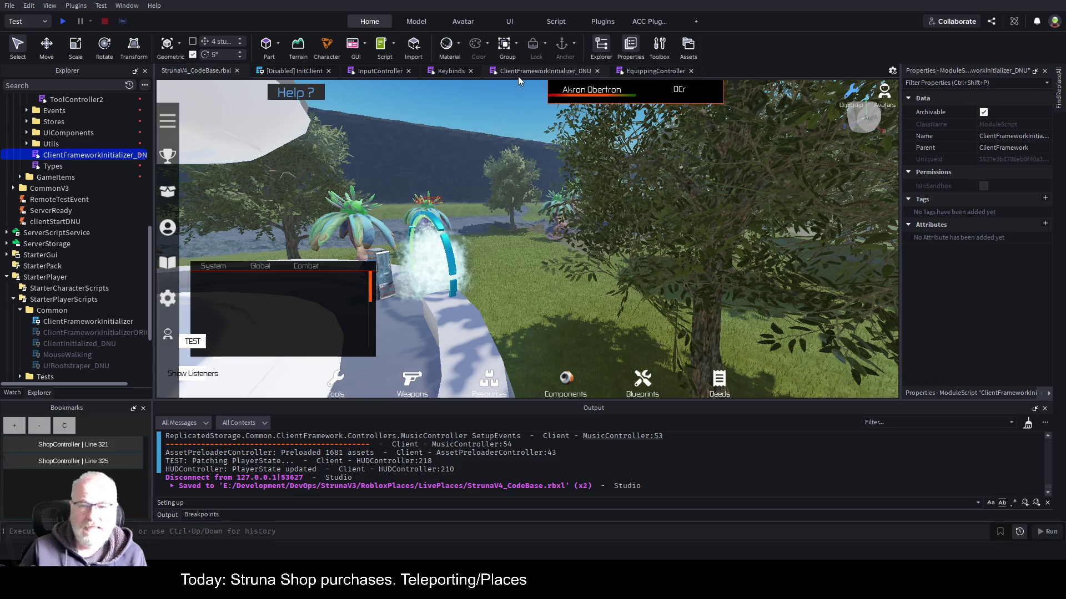
{"action": "left_click", "coordinate": [301, 71]}
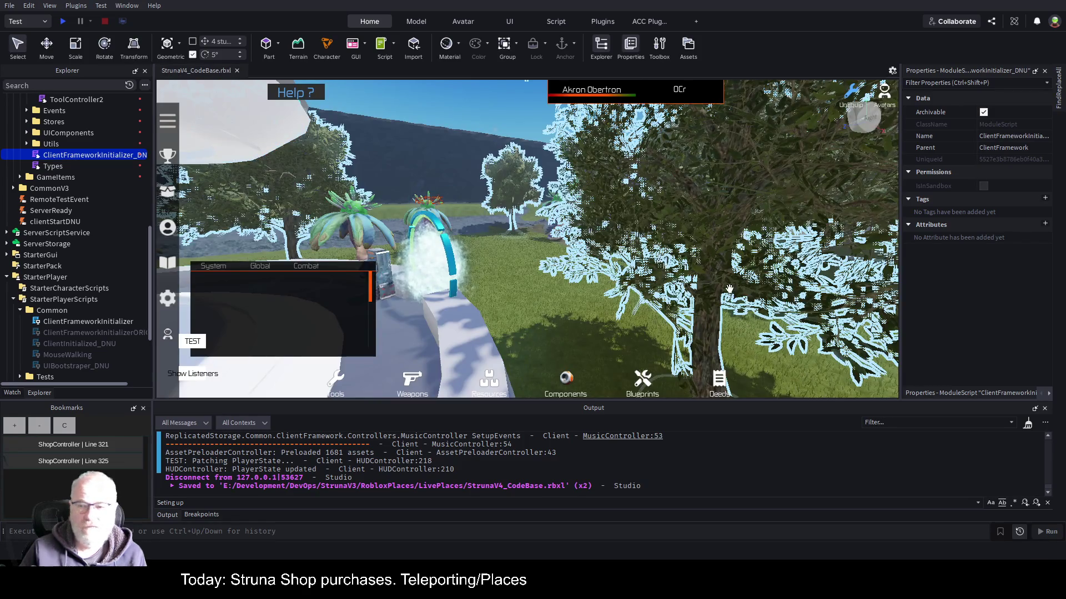
{"action": "key", "text": "ctrl+s"}
{"action": "left_click", "coordinate": [73, 86]}
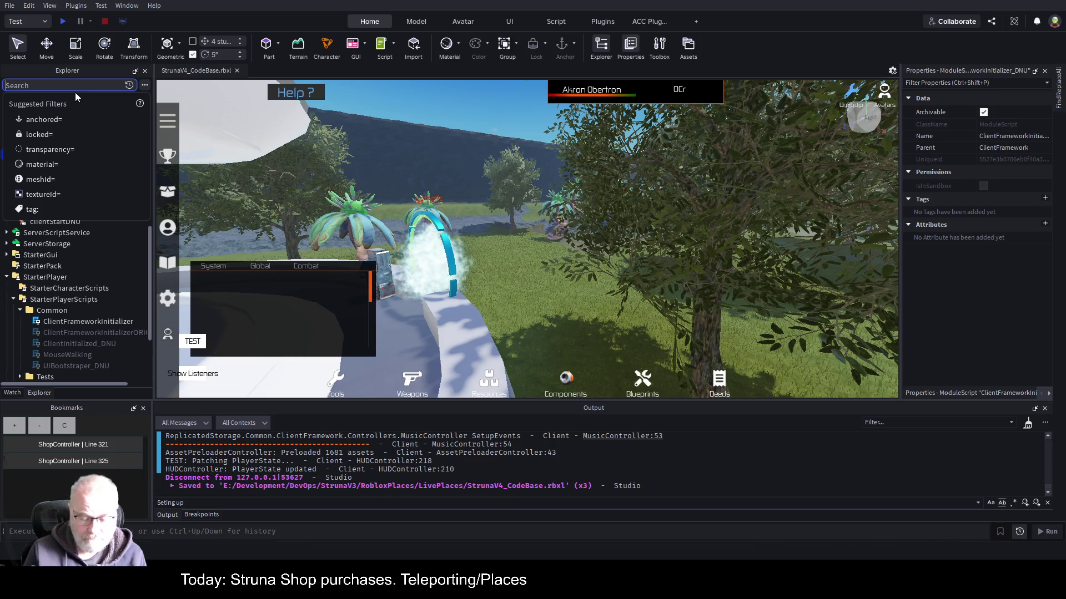
Filter the Explorer tree for 'Inven', then clear the filter.
{"action": "type", "text": "Inven"}
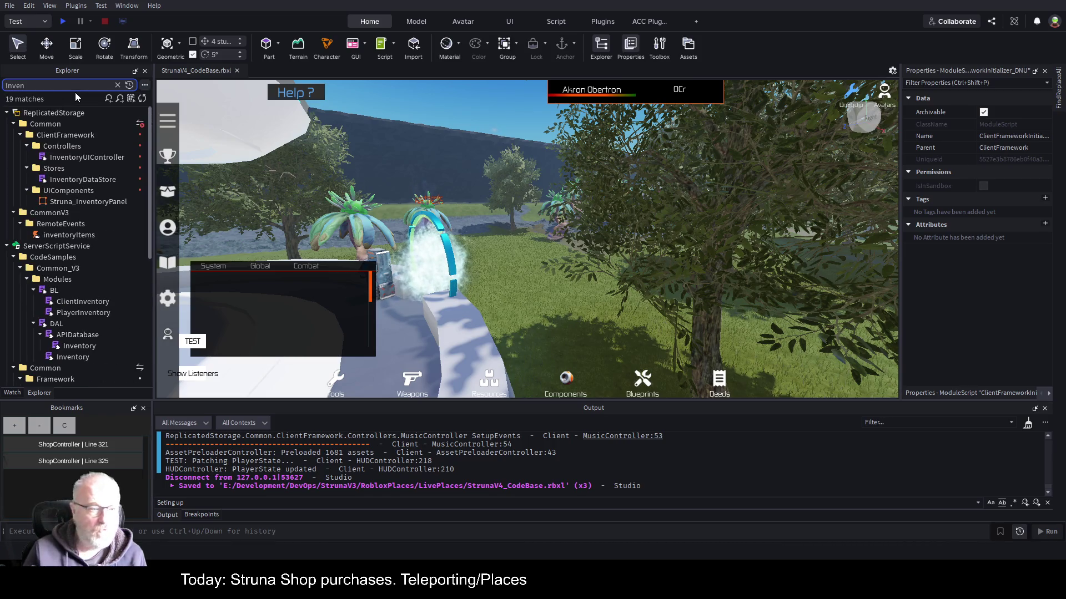
{"action": "scroll", "coordinate": [26, 218], "scroll_direction": "down", "scroll_amount": 3}
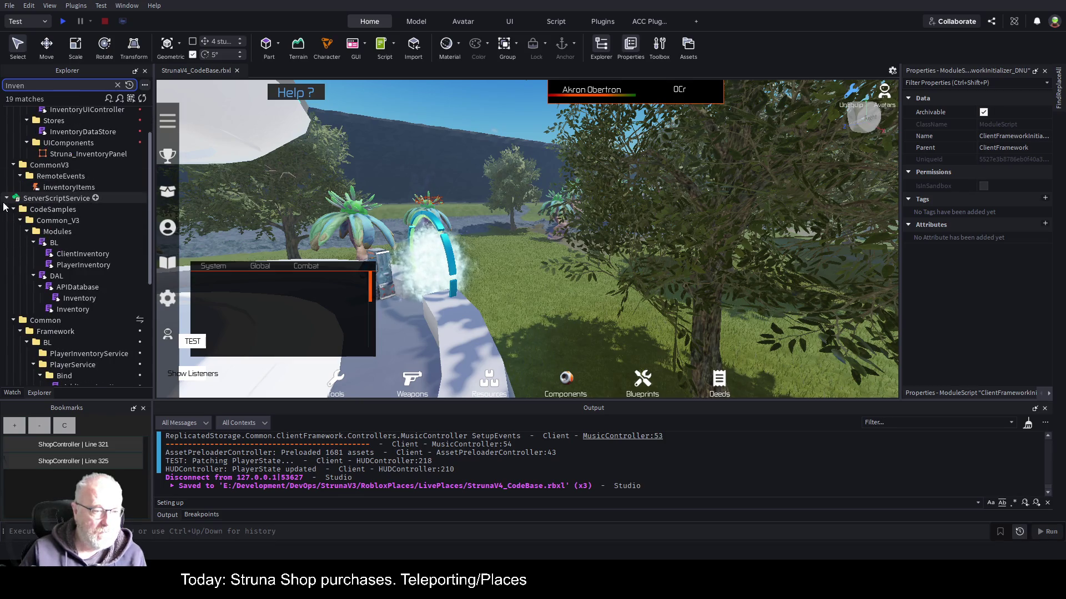
{"action": "scroll", "coordinate": [26, 217], "scroll_direction": "down", "scroll_amount": 1}
{"action": "double_click", "coordinate": [15, 85]}
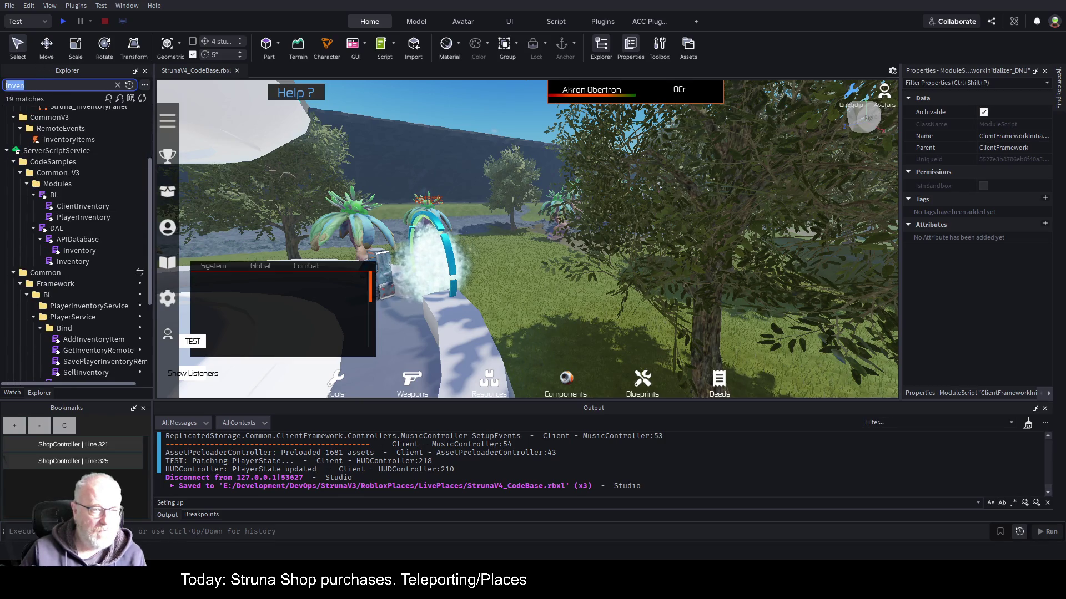
{"action": "key", "text": "BackSpace"}
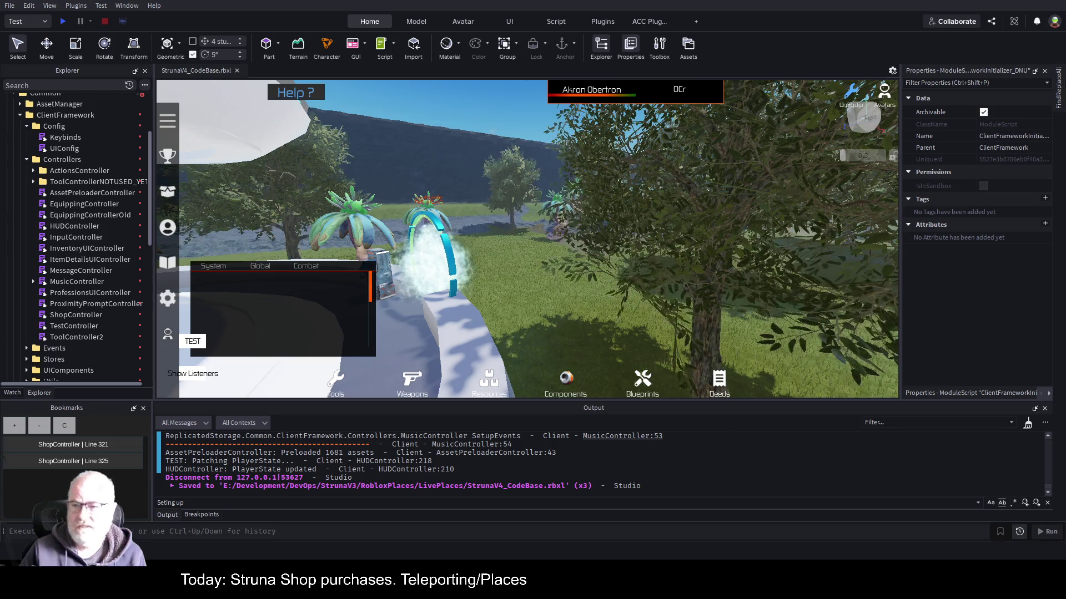
Search all scripts for 'Item Pur' and open the AddInventoryItem handler at line 47.
{"action": "left_click", "coordinate": [1059, 91]}
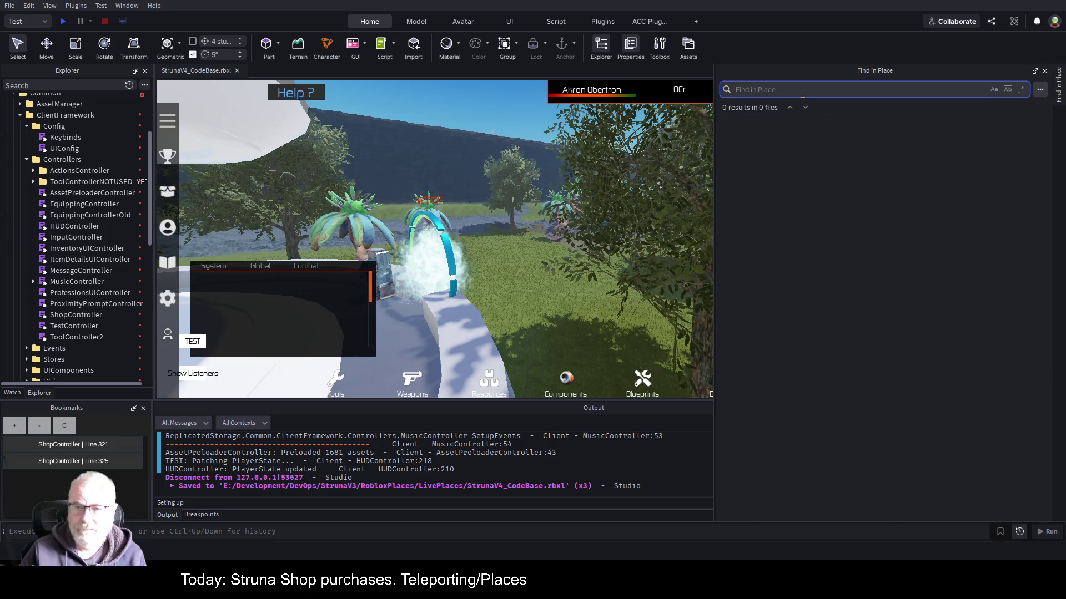
{"action": "type", "text": "Item"}
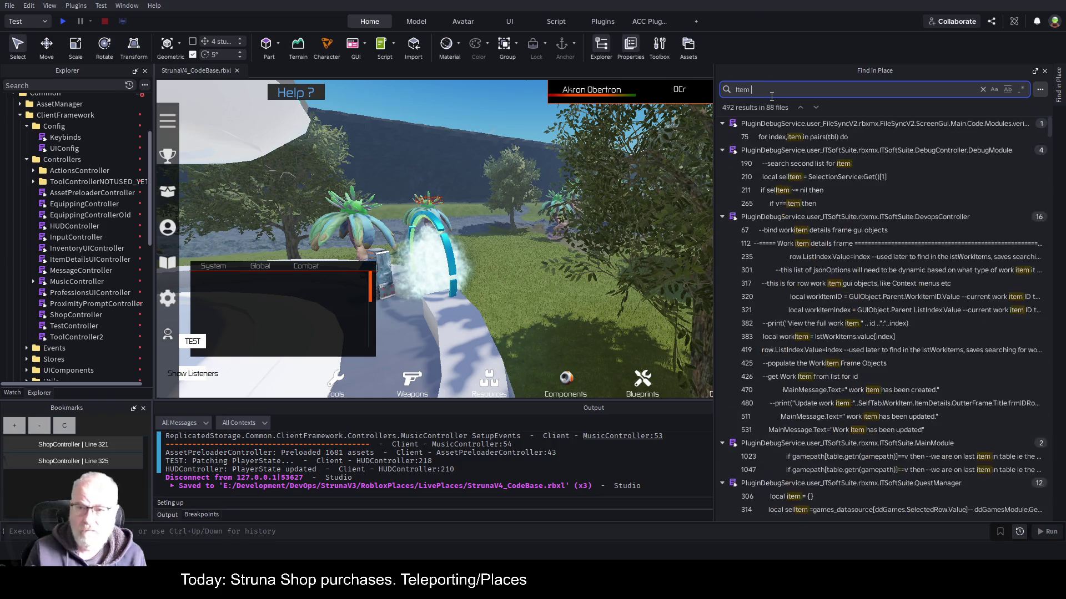
{"action": "type", "text": " Pur"}
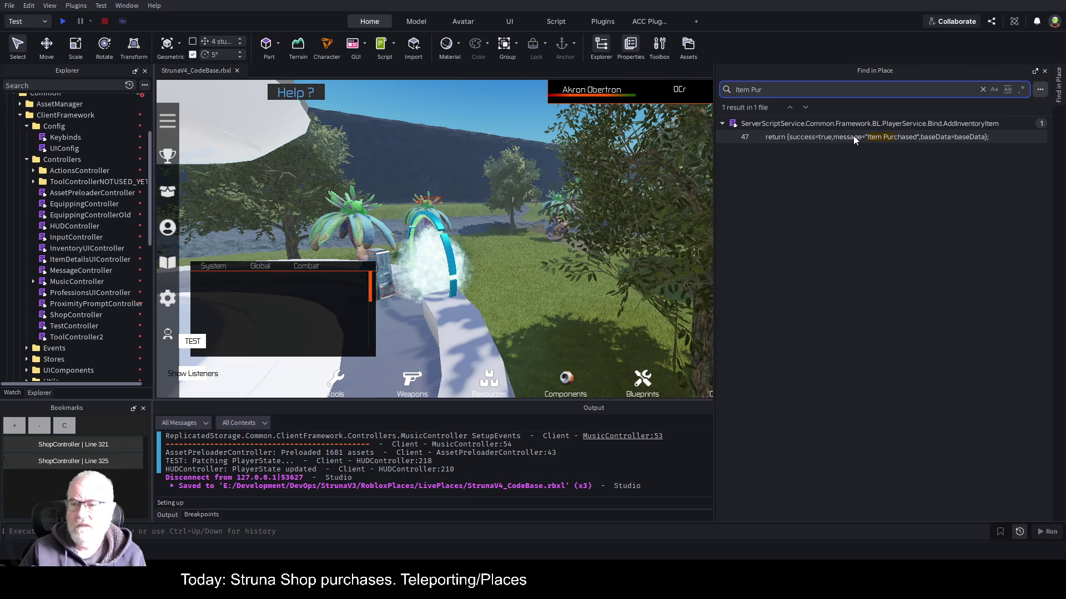
{"action": "left_click", "coordinate": [920, 137]}
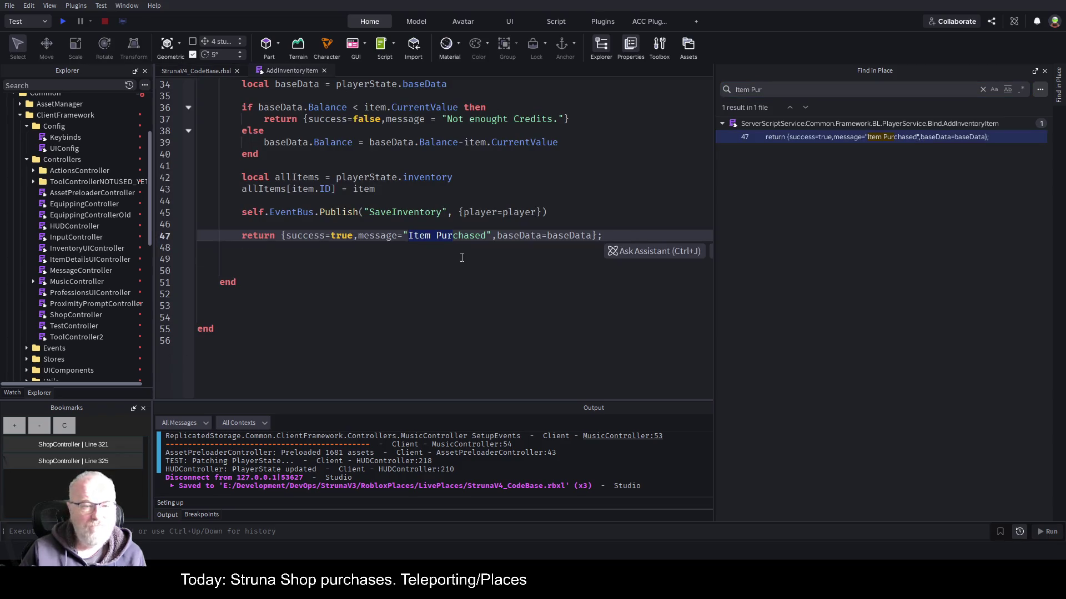
{"action": "left_click", "coordinate": [489, 260]}
{"action": "key", "text": "ctrl+shift+f"}
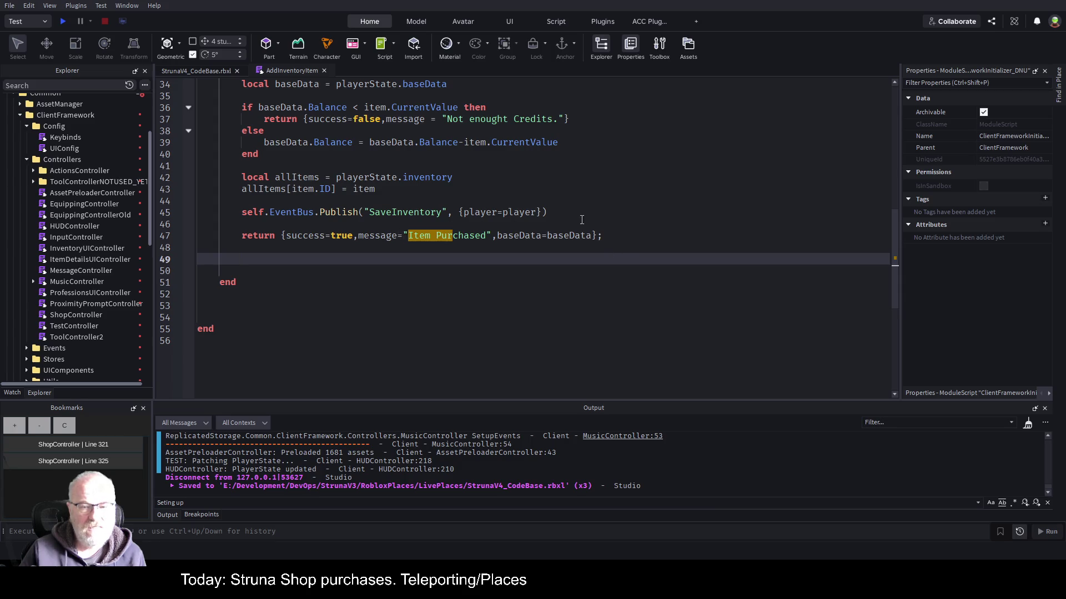
{"action": "double_click", "coordinate": [472, 240]}
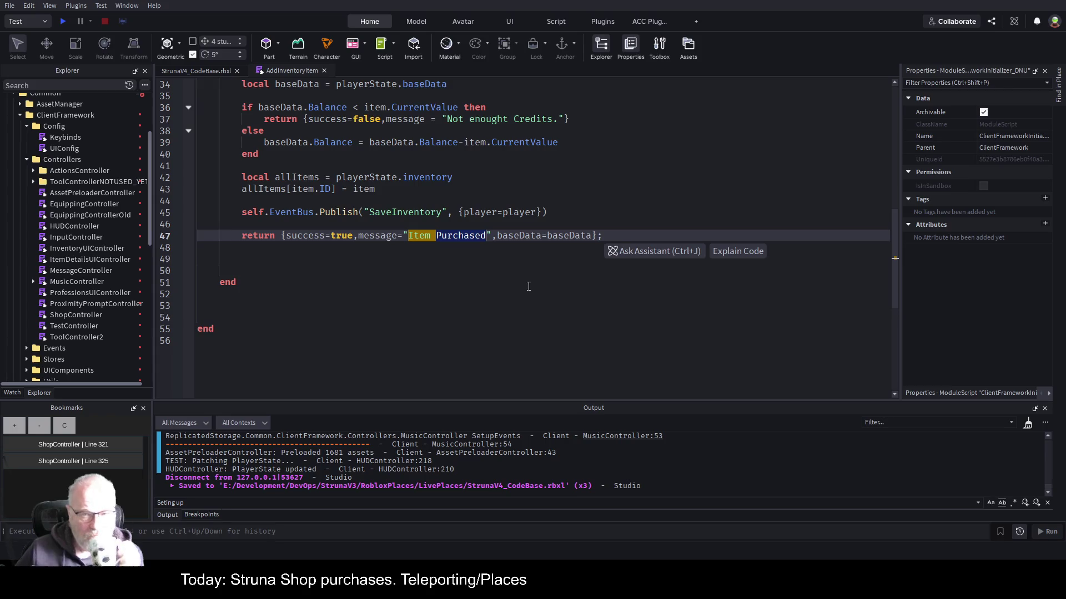
{"action": "scroll", "coordinate": [401, 254], "scroll_direction": "up", "scroll_amount": 3}
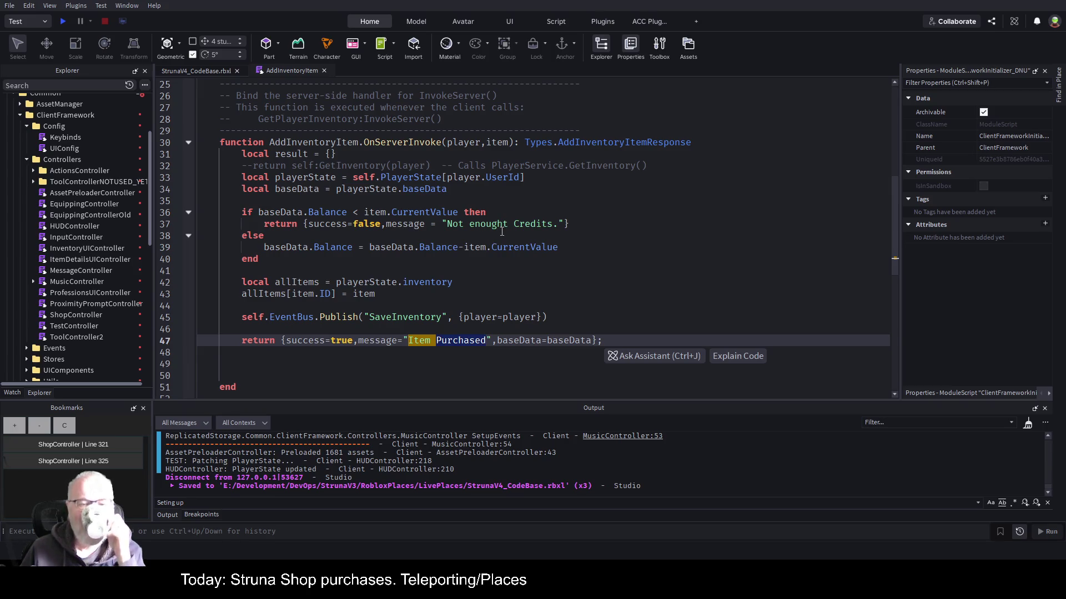
Review the balance-check block, then search all scripts for AddInventoryItem, listing 12 results in 5 files.
{"action": "mouse_move", "coordinate": [334, 197]}
{"action": "left_mouse_down"}
{"action": "mouse_move", "coordinate": [311, 246]}
{"action": "mouse_move", "coordinate": [323, 261]}
{"action": "left_mouse_up"}
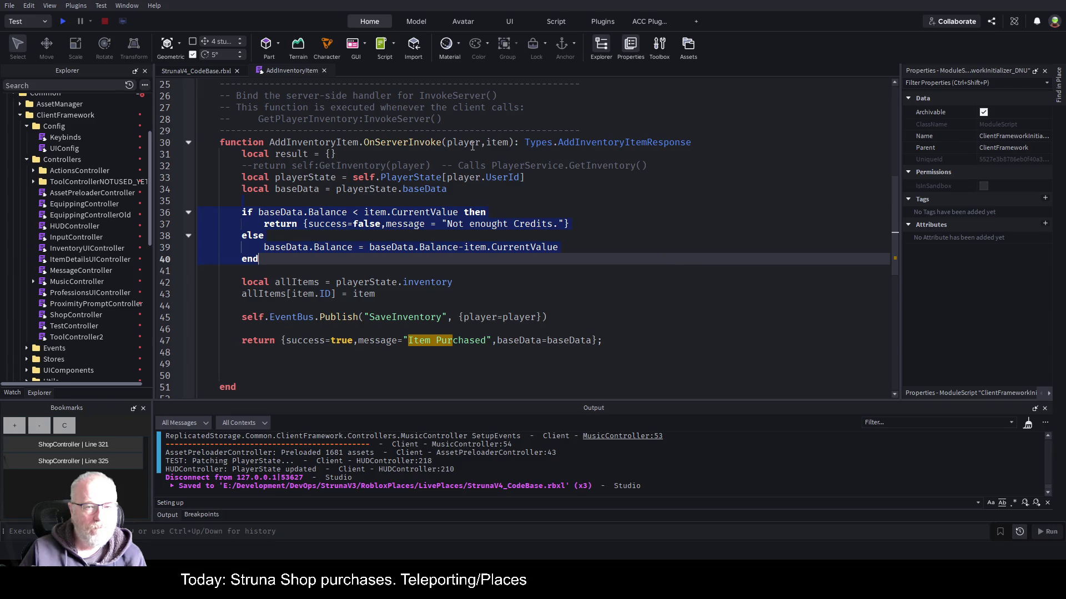
{"action": "left_click", "coordinate": [672, 221]}
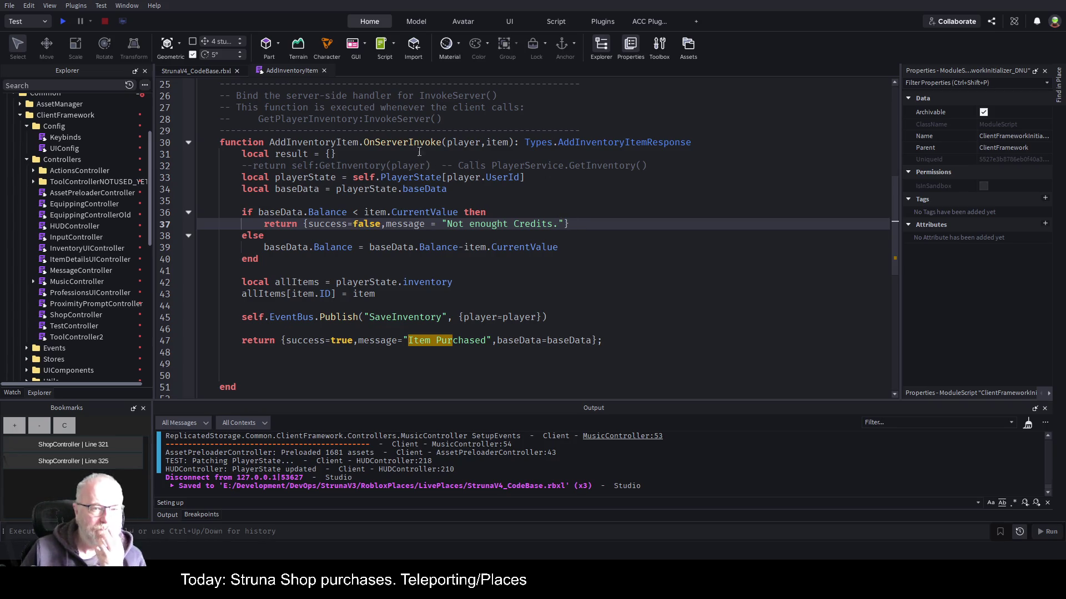
{"action": "double_click", "coordinate": [350, 144]}
{"action": "key", "text": "ctrl+c"}
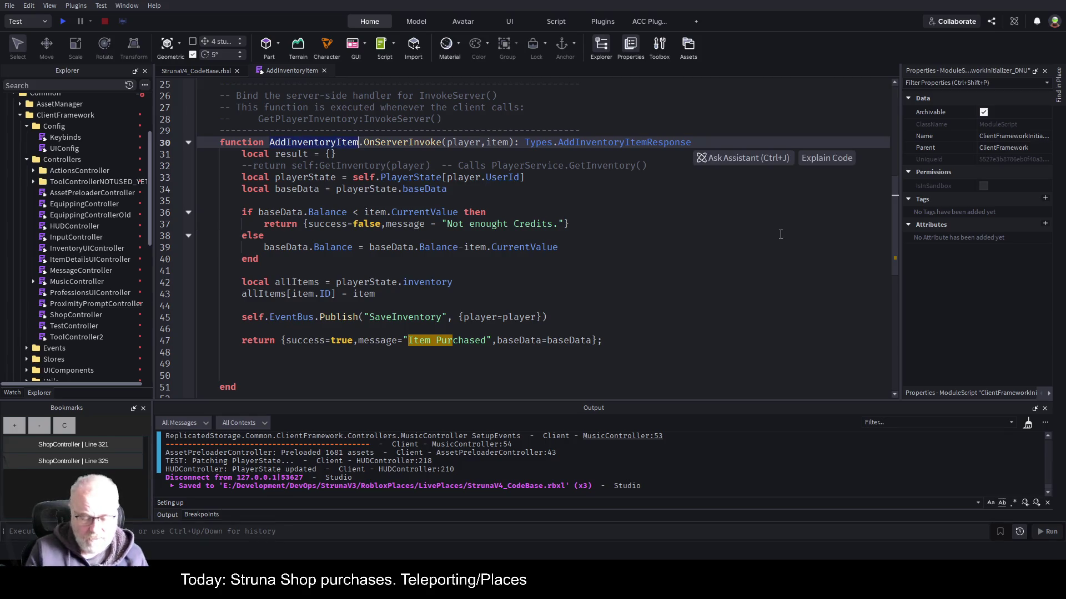
{"action": "left_click", "coordinate": [1059, 97]}
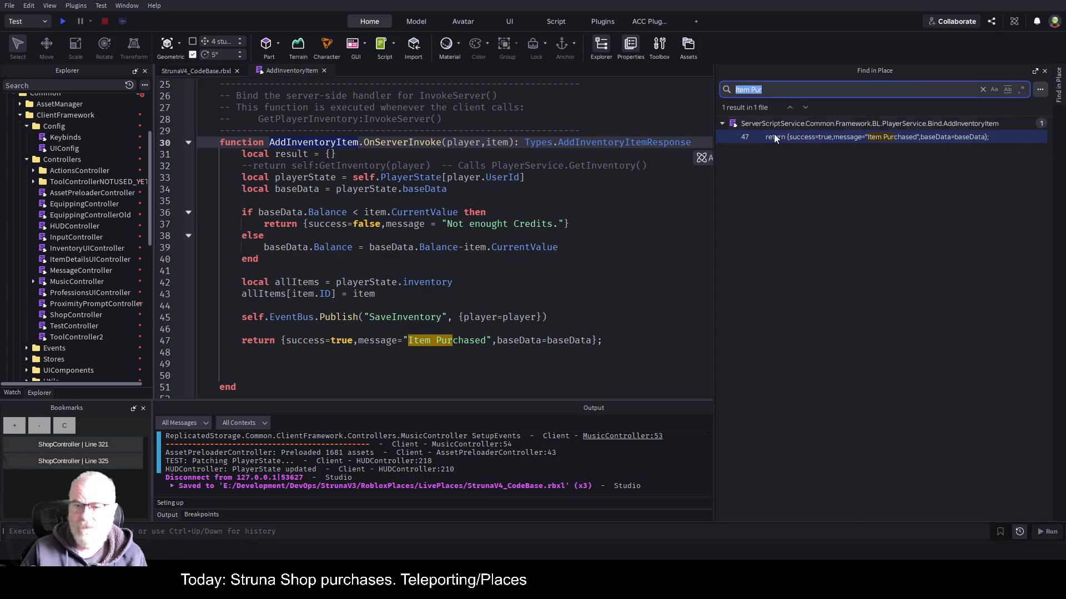
{"action": "key", "text": "ctrl+v"}
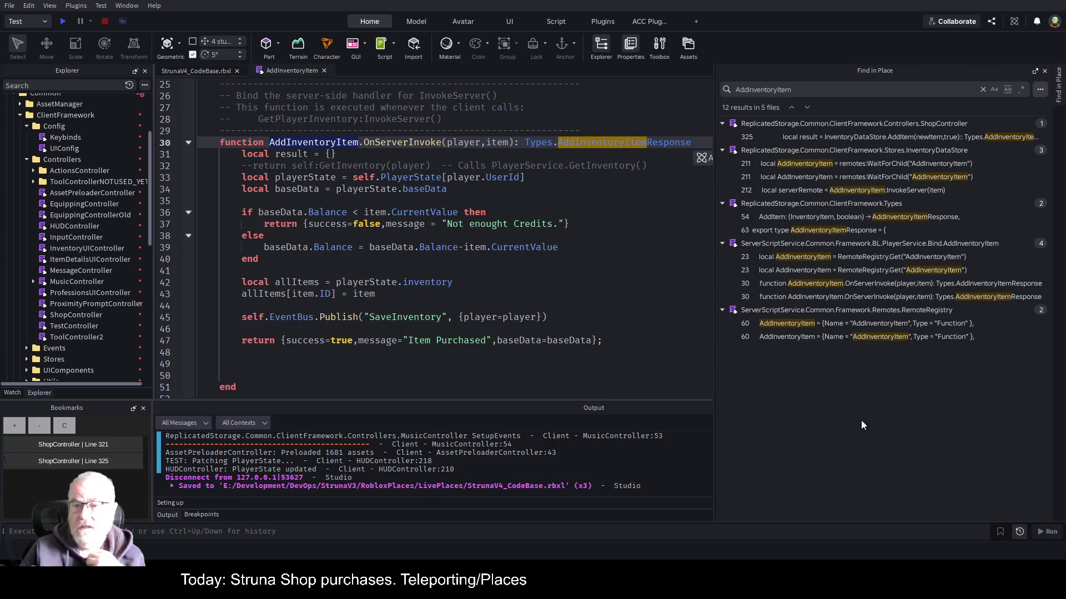
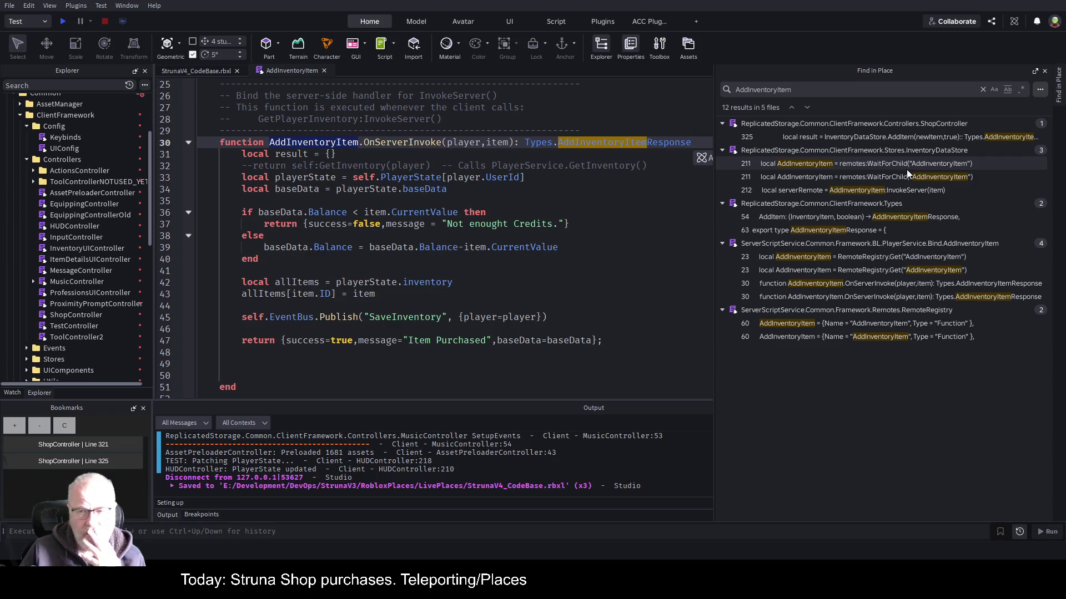
From the Find results, open ShopController at line 325 and InventoryDataStore at its AddItem function.
{"action": "left_click", "coordinate": [902, 137]}
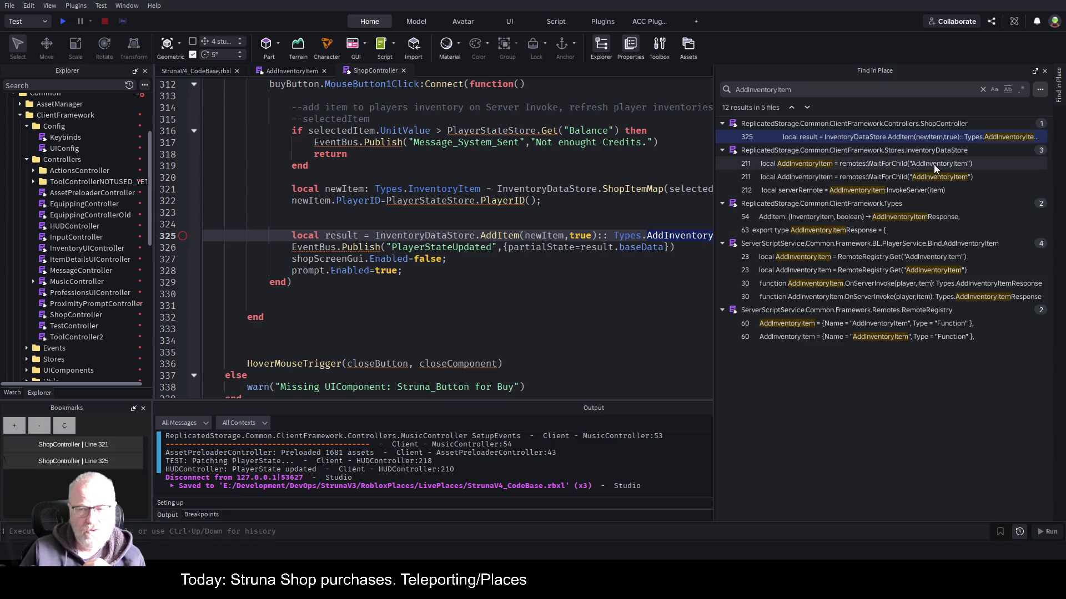
{"action": "left_click", "coordinate": [885, 164]}
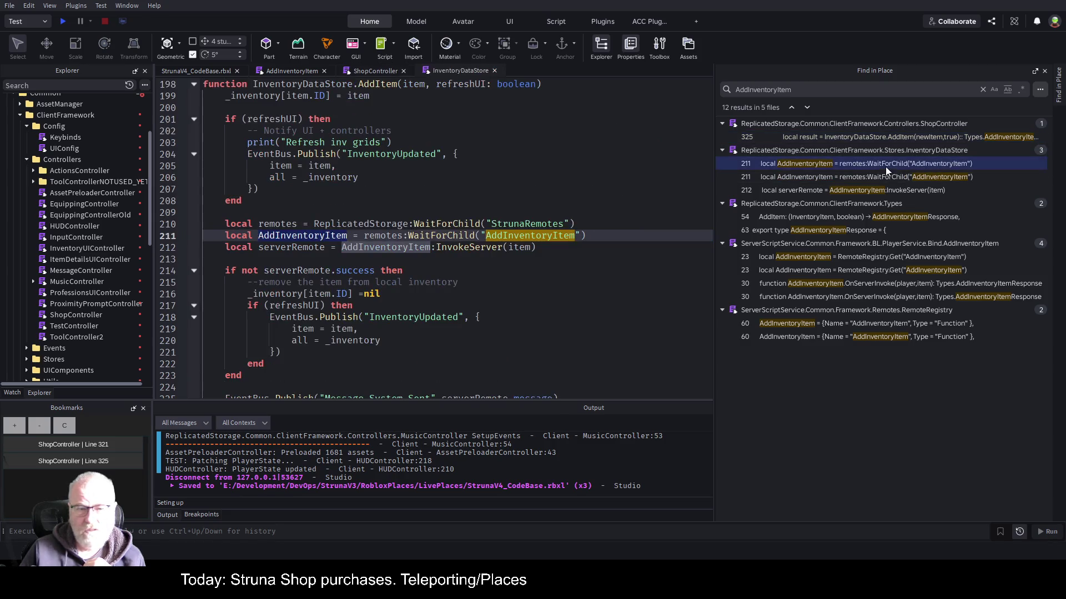
{"action": "left_click", "coordinate": [522, 260]}
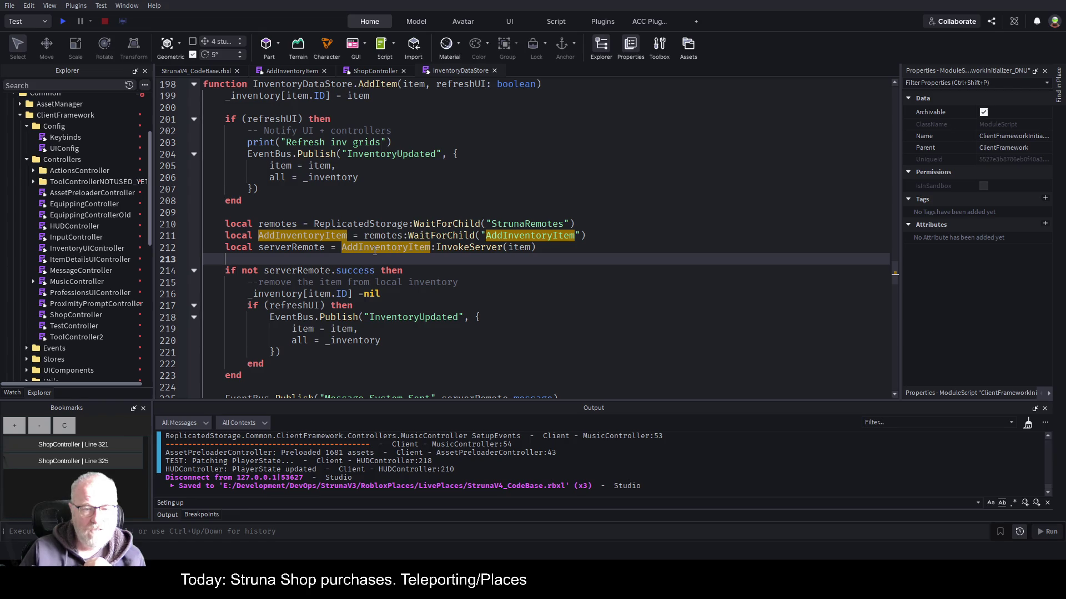
Add "Shop" as a third argument to ShopController's line 325 AddItem call and save the place.
{"action": "double_click", "coordinate": [520, 248]}
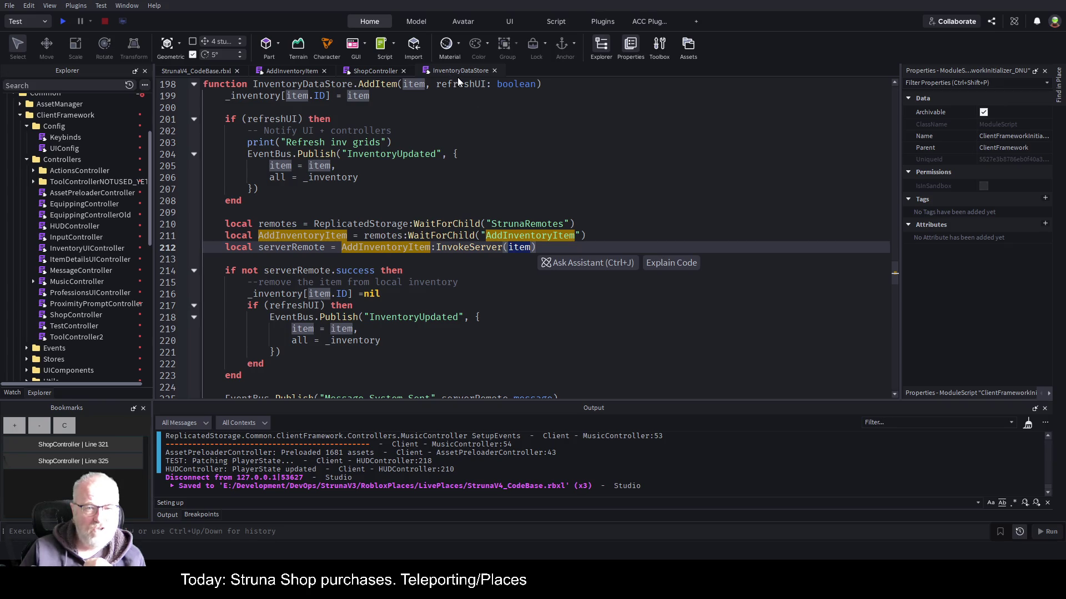
{"action": "scroll", "coordinate": [405, 177], "scroll_direction": "up", "scroll_amount": 2}
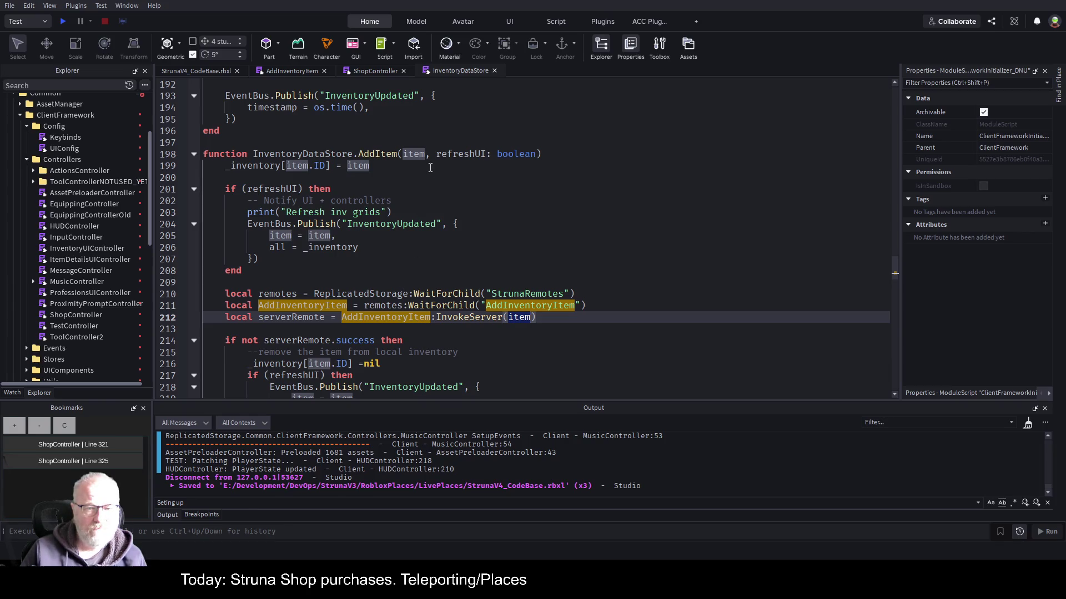
{"action": "left_click", "coordinate": [374, 71]}
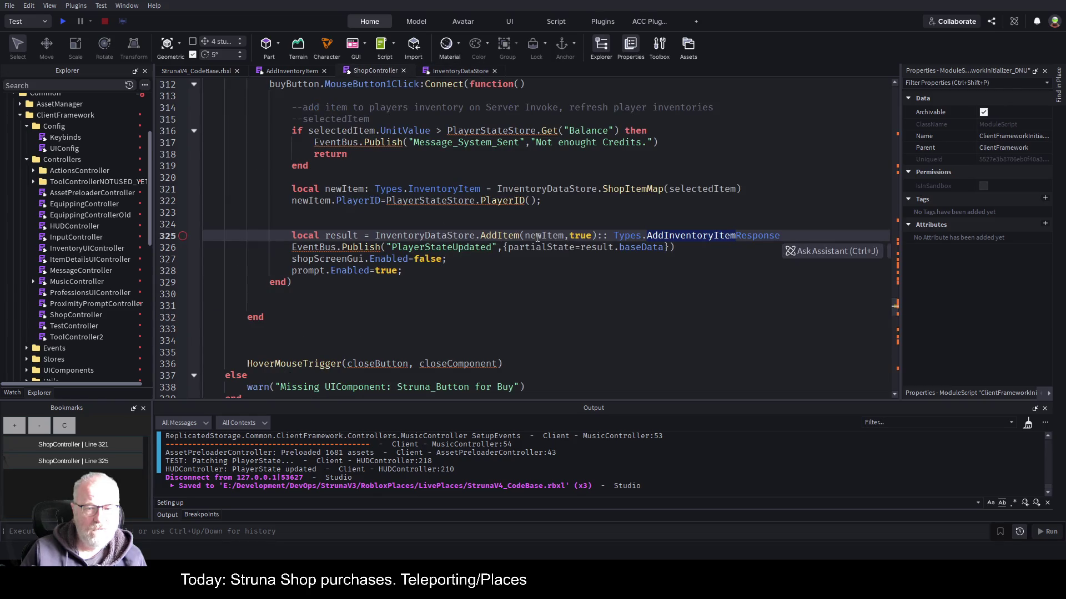
{"action": "left_click", "coordinate": [592, 236]}
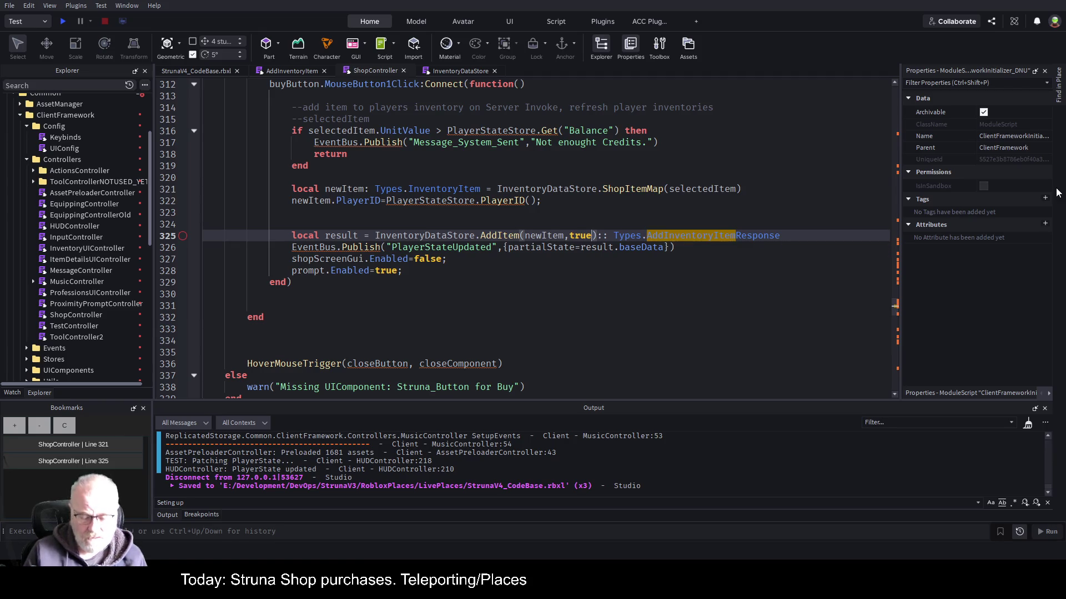
{"action": "type", "text": ",\""}
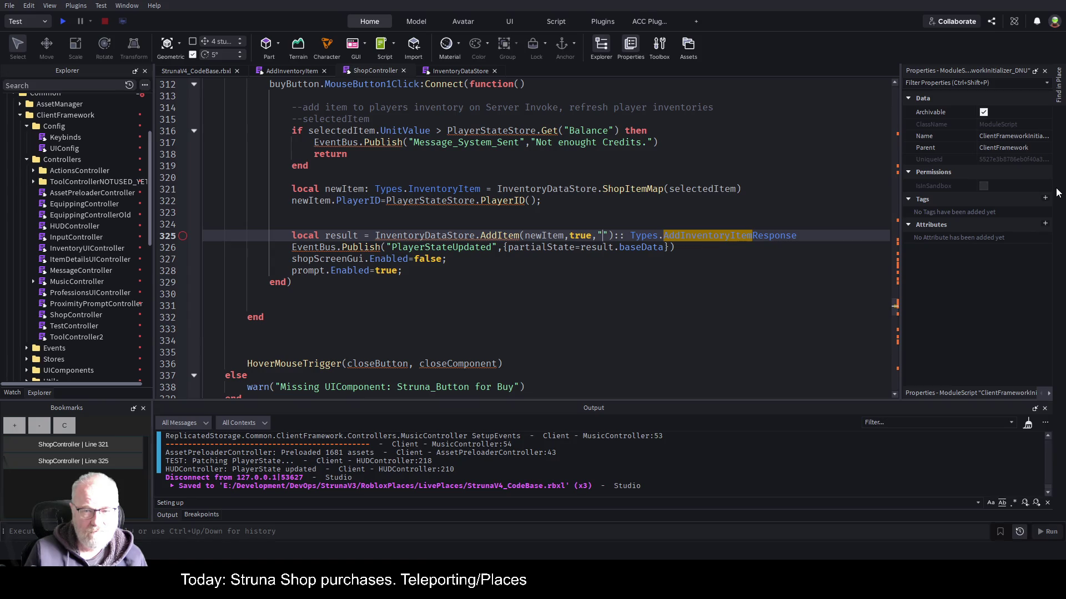
{"action": "type", "text": "Shop"}
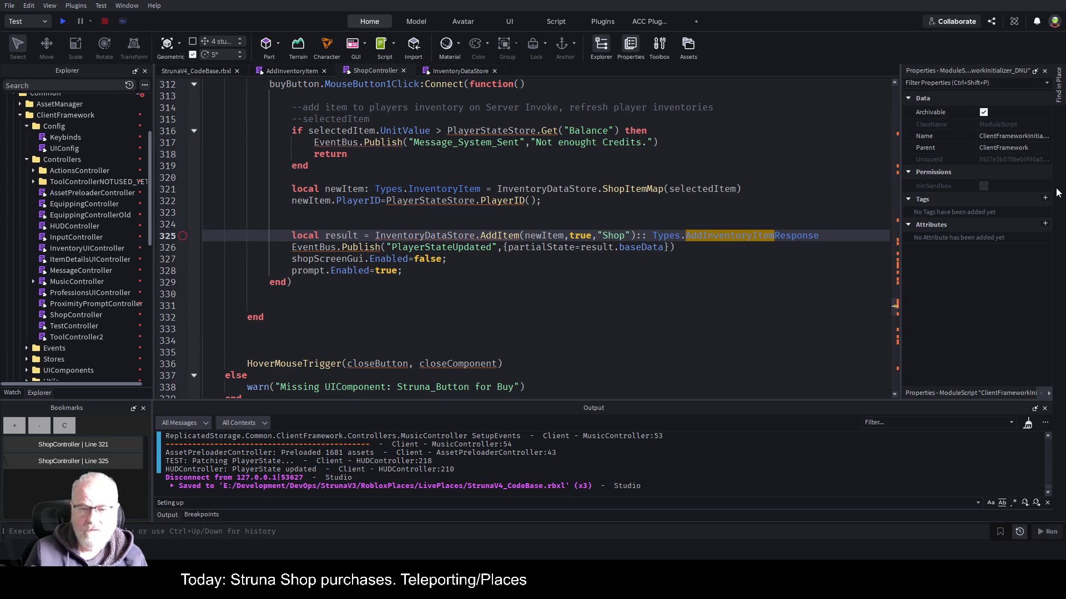
{"action": "key", "text": "ctrl+s"}
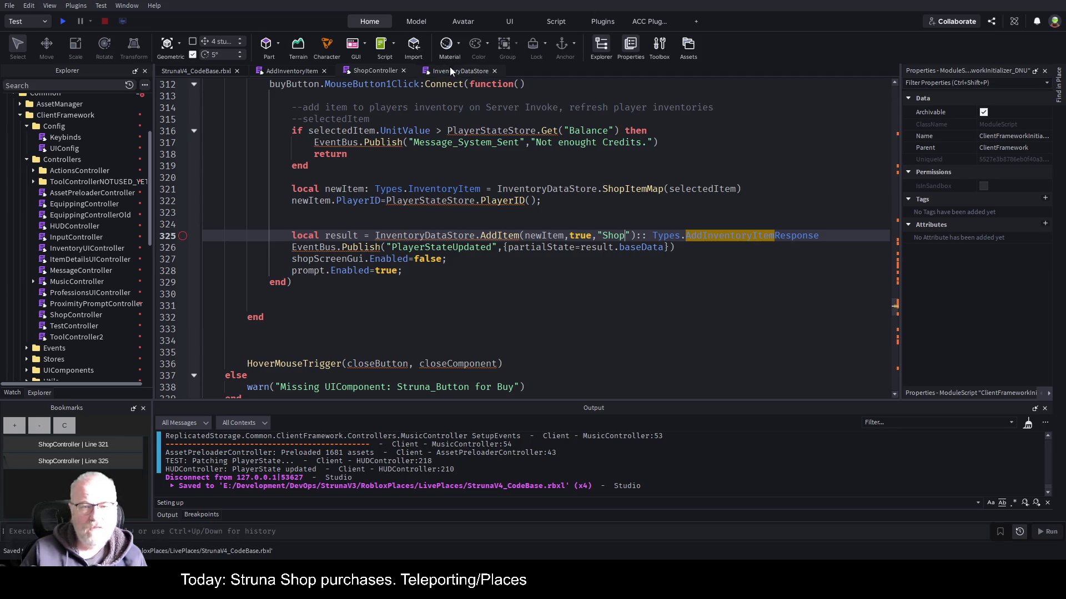
{"action": "left_click", "coordinate": [451, 70]}
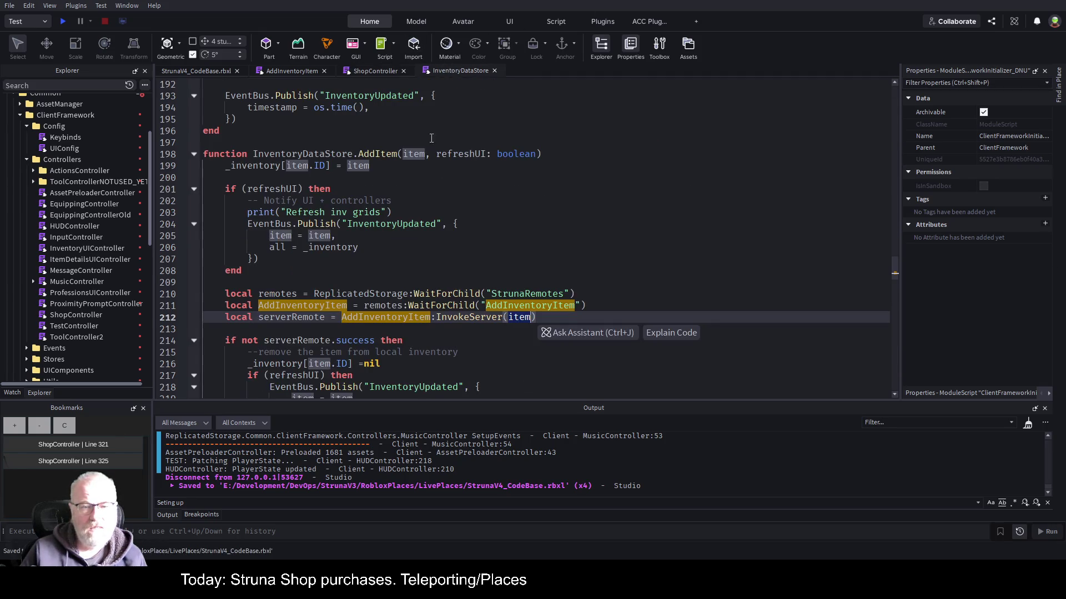
Add a source:string parameter to AddItem's signature on line 198.
{"action": "left_click", "coordinate": [534, 154]}
{"action": "type", "text": ",source:string"}
{"action": "key", "text": "Left"}
{"action": "key", "text": "Left"}
{"action": "key", "text": "Left"}
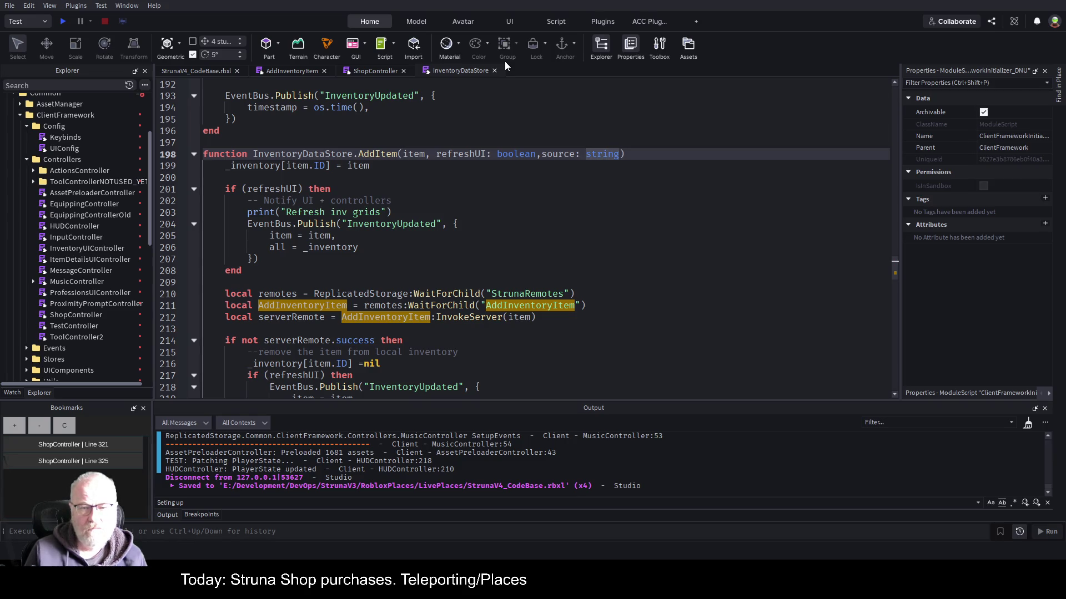
Insert local serverData={item=item,source=source} after line 211 and save the place.
{"action": "key", "text": "Down"}
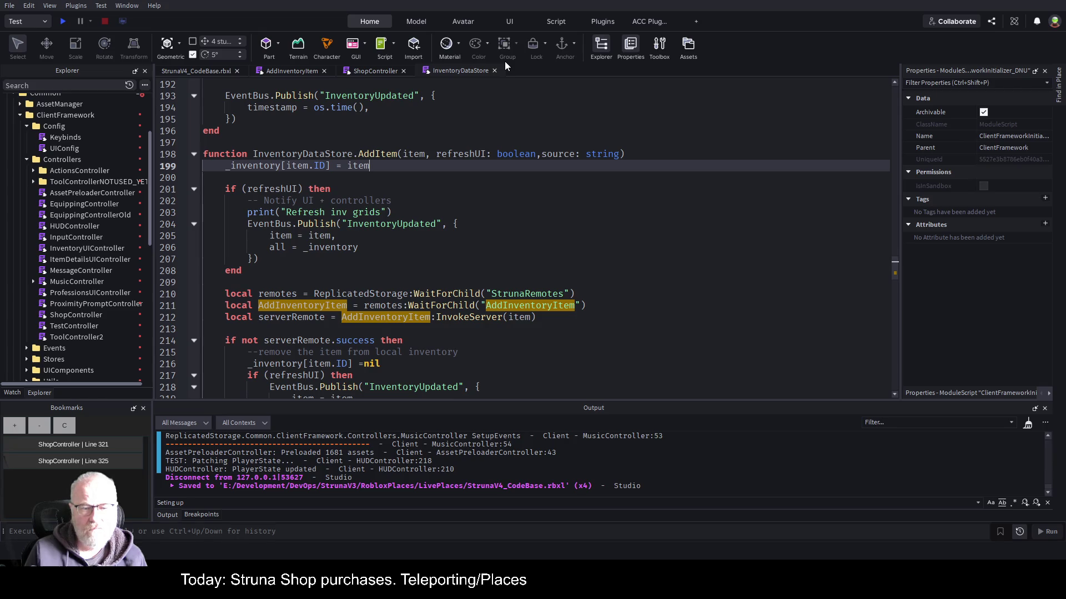
{"action": "key", "text": "Down"}
{"action": "key", "text": "Down"}
{"action": "key", "text": "Down"}
{"action": "key", "text": "End"}
{"action": "key", "text": "Left"}
{"action": "key", "text": "Left"}
{"action": "key", "text": "Left"}
{"action": "key", "text": "Left"}
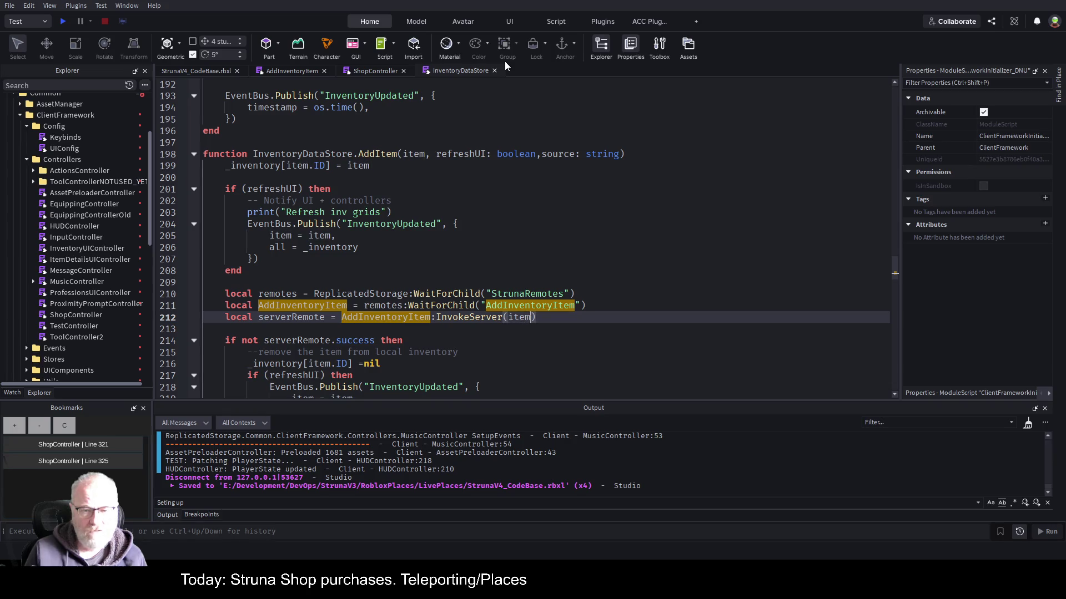
{"action": "key", "text": "Up"}
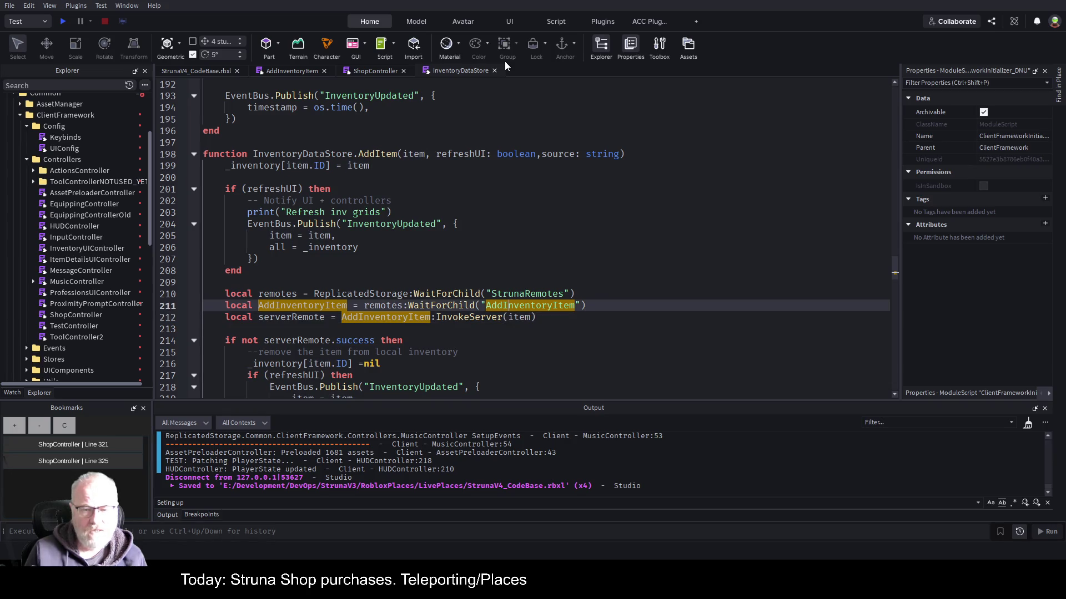
{"action": "key", "text": "Return"}
{"action": "type", "text": "l"}
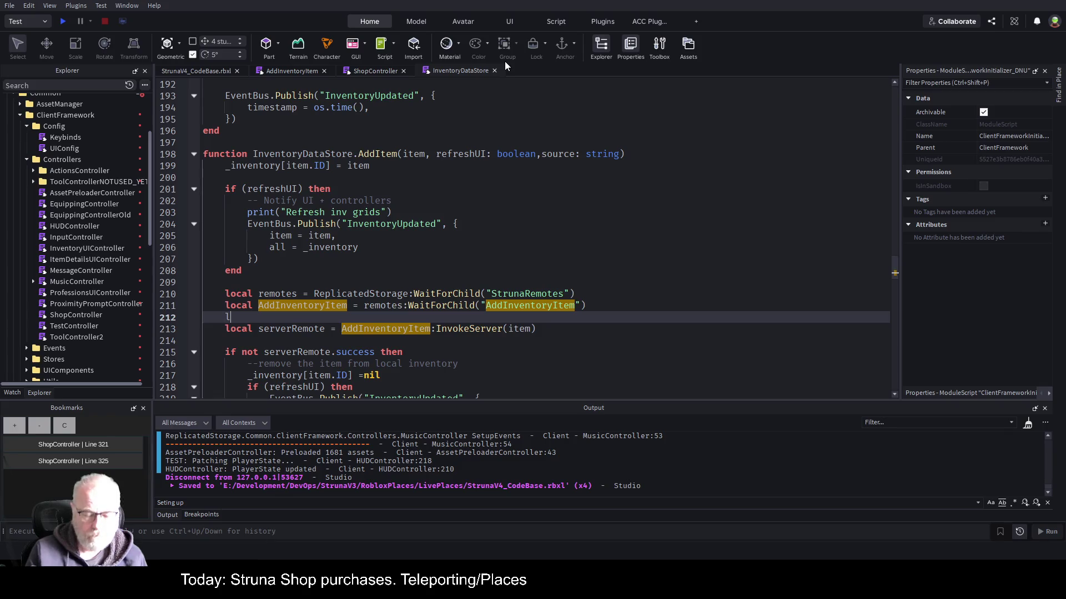
{"action": "type", "text": "ocal serverData="}
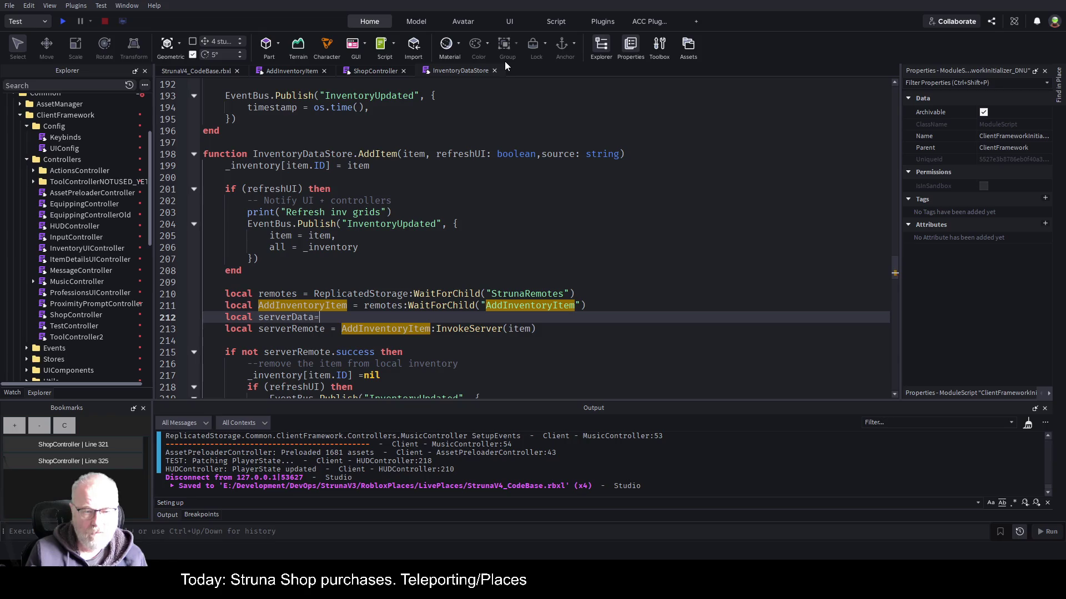
{"action": "type", "text": "{item="}
{"action": "type", "text": "item,"}
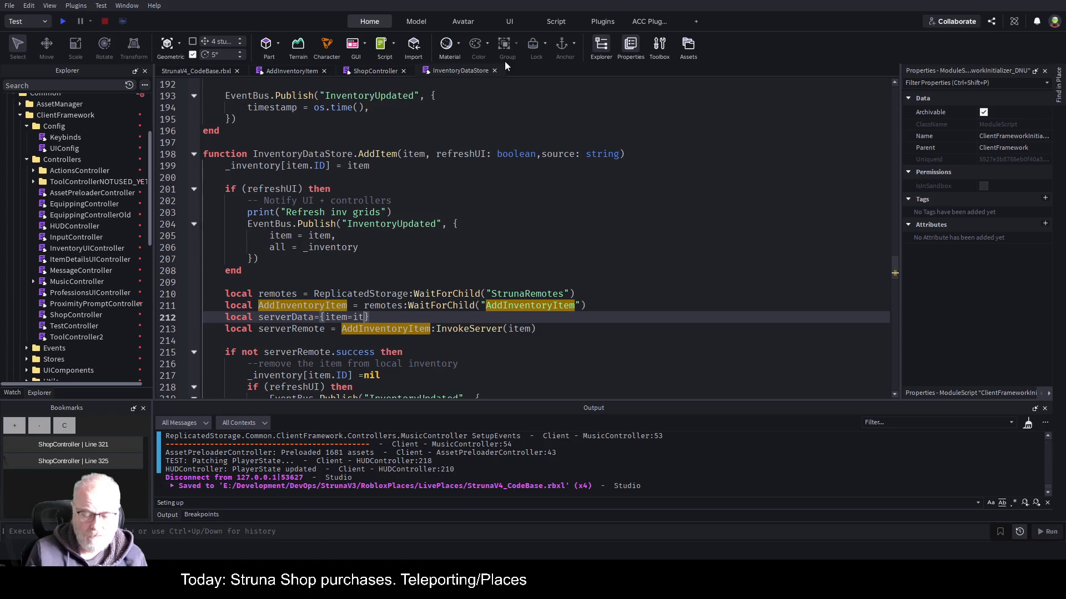
{"action": "type", "text": "source="}
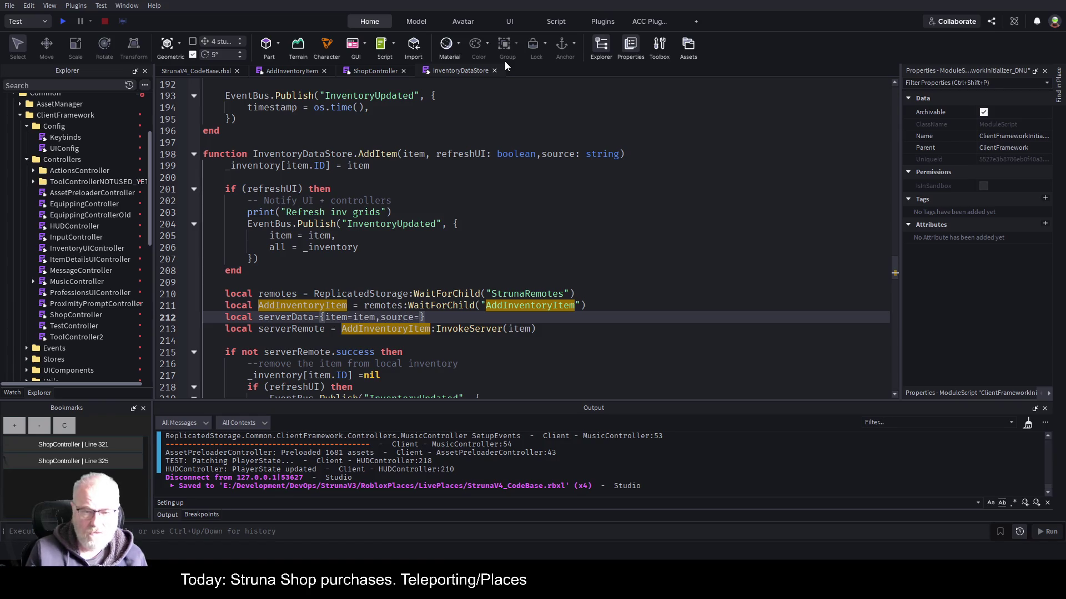
{"action": "type", "text": "source"}
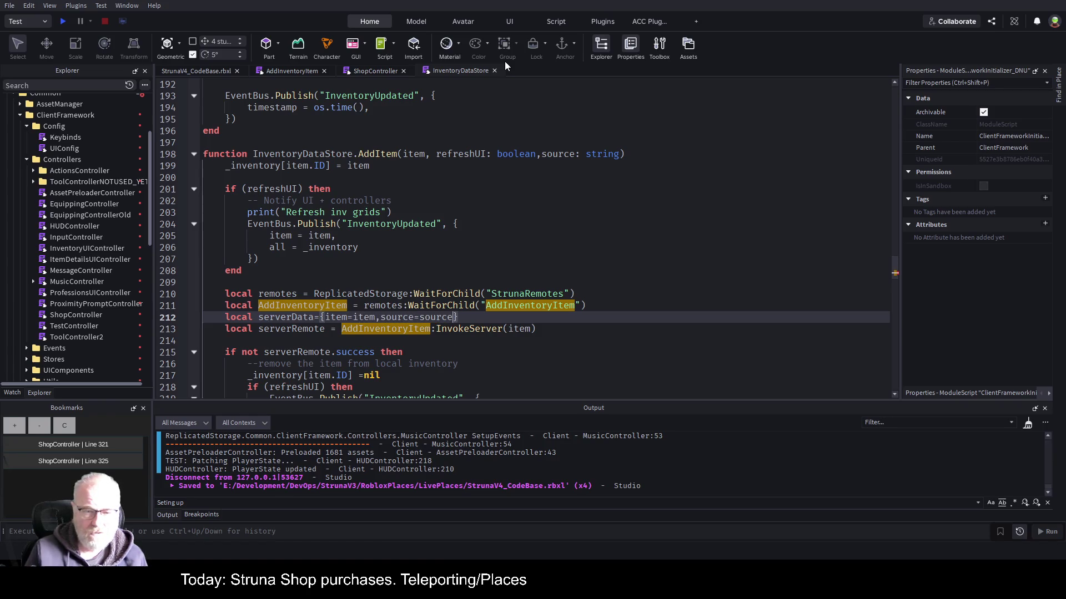
{"action": "key", "text": "Up"}
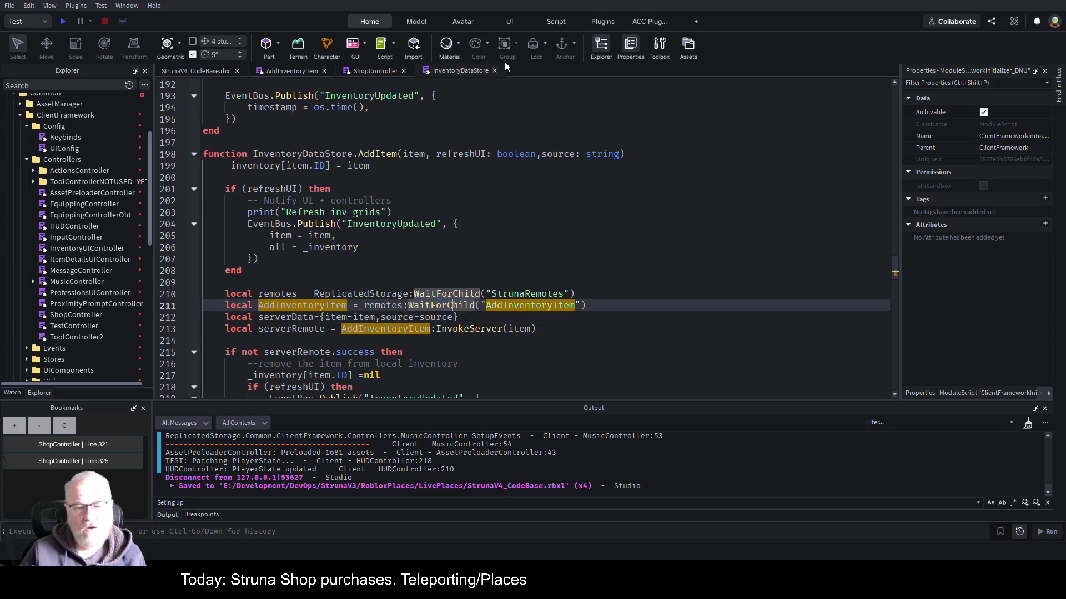
{"action": "key", "text": "ctrl+s"}
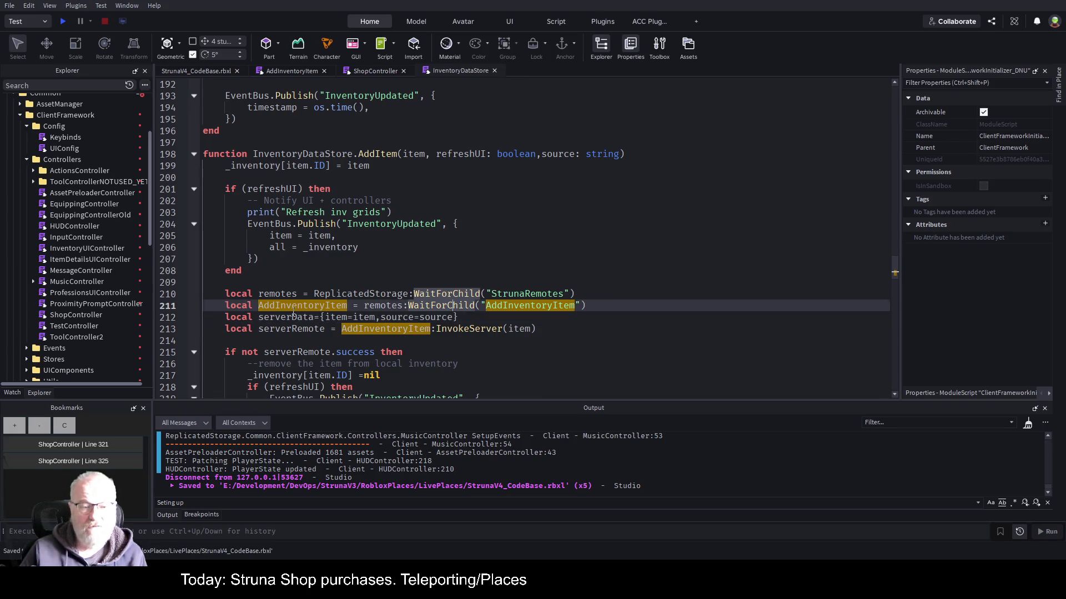
{"action": "left_click", "coordinate": [295, 316]}
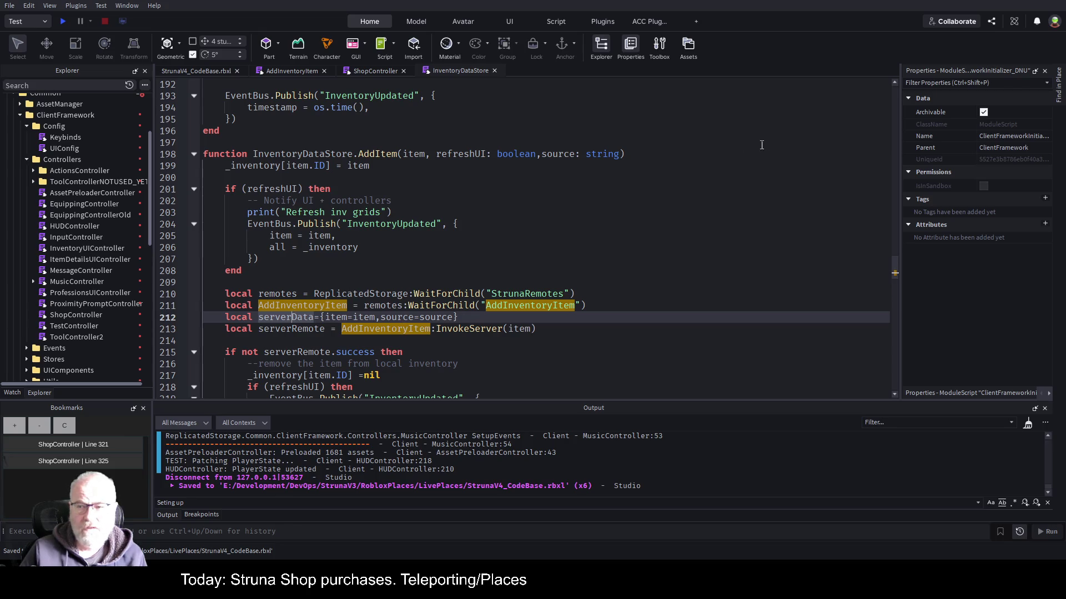
{"action": "left_click", "coordinate": [297, 70]}
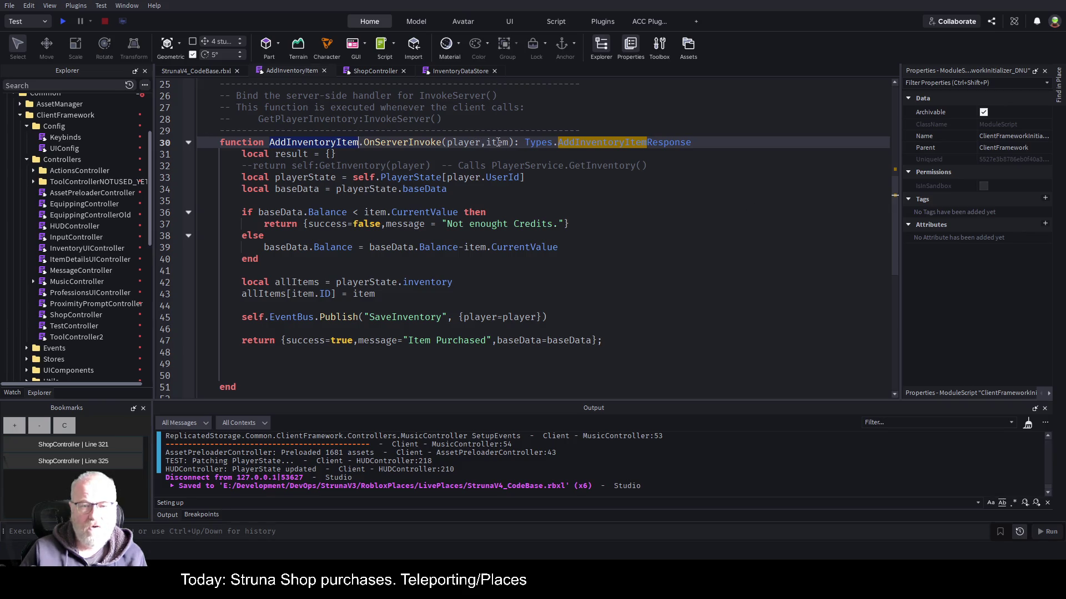
Rename the handler's parameter to clientData and read local item and source from it.
{"action": "double_click", "coordinate": [498, 142]}
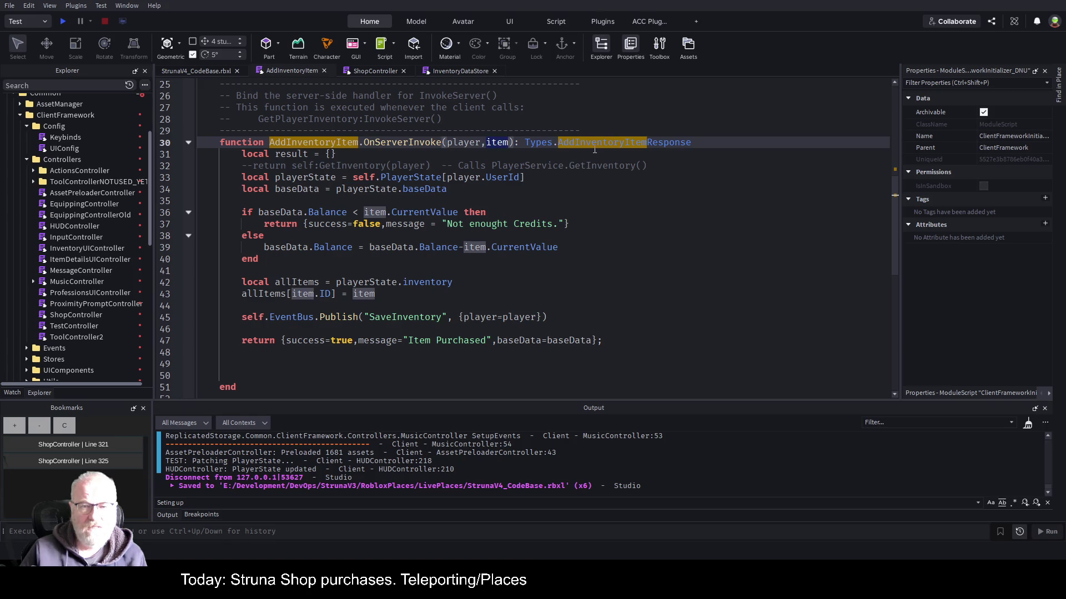
{"action": "type", "text": "clientData"}
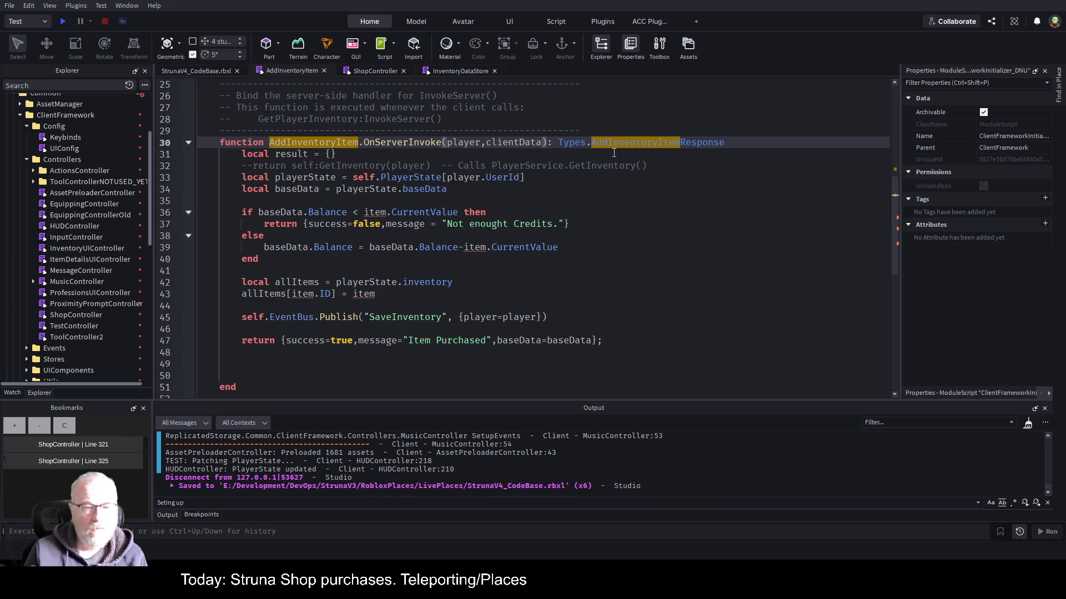
{"action": "key", "text": "Down"}
{"action": "key", "text": "Down"}
{"action": "key", "text": "Down"}
{"action": "key", "text": "Return"}
{"action": "key", "text": "Return"}
{"action": "type", "text": "local item"}
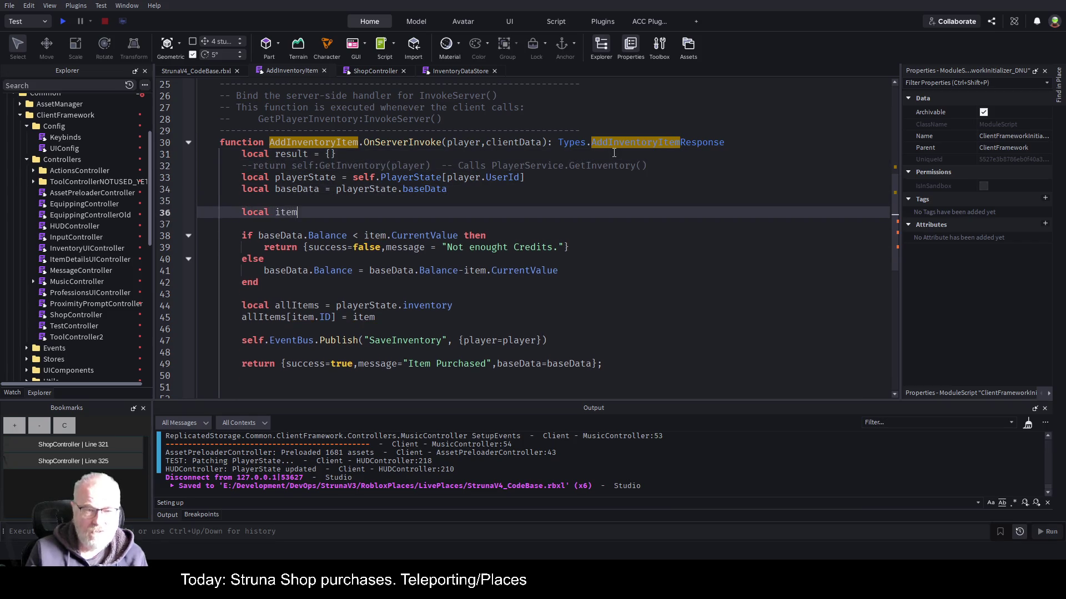
{"action": "type", "text": "=-clie"}
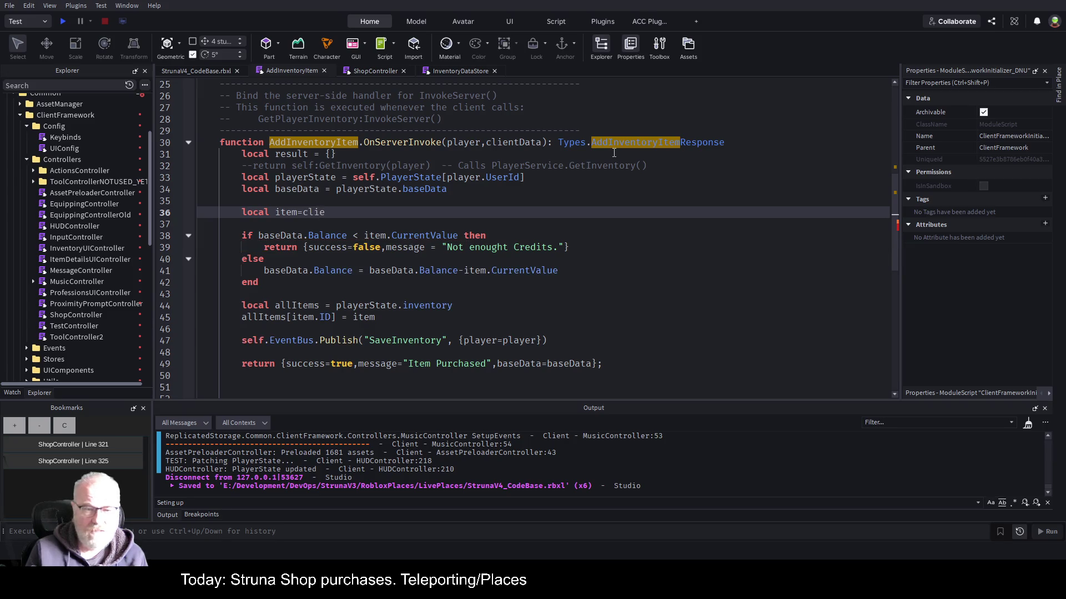
{"action": "type", "text": "ntDataitem"}
{"action": "key", "text": "Return"}
{"action": "type", "text": "local "}
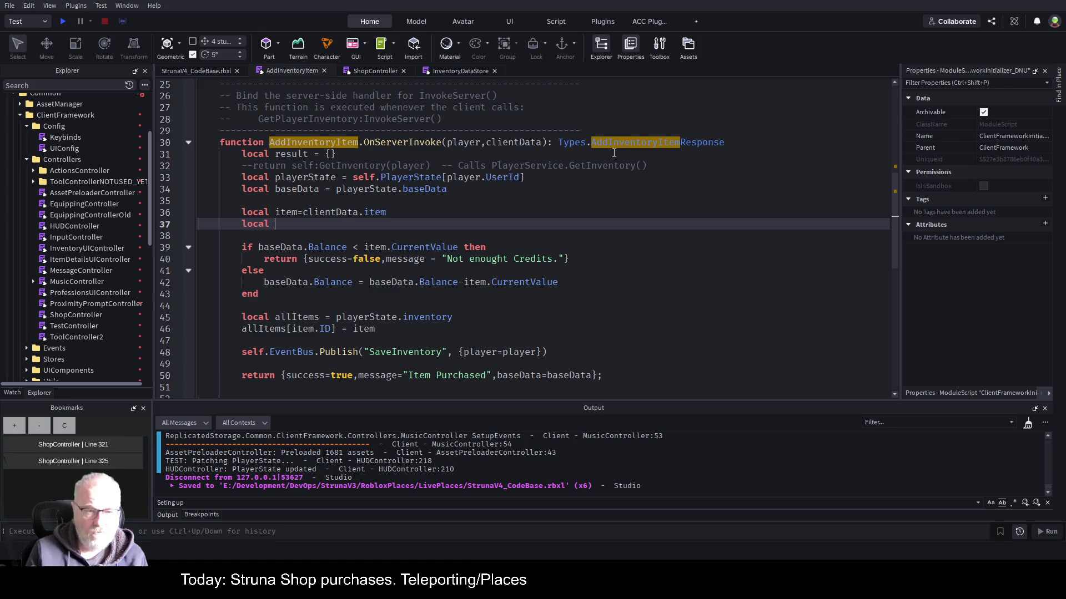
{"action": "type", "text": "source"}
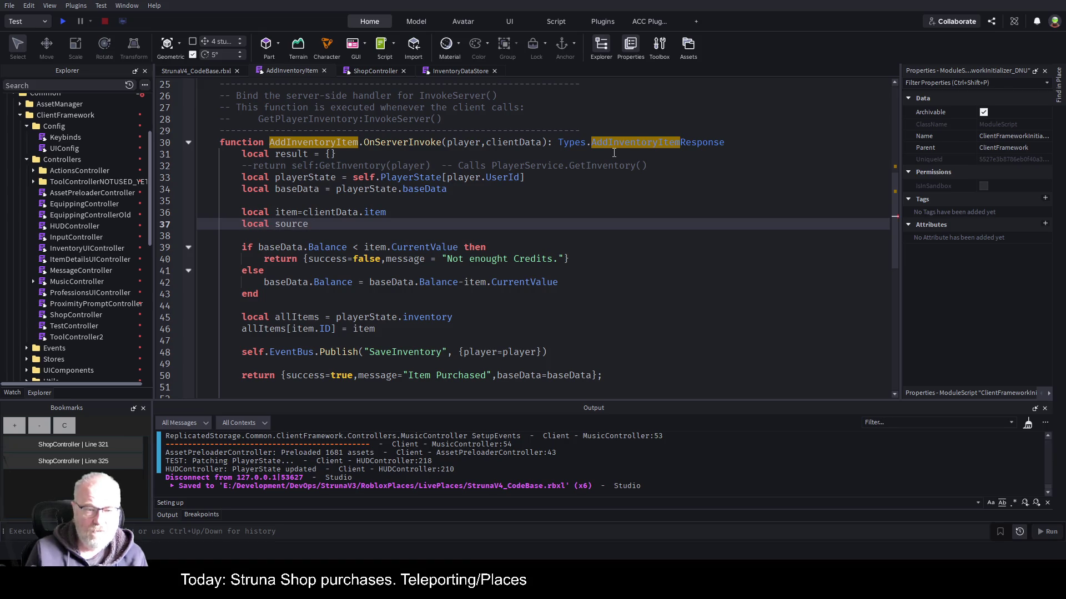
{"action": "type", "text": "-=clientData"}
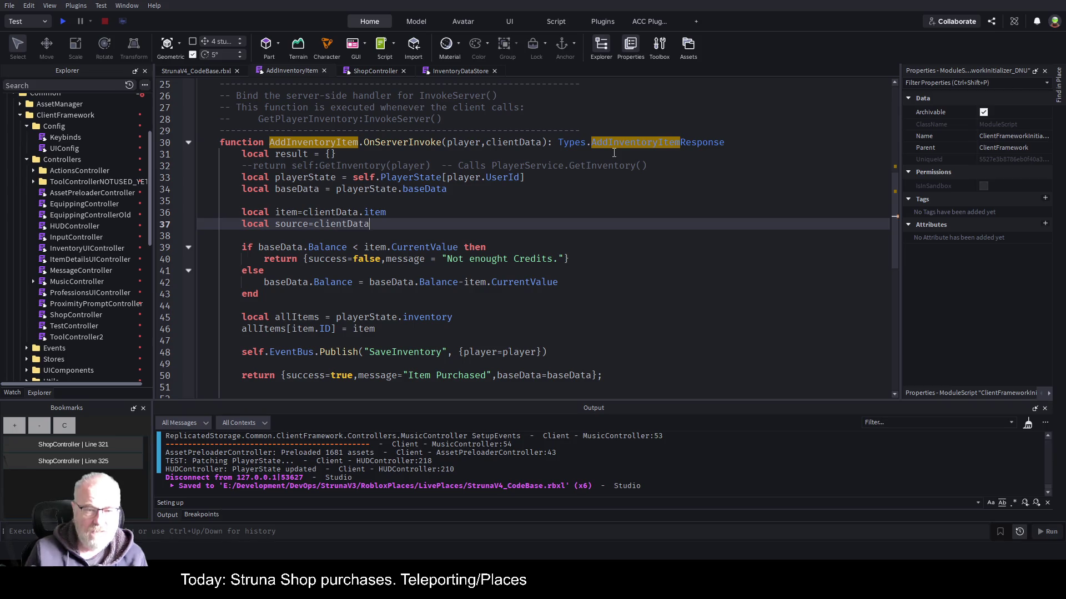
{"action": "type", "text": "source1"}
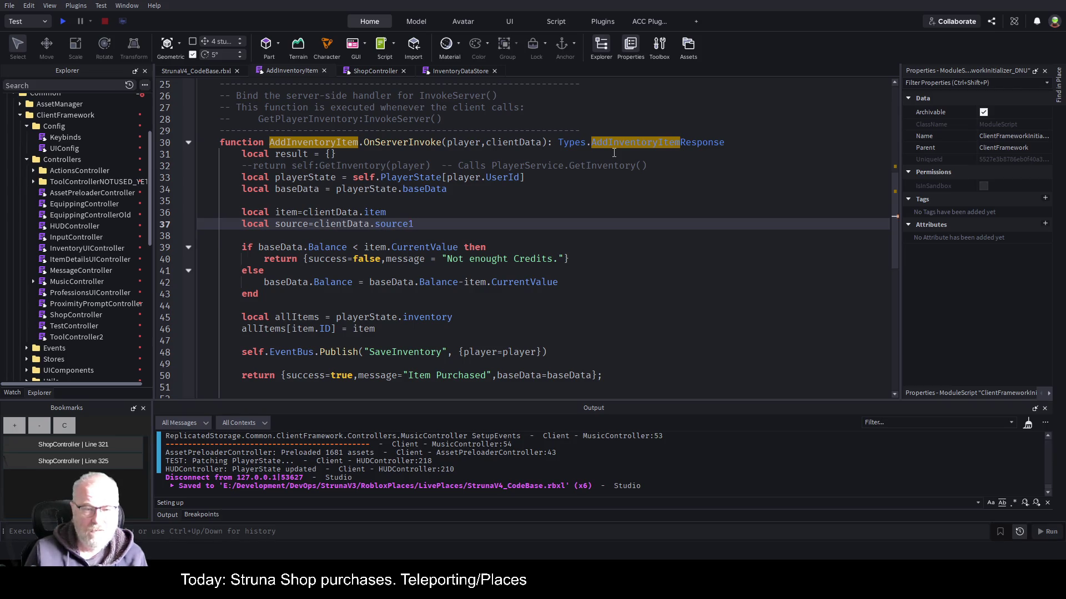
{"action": "key", "text": "Return"}
{"action": "type", "text": "1"}
{"action": "key", "text": "Up"}
{"action": "key", "text": "BackSpace"}
{"action": "key", "text": "Down"}
{"action": "key", "text": "BackSpace"}
Add an if (source=="Shop") then block below the source line.
{"action": "key", "text": "Return"}
{"action": "type", "text": "if (soi"}
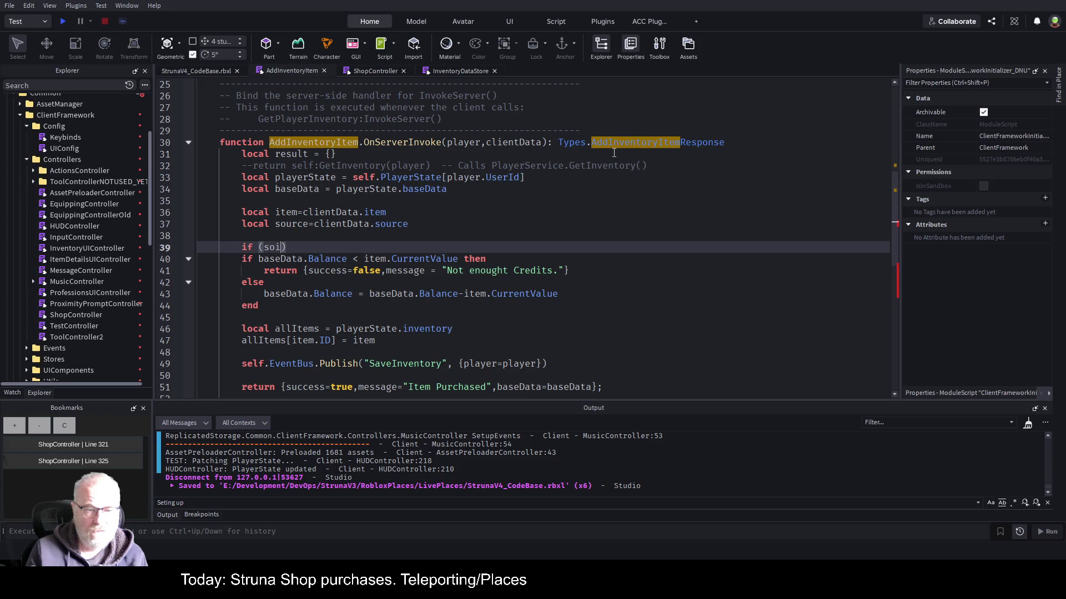
{"action": "key", "text": "BackSpace"}
{"action": "type", "text": "urc"}
{"action": "key", "text": "BackSpace"}
{"action": "key", "text": "BackSpace"}
{"action": "key", "text": "BackSpace"}
{"action": "key", "text": "BackSpace"}
{"action": "type", "text": "source"}
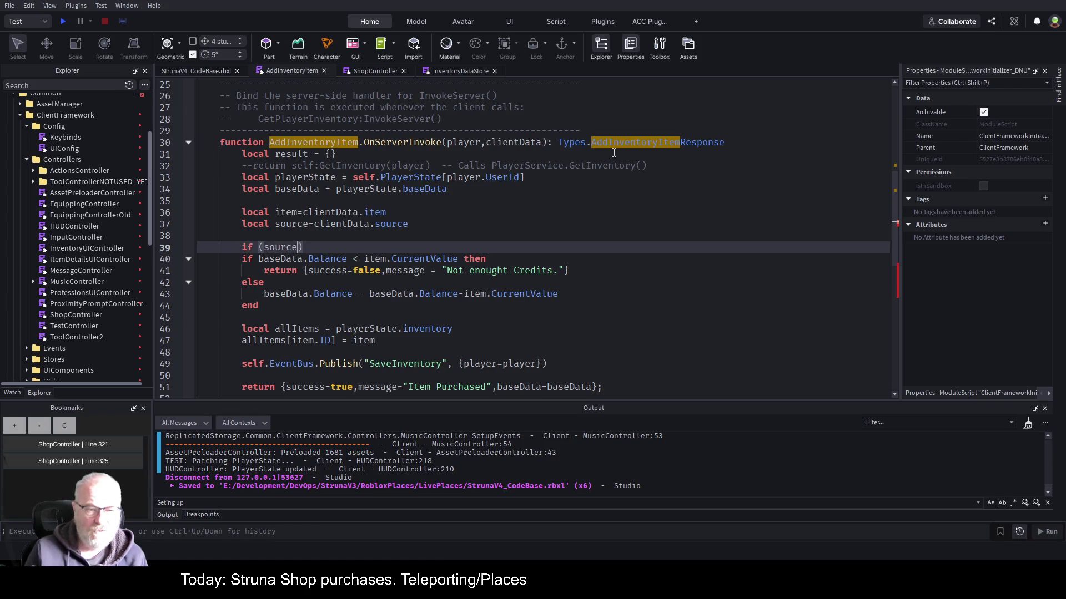
{"action": "type", "text": "==\"Sho[p"}
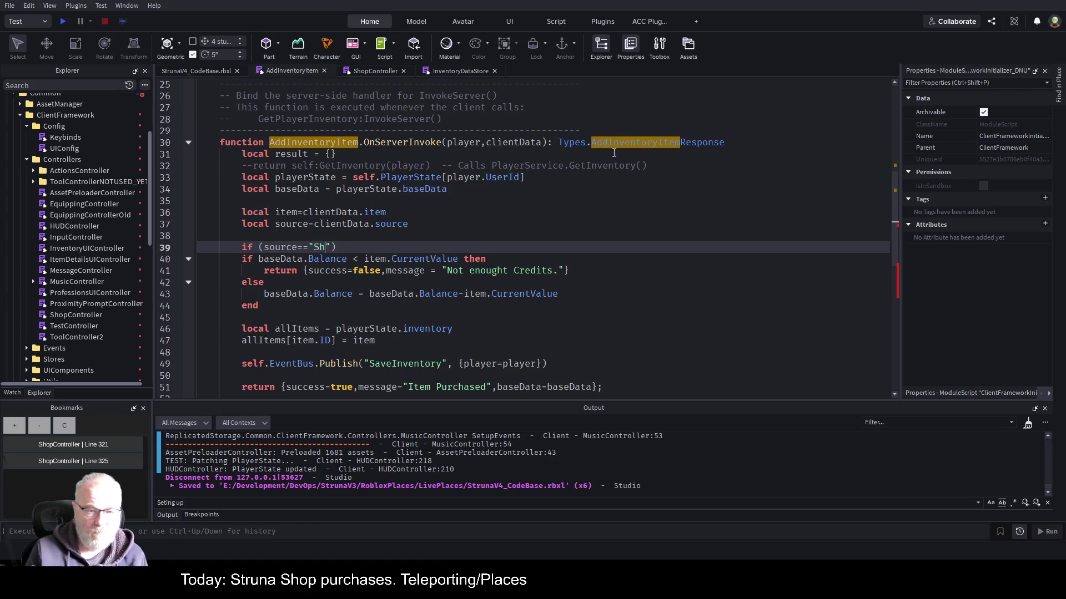
{"action": "key", "text": "BackSpace"}
{"action": "key", "text": "BackSpace"}
{"action": "type", "text": "p\") then"}
{"action": "key", "text": "Return"}
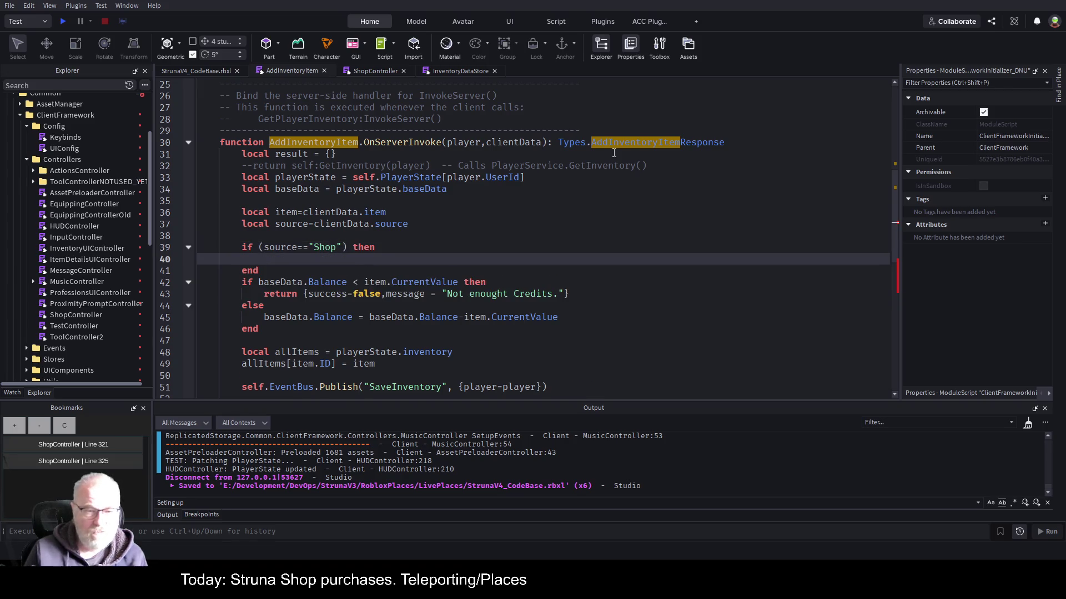
Cut the balance if/else check and paste it inside the Shop block.
{"action": "key", "text": "Down"}
{"action": "key", "text": "Down"}
{"action": "key", "text": "Home"}
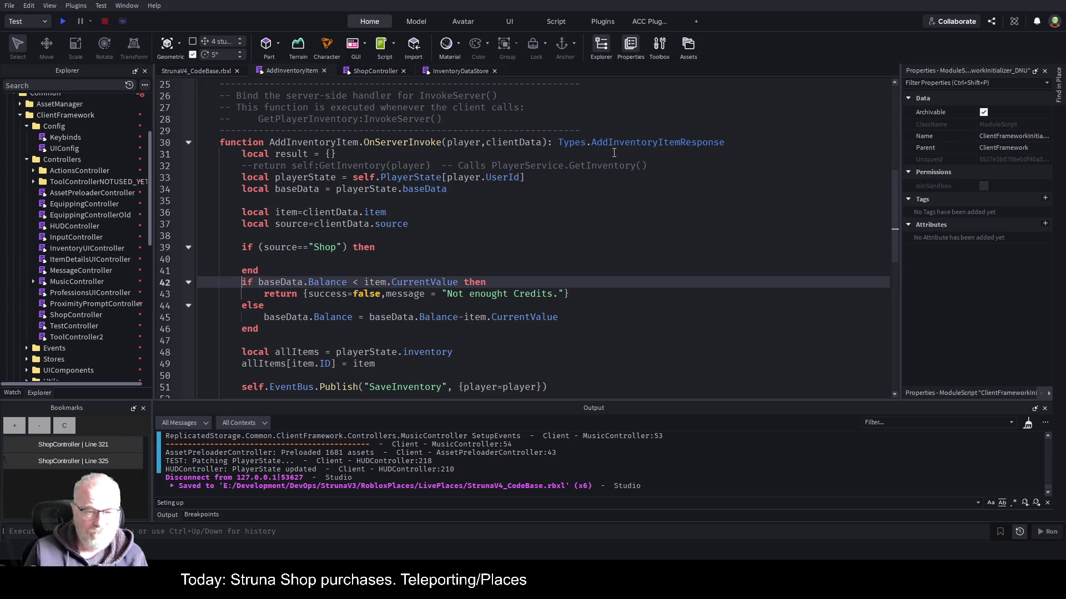
{"action": "key", "text": "shift+Down"}
{"action": "key", "text": "shift+Down"}
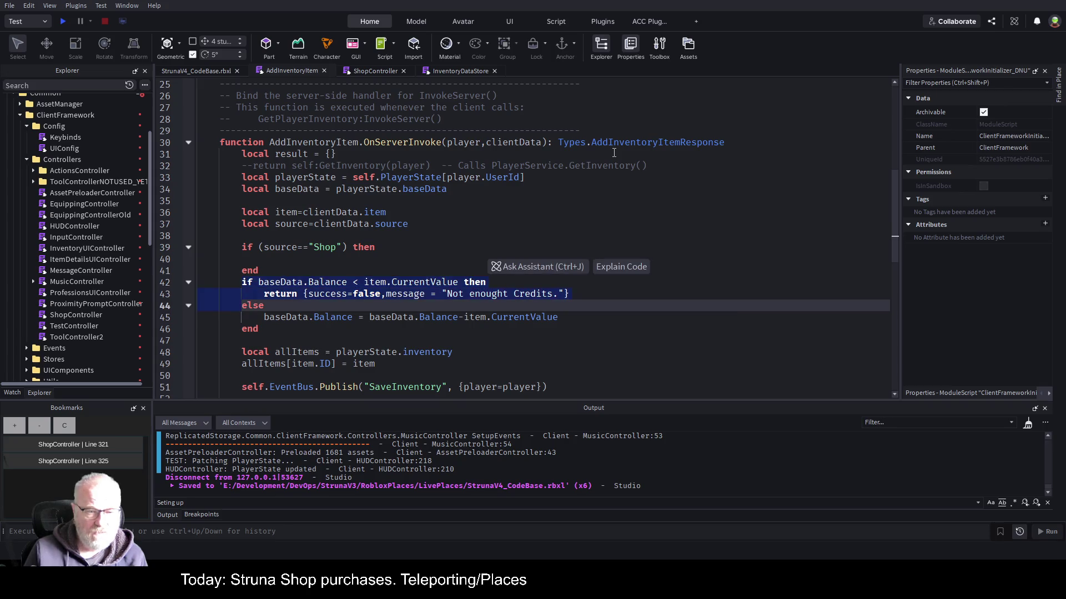
{"action": "key", "text": "shift+Down"}
{"action": "key", "text": "shift+Down"}
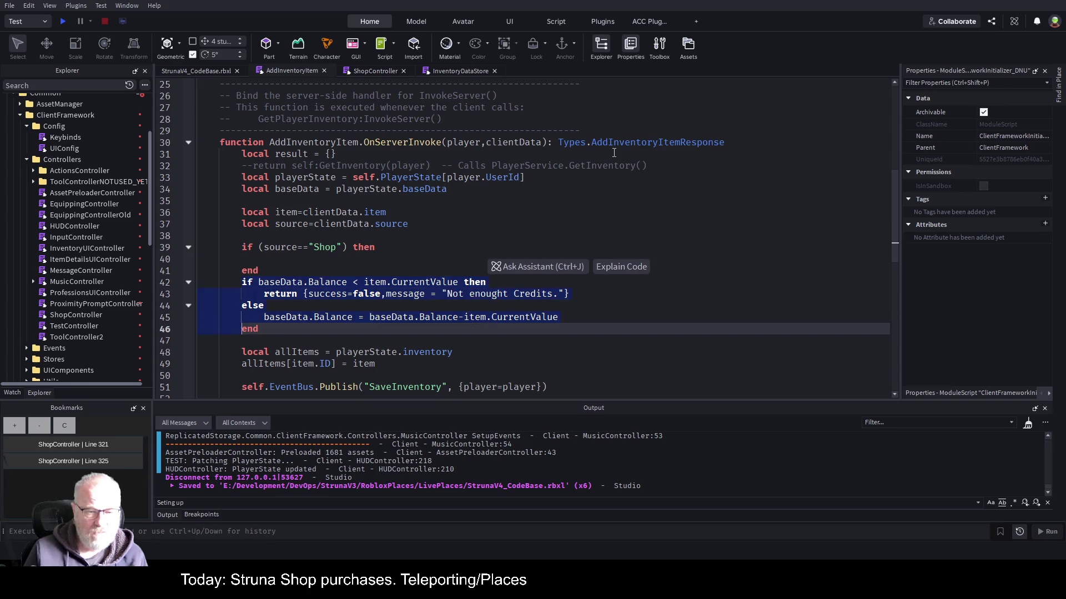
{"action": "key", "text": "shift+End"}
{"action": "key", "text": "ctrl+x"}
{"action": "key", "text": "Up"}
{"action": "key", "text": "Up"}
{"action": "key", "text": "ctrl+v"}
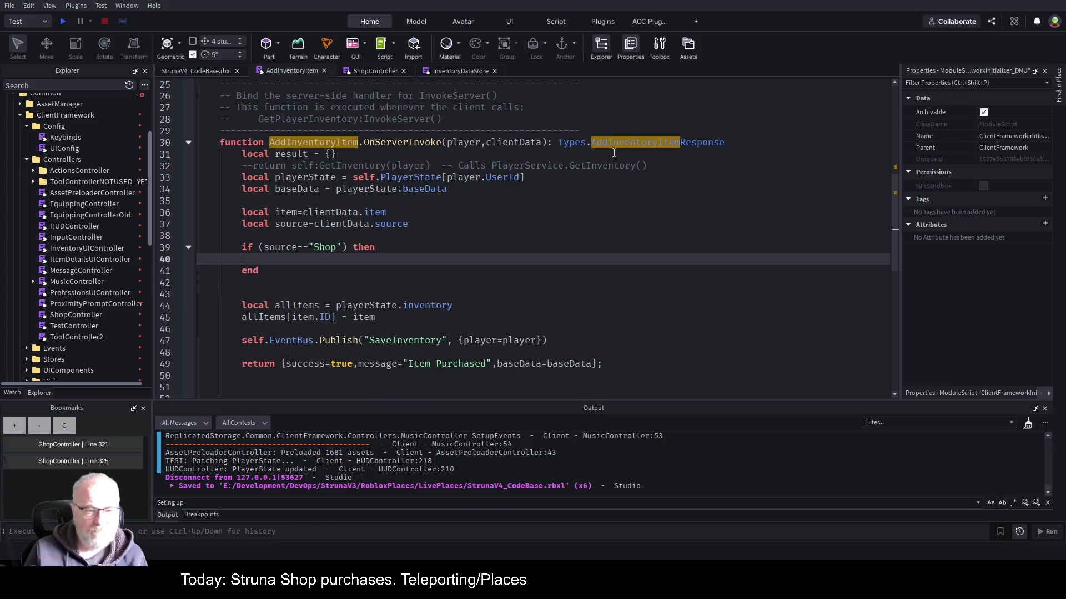
{"action": "key", "text": "Down"}
{"action": "key", "text": "Down"}
{"action": "key", "text": "Down"}
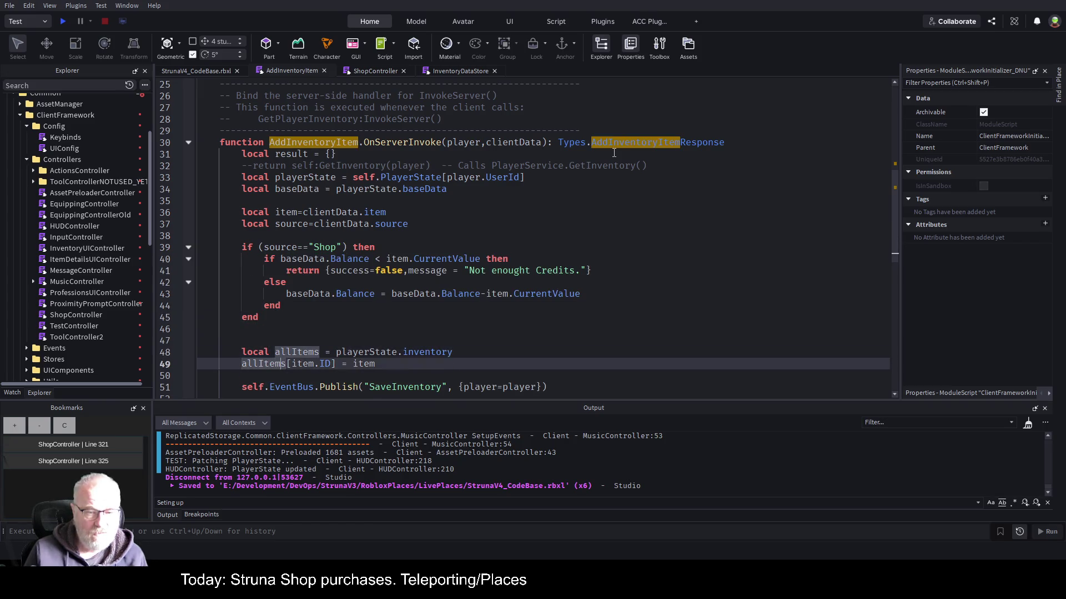
{"action": "scroll", "coordinate": [614, 153], "scroll_direction": "down", "scroll_amount": 2}
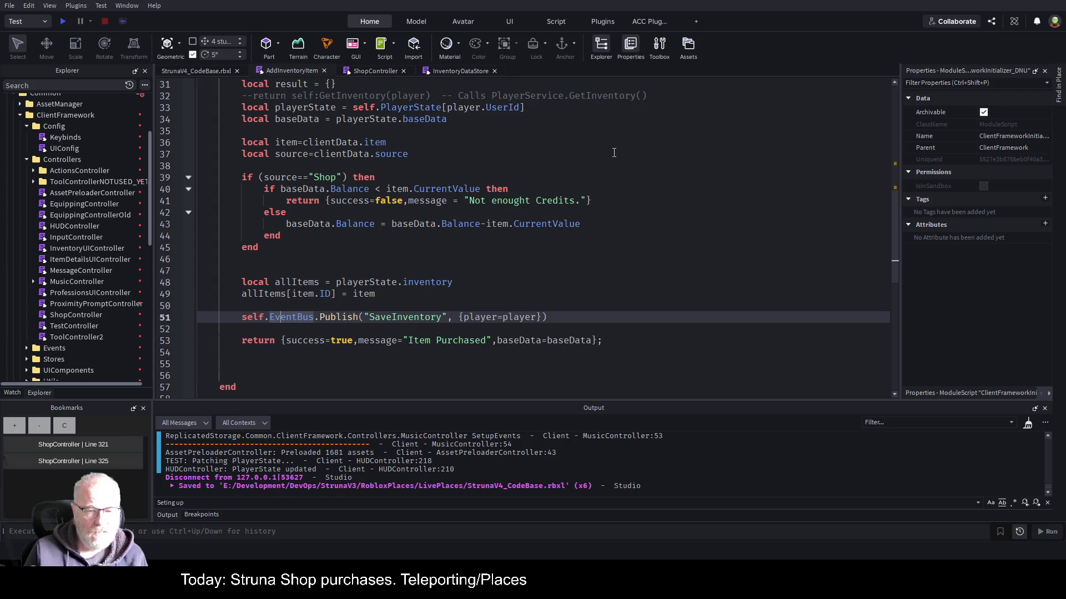
Open a new line above the return for a second Shop check.
{"action": "key", "text": "Up"}
{"action": "key", "text": "Up"}
{"action": "key", "text": "Up"}
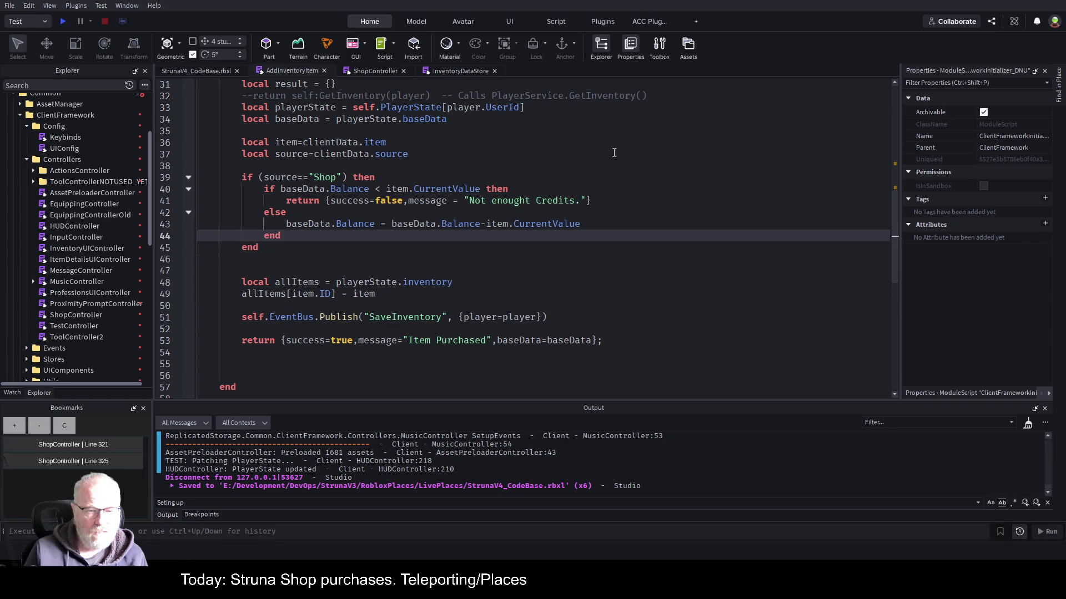
{"action": "key", "text": "Down"}
{"action": "key", "text": "Down"}
{"action": "key", "text": "Down"}
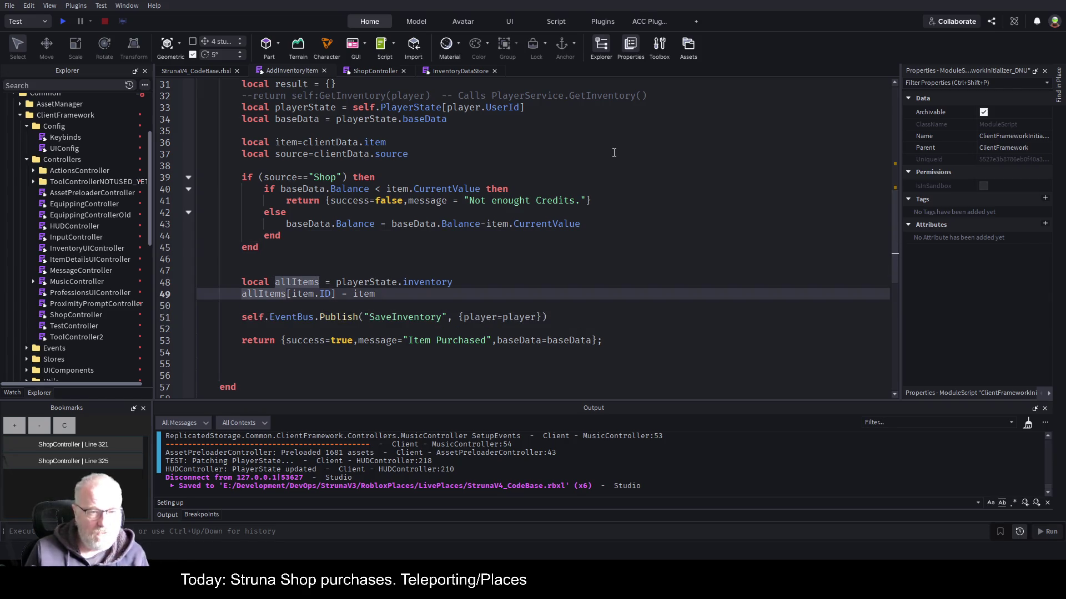
{"action": "key", "text": "Down"}
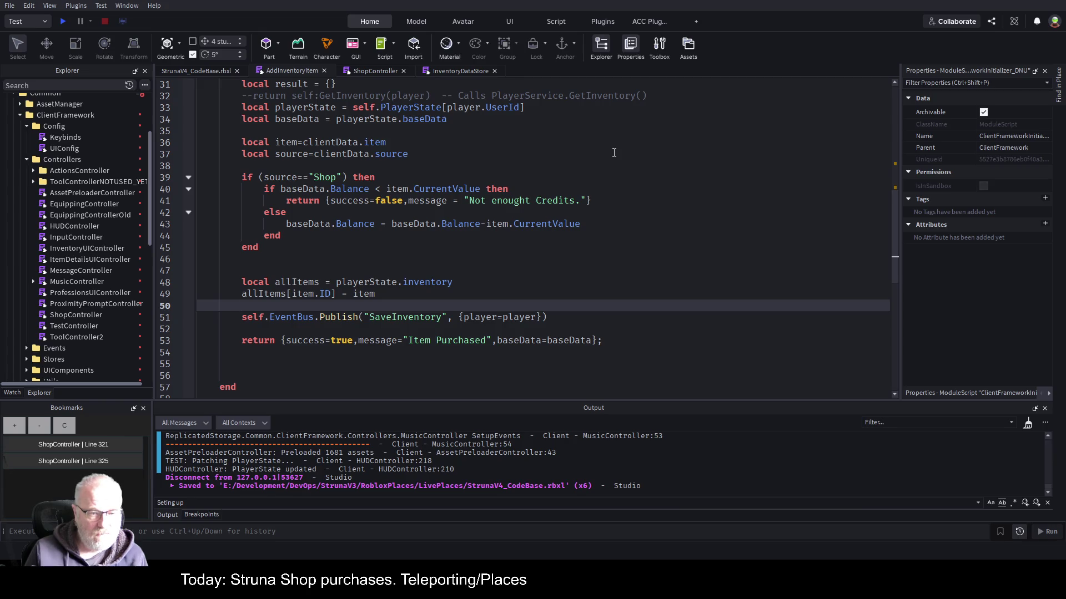
{"action": "key", "text": "Down"}
{"action": "key", "text": "Down"}
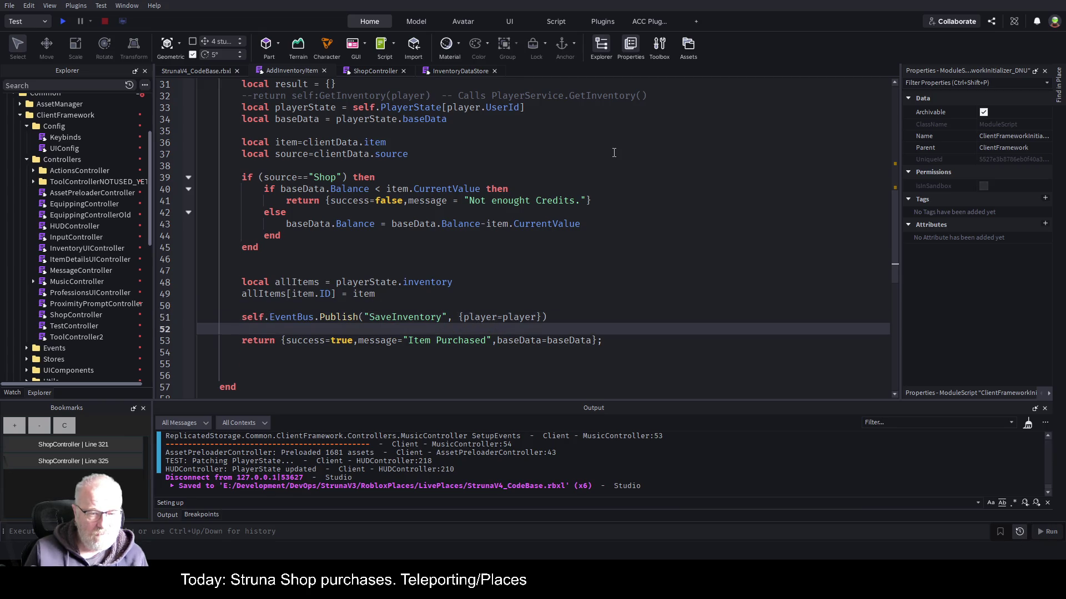
{"action": "key", "text": "Return"}
Write a second if (source=="Shop") then block above the final return.
{"action": "type", "text": "if 9source"}
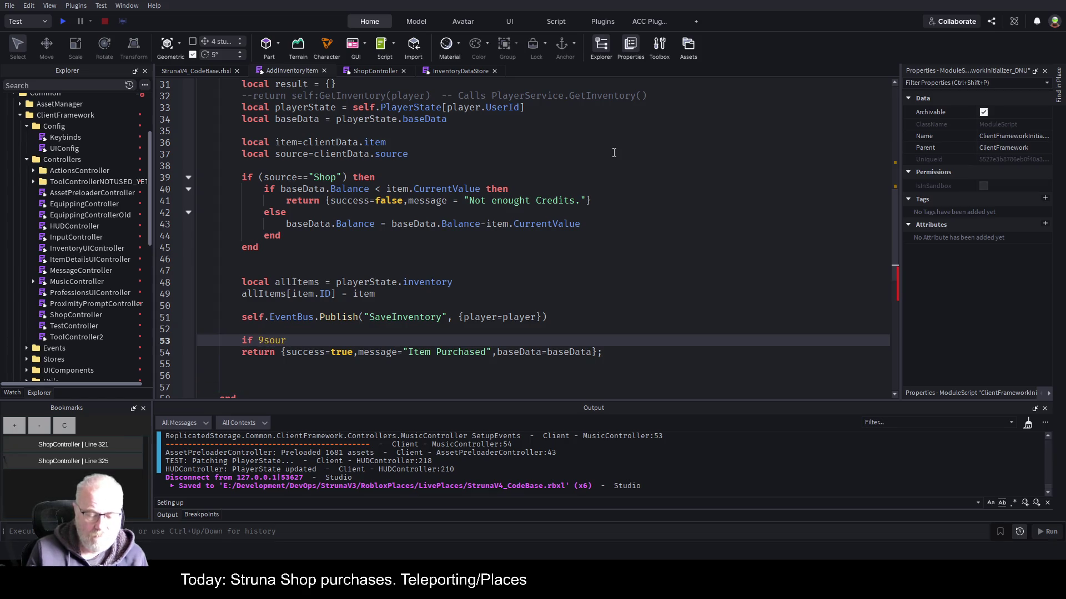
{"action": "key", "text": "BackSpace"}
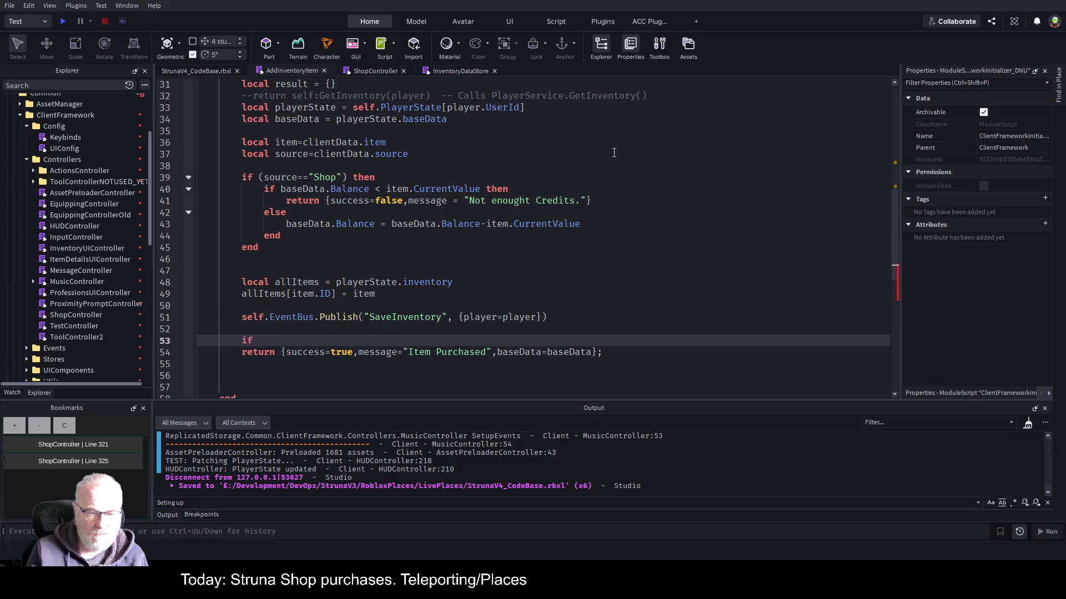
{"action": "type", "text": "(source"}
{"action": "key", "text": "Return"}
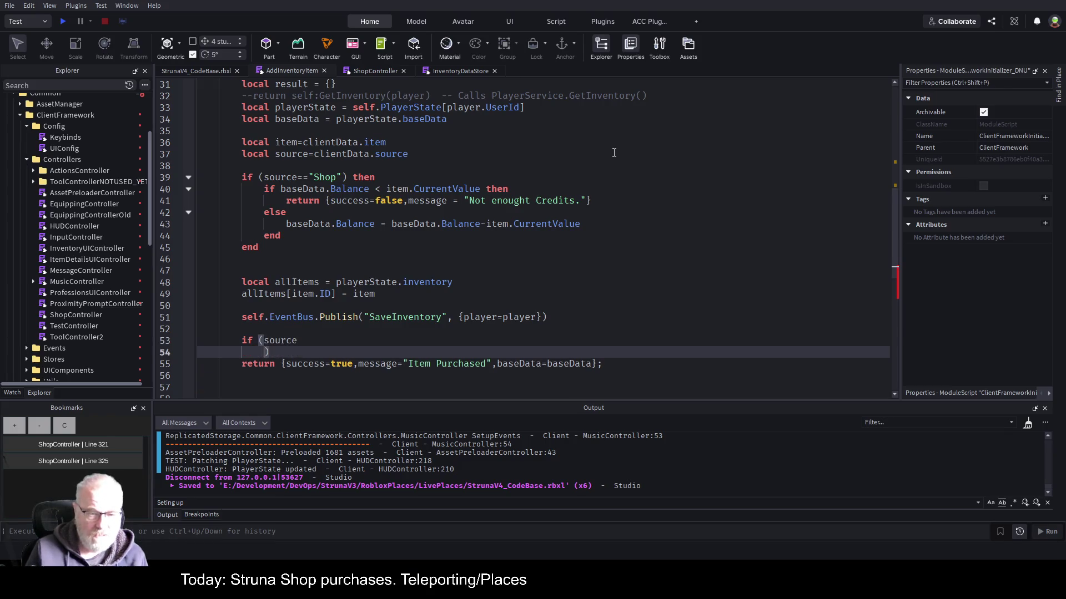
{"action": "key", "text": "Up"}
{"action": "key", "text": "End"}
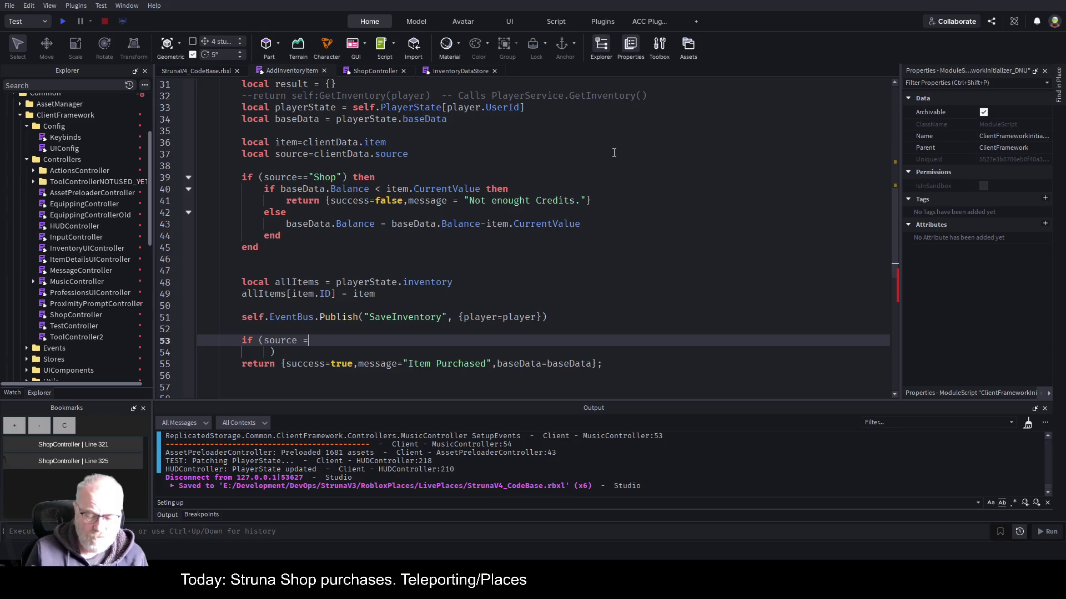
{"action": "type", "text": "= \"Shop"}
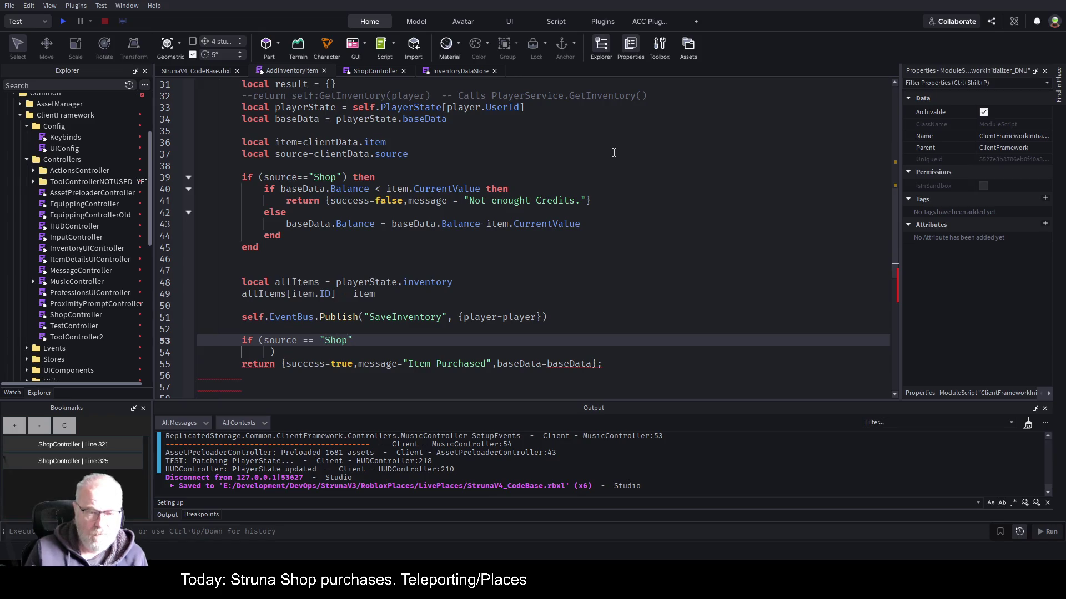
{"action": "key", "text": "Down"}
{"action": "key", "text": "Tab"}
{"action": "key", "text": "Tab"}
{"action": "key", "text": "Tab"}
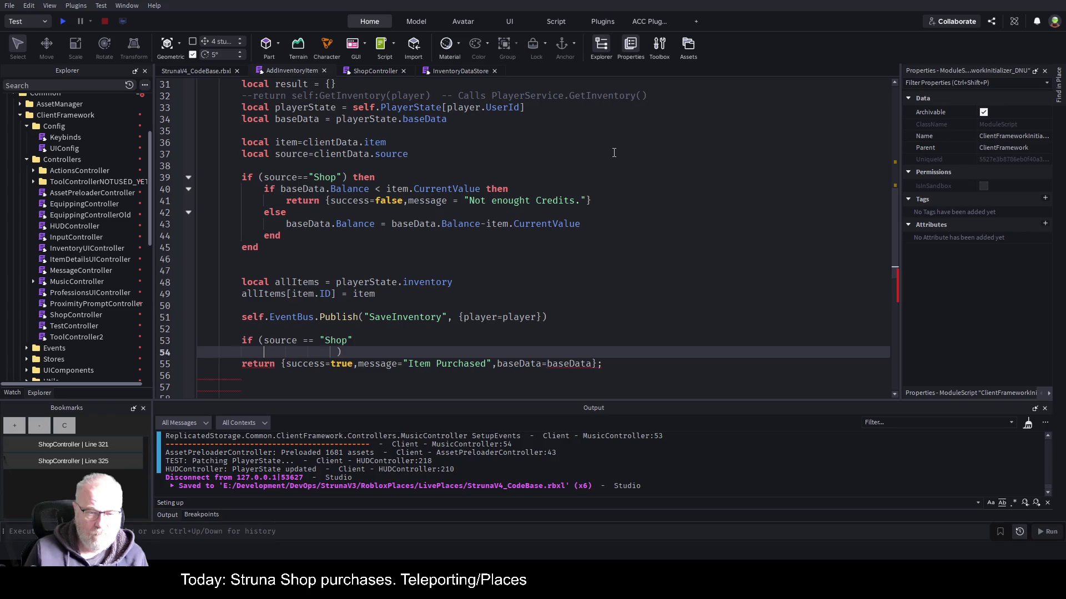
{"action": "key", "text": "BackSpace"}
{"action": "key", "text": "BackSpace"}
{"action": "key", "text": "BackSpace"}
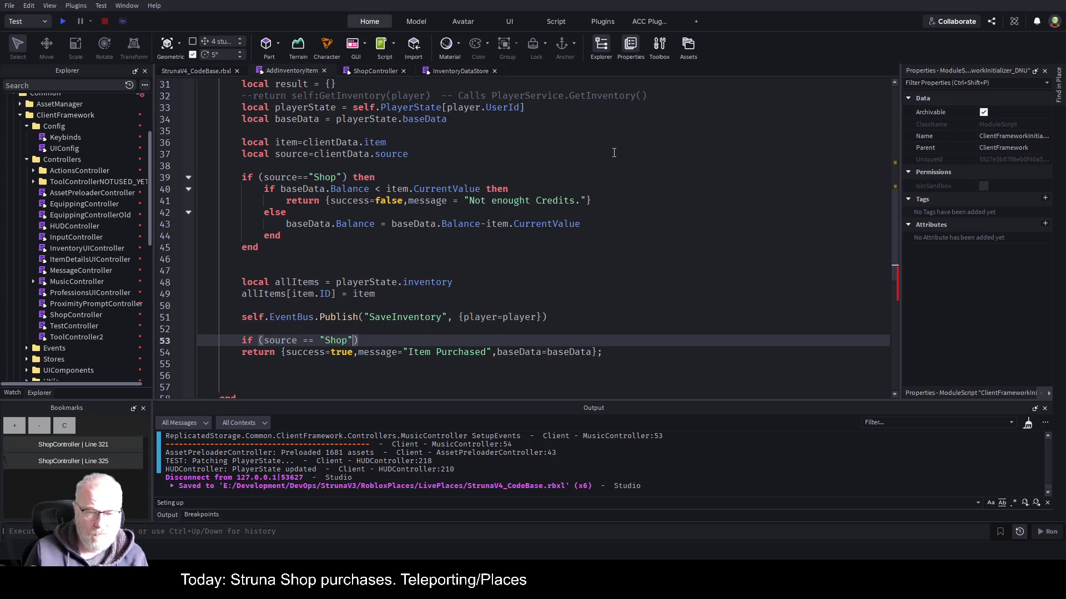
{"action": "key", "text": "End"}
{"action": "type", "text": "then"}
{"action": "key", "text": "Return"}
Move the "Item Purchased" return into the Shop block and paste a copy after it.
{"action": "key", "text": "Down"}
{"action": "key", "text": "Down"}
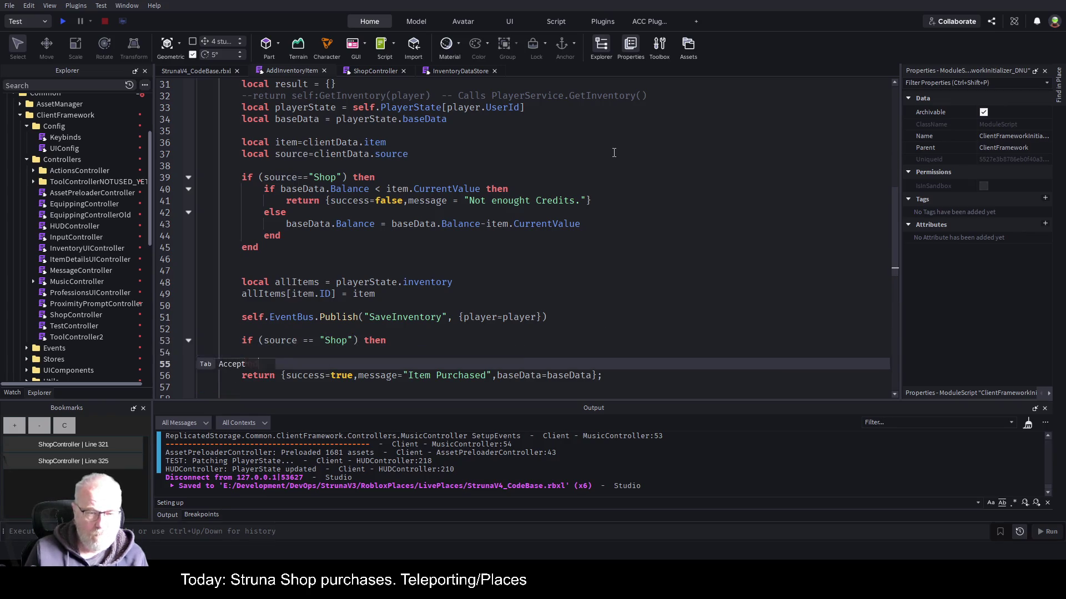
{"action": "key", "text": "End"}
{"action": "key", "text": "shift+Home"}
{"action": "key", "text": "ctrl+x"}
{"action": "key", "text": "Up"}
{"action": "key", "text": "Up"}
{"action": "key", "text": "ctrl+v"}
{"action": "key", "text": "Down"}
{"action": "key", "text": "Down"}
{"action": "key", "text": "Return"}
{"action": "key", "text": "ctrl+v"}
{"action": "key", "text": "ctrl+Left"}
{"action": "key", "text": "ctrl+Left"}
{"action": "key", "text": "ctrl+Left"}
{"action": "key", "text": "ctrl+Left"}
{"action": "key", "text": "ctrl+Left"}
{"action": "key", "text": "ctrl+Left"}
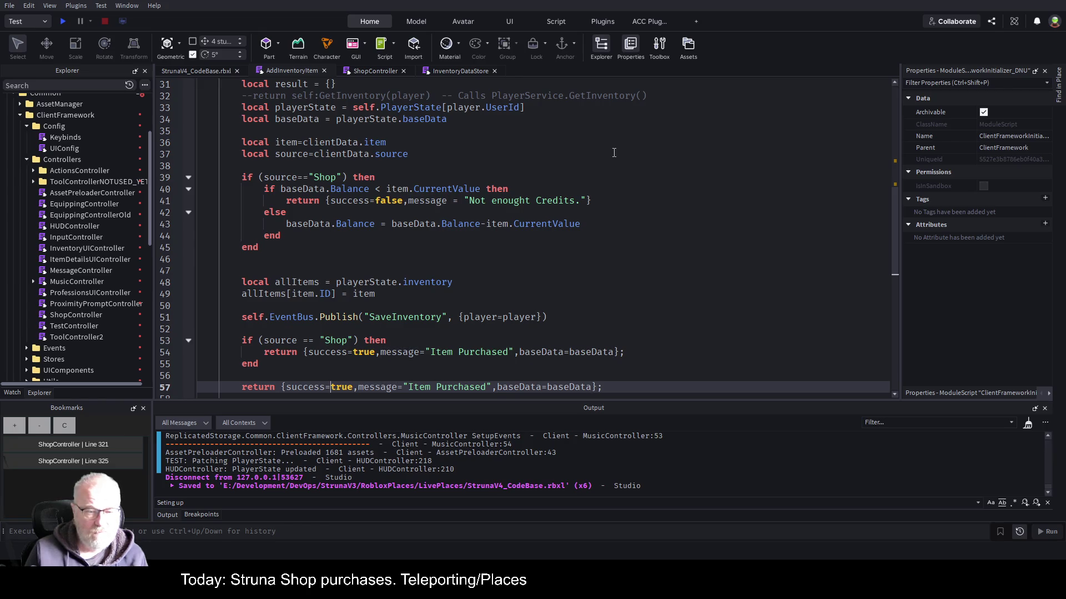
Clear line 57's final return message to "", save, and start a playtest.
{"action": "scroll", "coordinate": [564, 241], "scroll_direction": "up", "scroll_amount": 4}
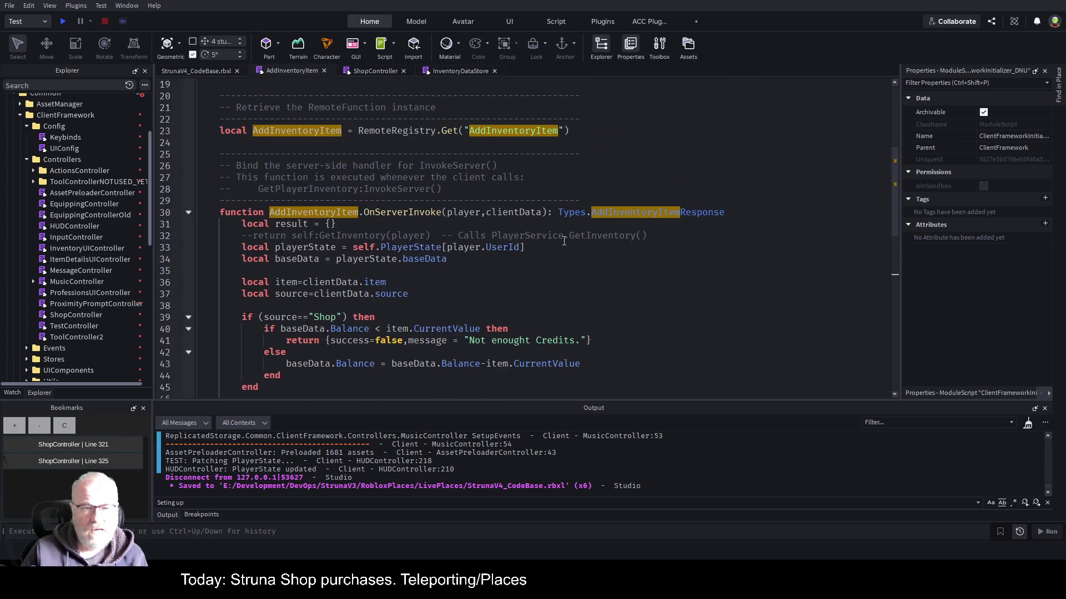
{"action": "scroll", "coordinate": [534, 244], "scroll_direction": "down", "scroll_amount": 7}
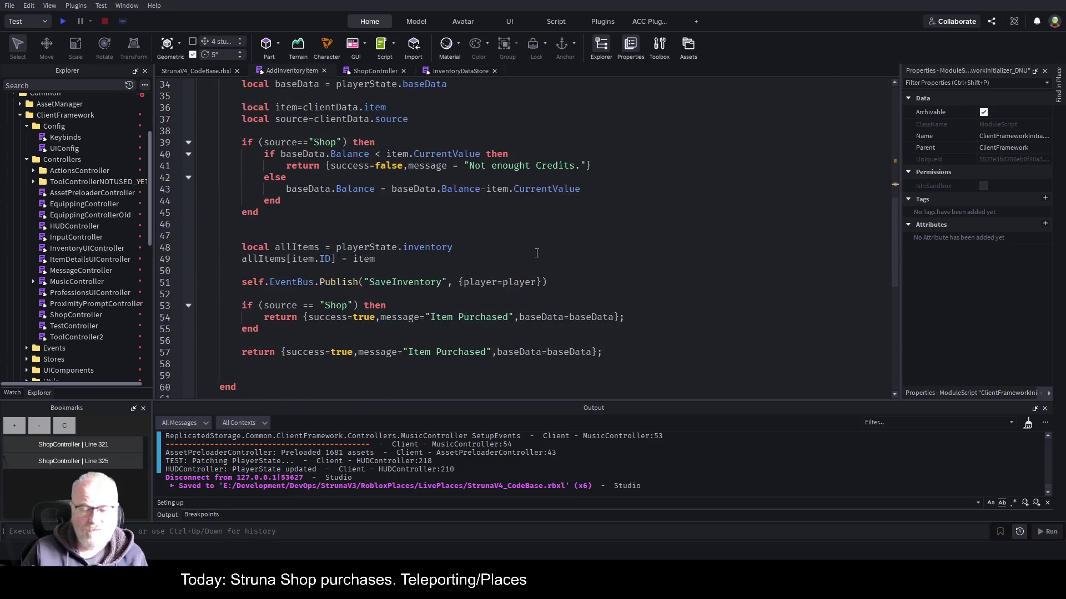
{"action": "left_click", "coordinate": [393, 283]}
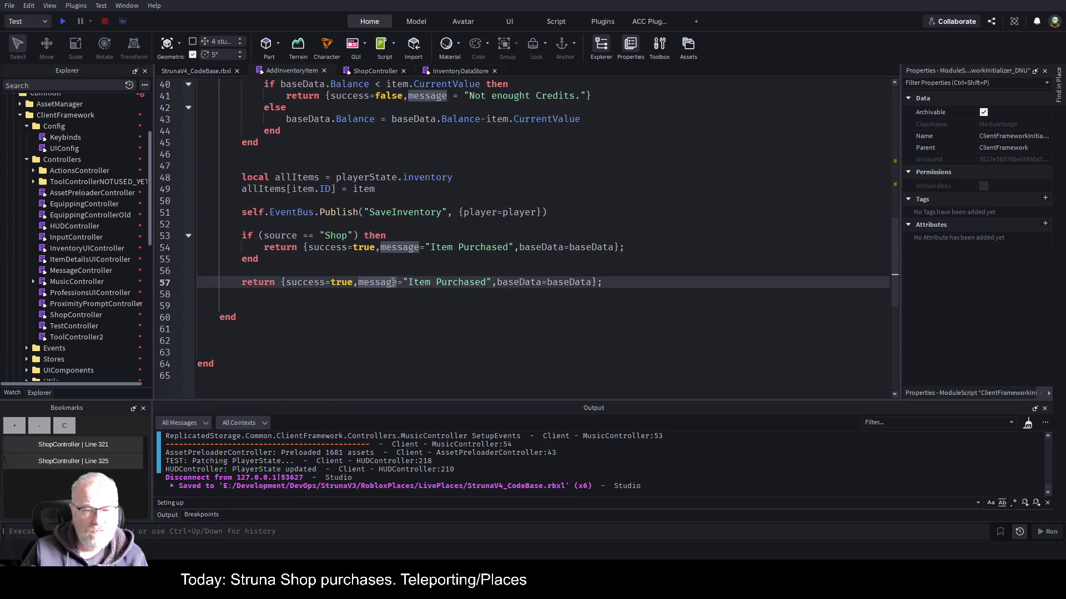
{"action": "left_click", "coordinate": [819, 280]}
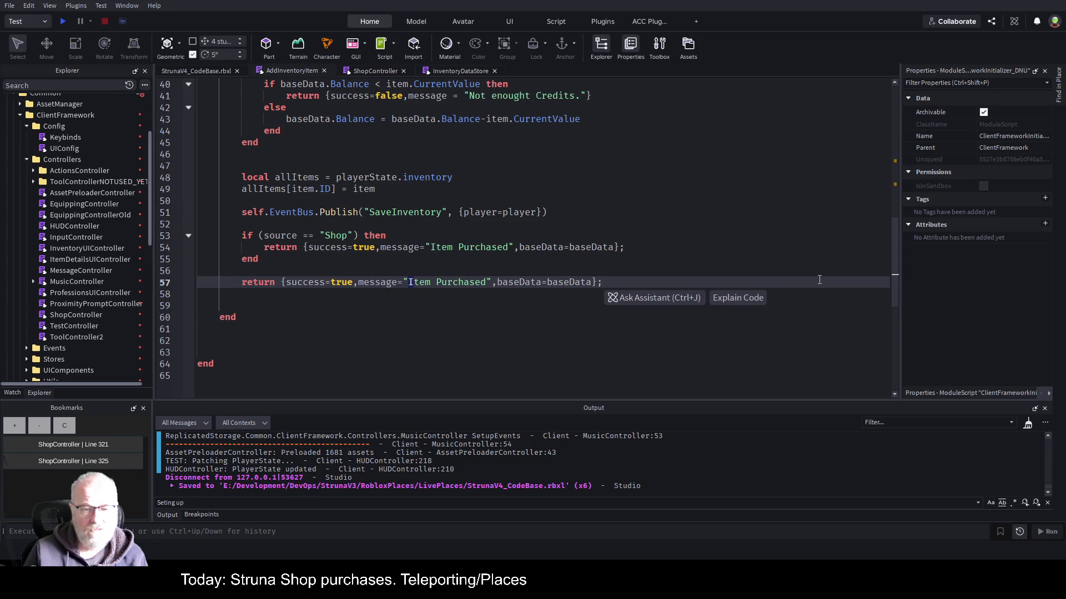
{"action": "key", "text": "shift+Right"}
{"action": "key", "text": "shift+Right"}
{"action": "key", "text": "shift+Right"}
{"action": "key", "text": "BackSpace"}
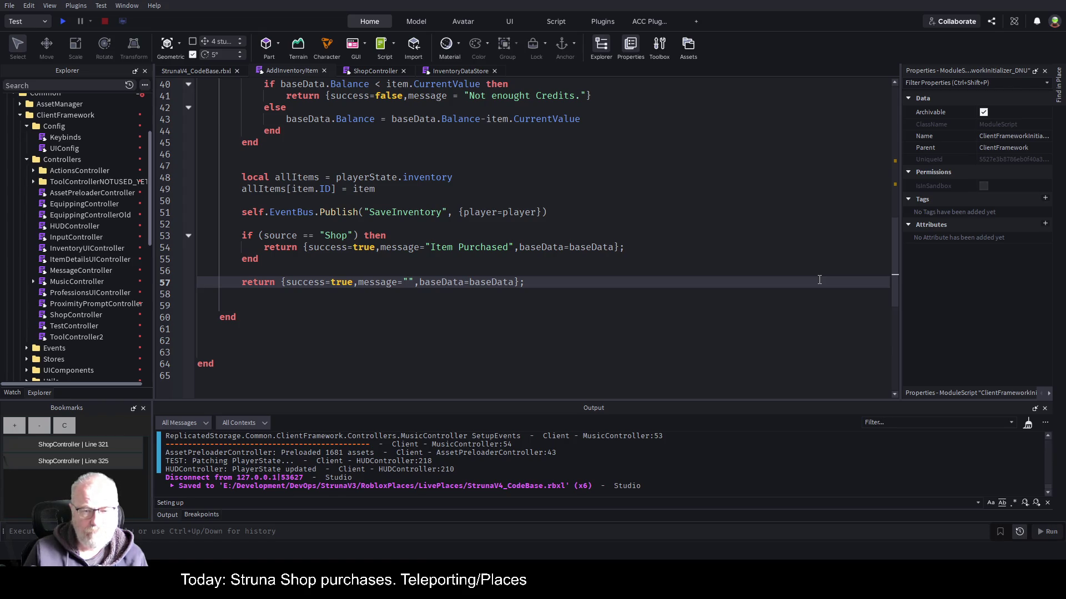
{"action": "key", "text": "Up"}
{"action": "key", "text": "ctrl+s"}
{"action": "left_click", "coordinate": [62, 22]}
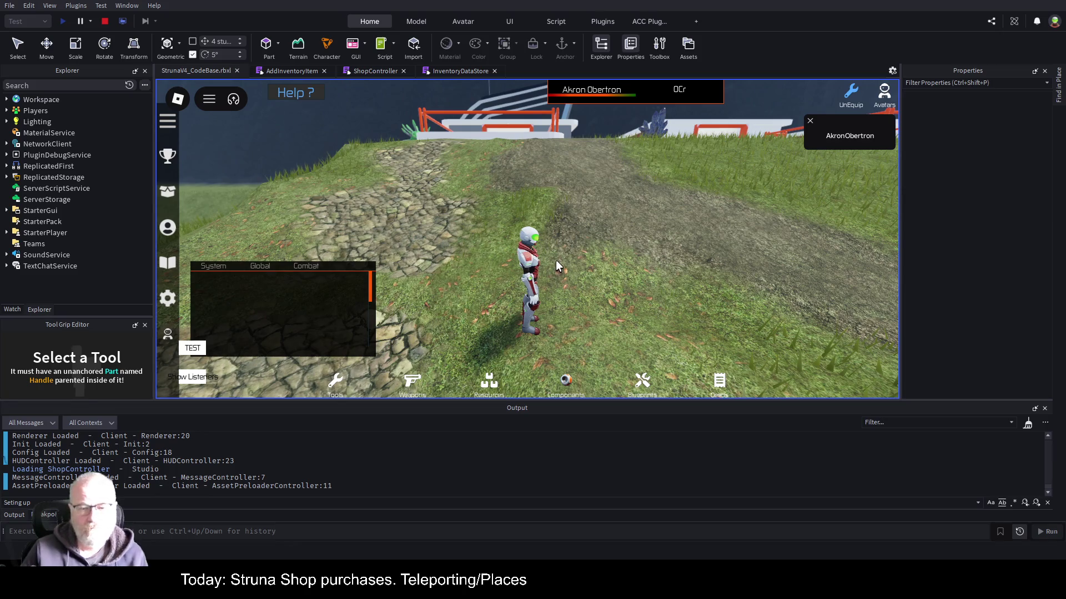
Run and jump the character along the stone path onto the grass, then open the Tools inventory.
{"action": "key", "text": "w"}
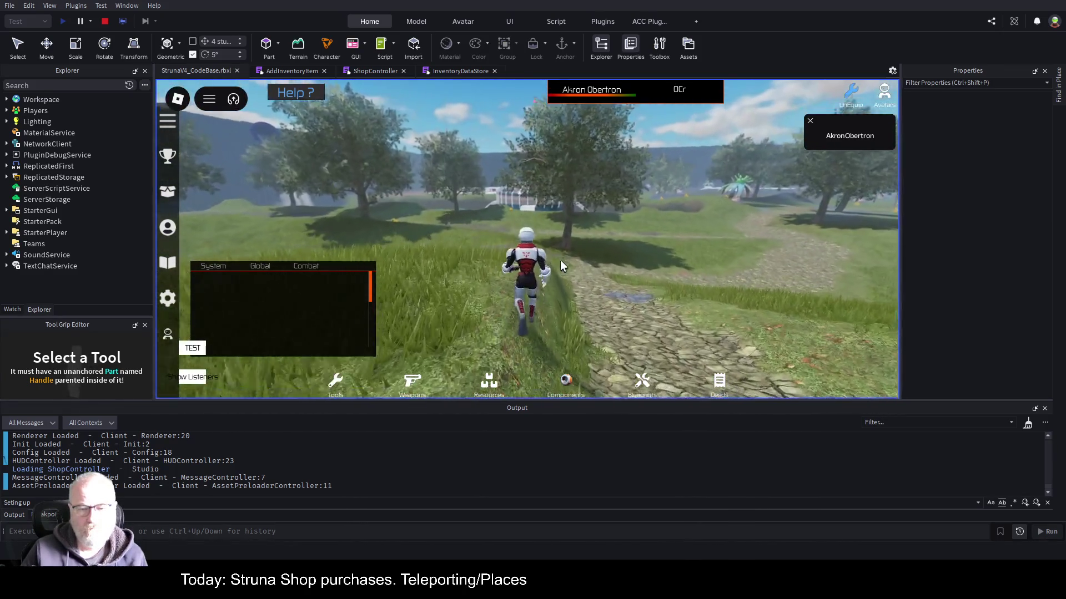
{"action": "key", "text": "d"}
{"action": "key", "text": "space"}
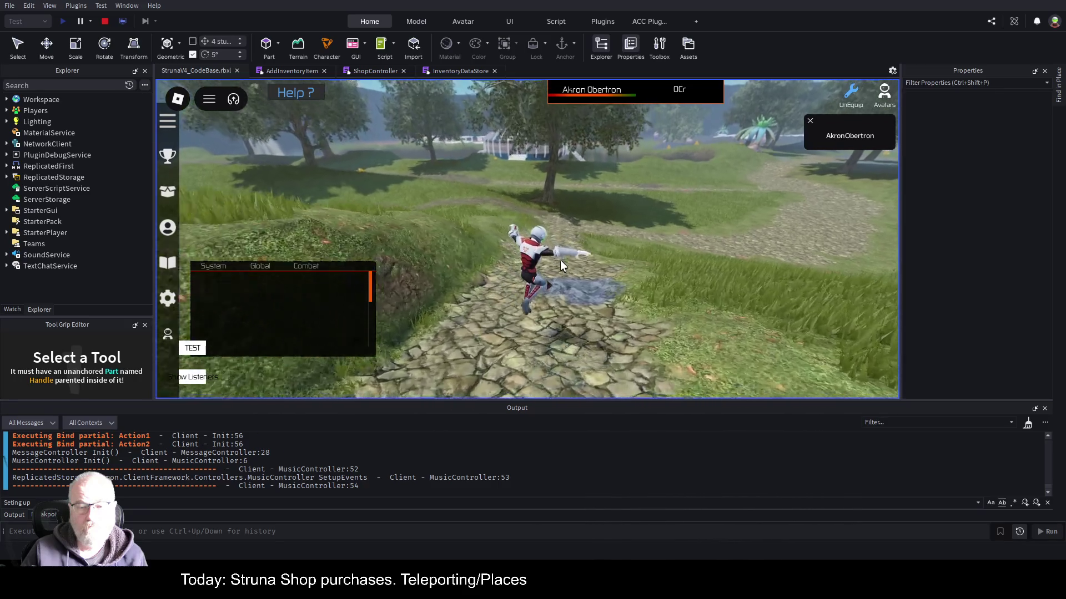
{"action": "key", "text": "w"}
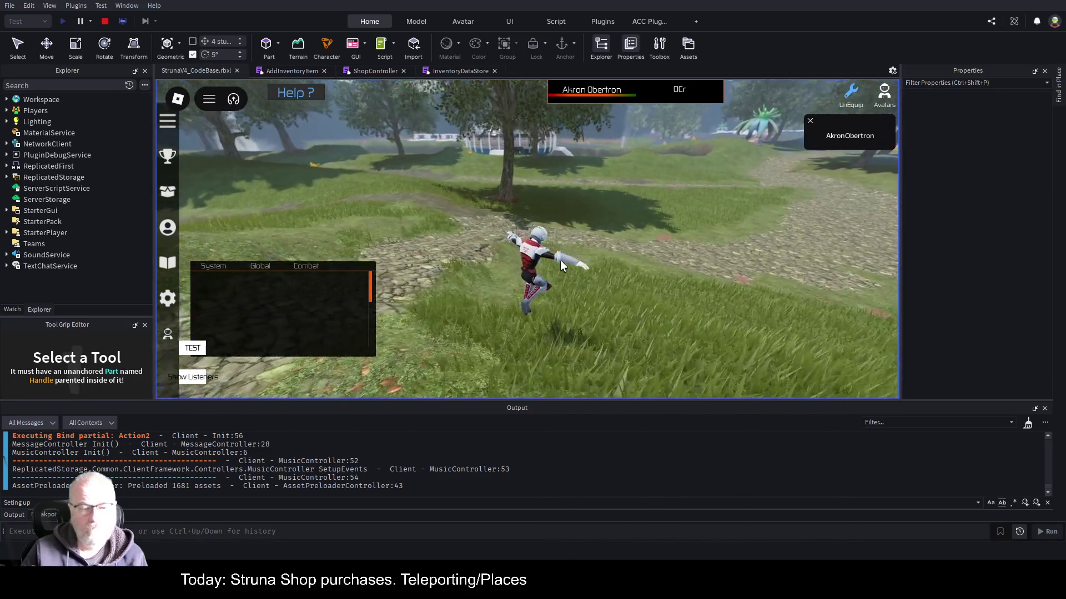
{"action": "key", "text": "w"}
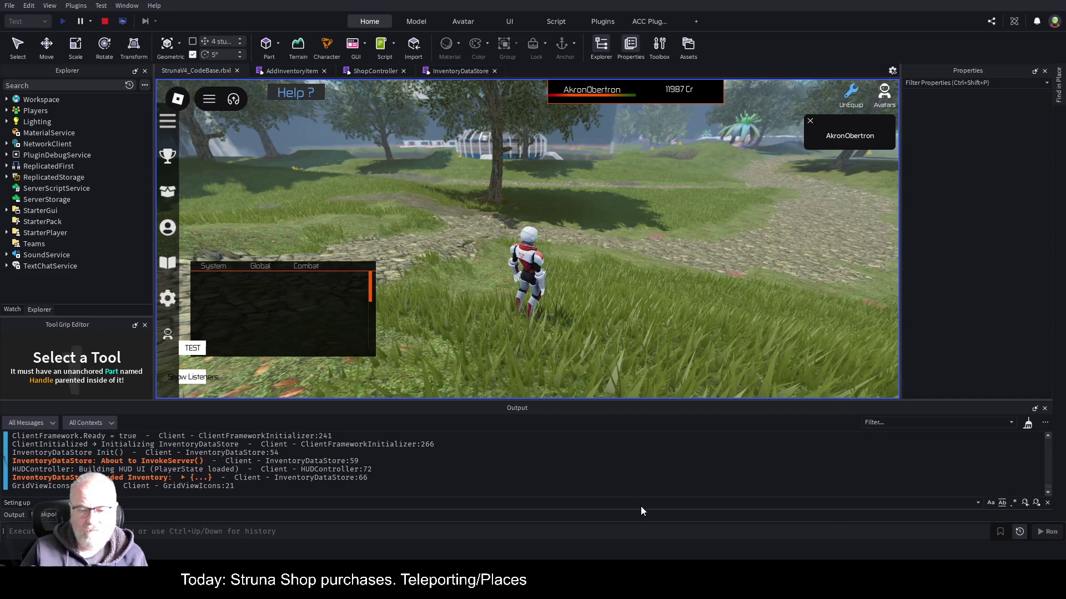
{"action": "key", "text": "i"}
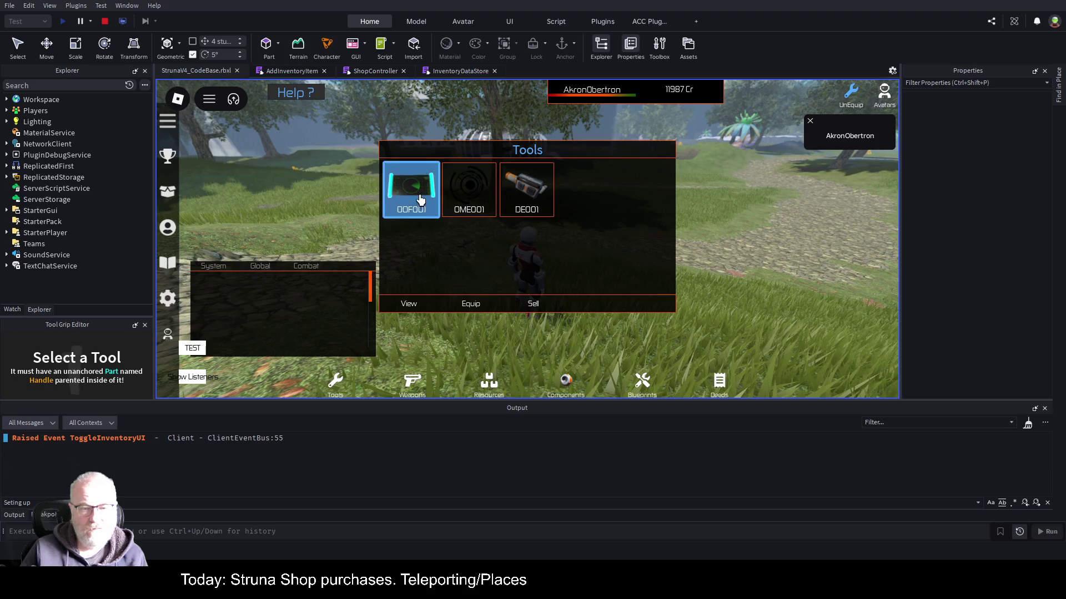
Equip OOF001, move the chat panel up, and scan for resources twice while running.
{"action": "left_click", "coordinate": [471, 304]}
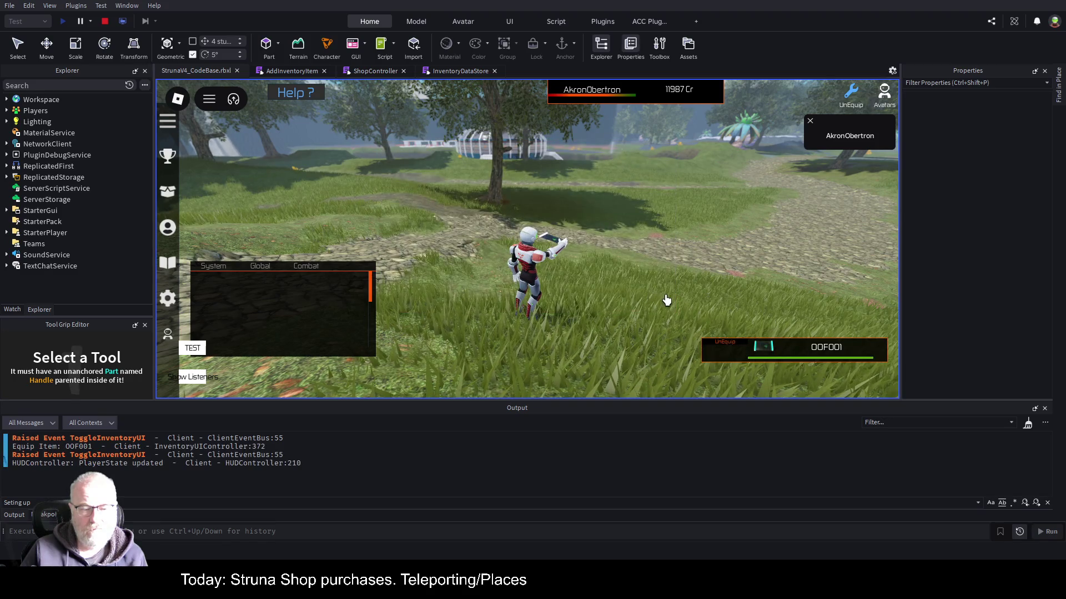
{"action": "mouse_move", "coordinate": [285, 294]}
{"action": "left_mouse_down"}
{"action": "mouse_move", "coordinate": [340, 207]}
{"action": "mouse_move", "coordinate": [325, 195]}
{"action": "left_mouse_up"}
{"action": "left_click", "coordinate": [581, 288]}
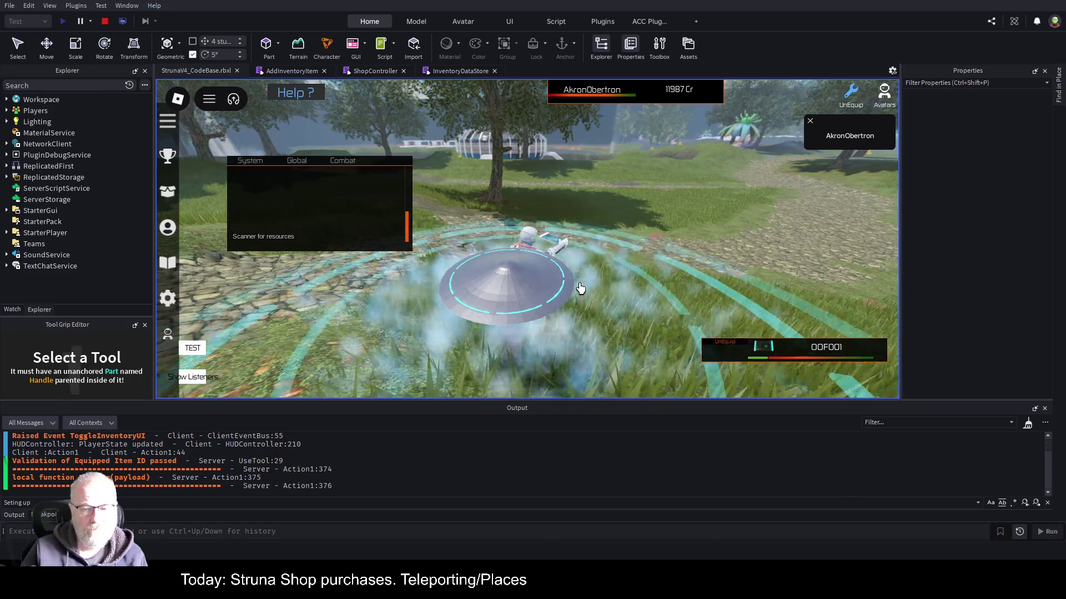
{"action": "key", "text": "w"}
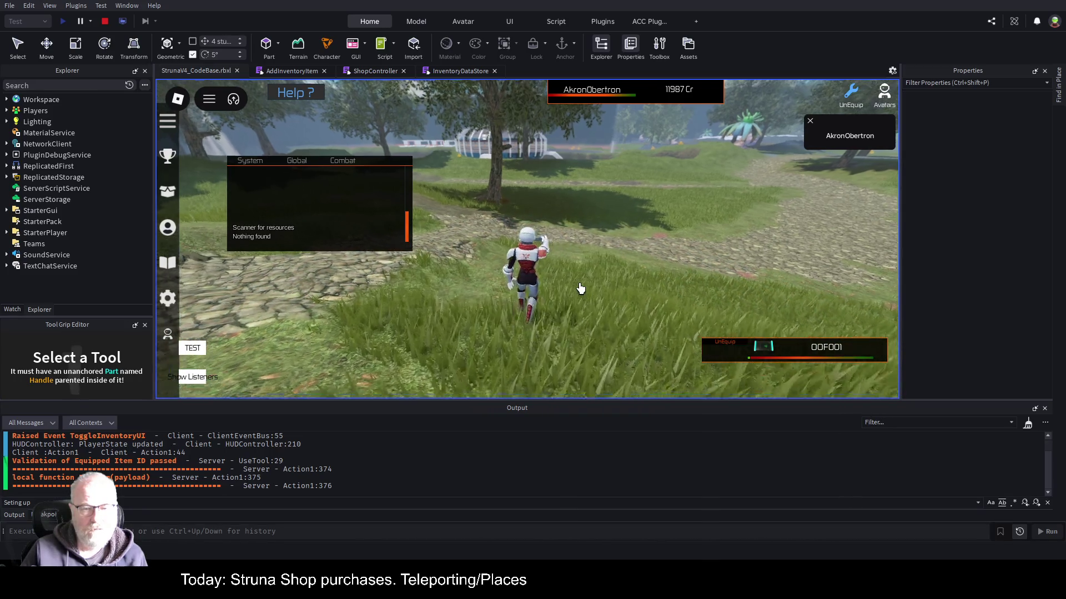
{"action": "key", "text": "d"}
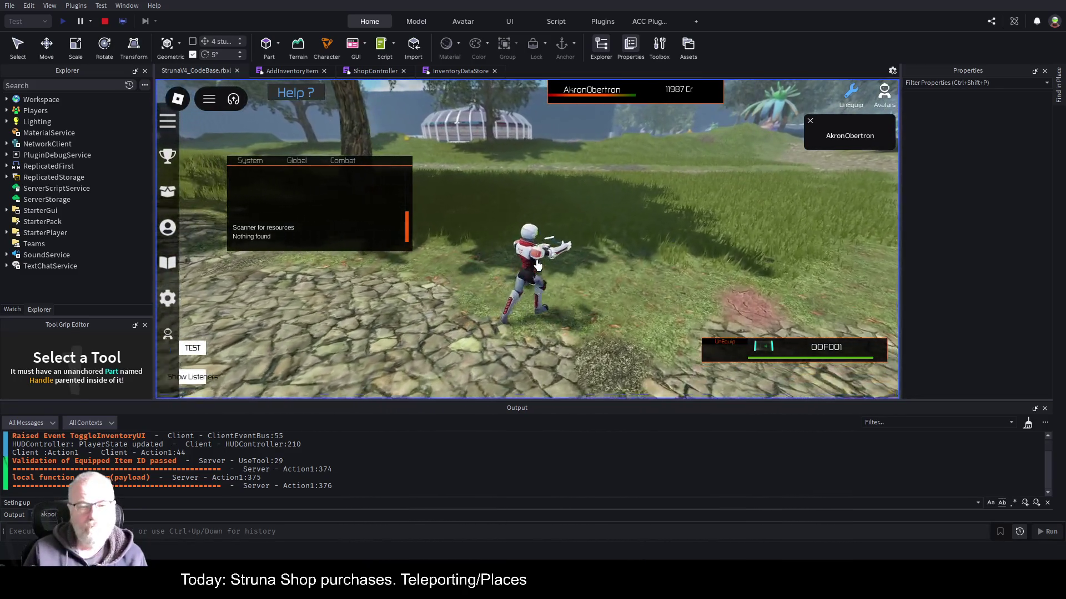
{"action": "left_click", "coordinate": [537, 265]}
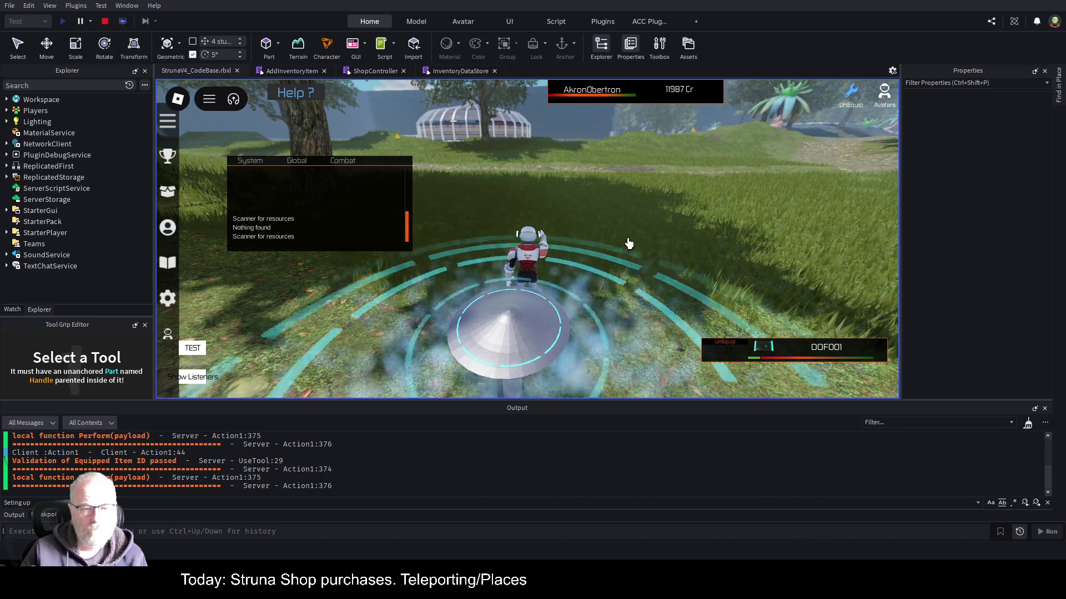
{"action": "key", "text": "w"}
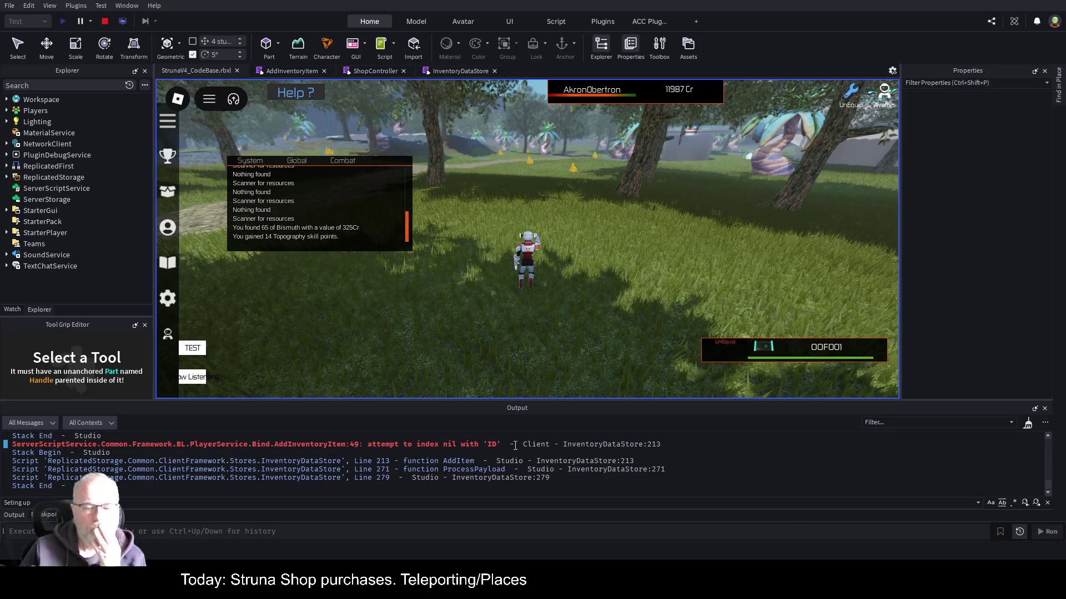
Follow the red Output error link to InventoryDataStore line 213.
{"action": "left_click", "coordinate": [607, 446]}
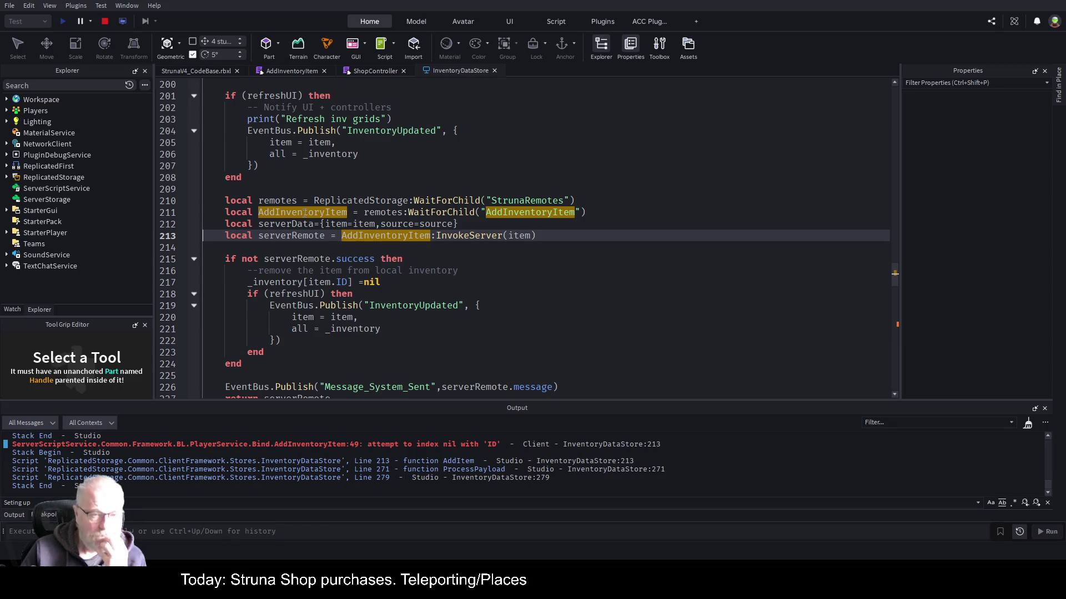
Scroll through the script, stop the playtest, and reopen line 213 from the Output error.
{"action": "scroll", "coordinate": [457, 259], "scroll_direction": "down", "scroll_amount": 2}
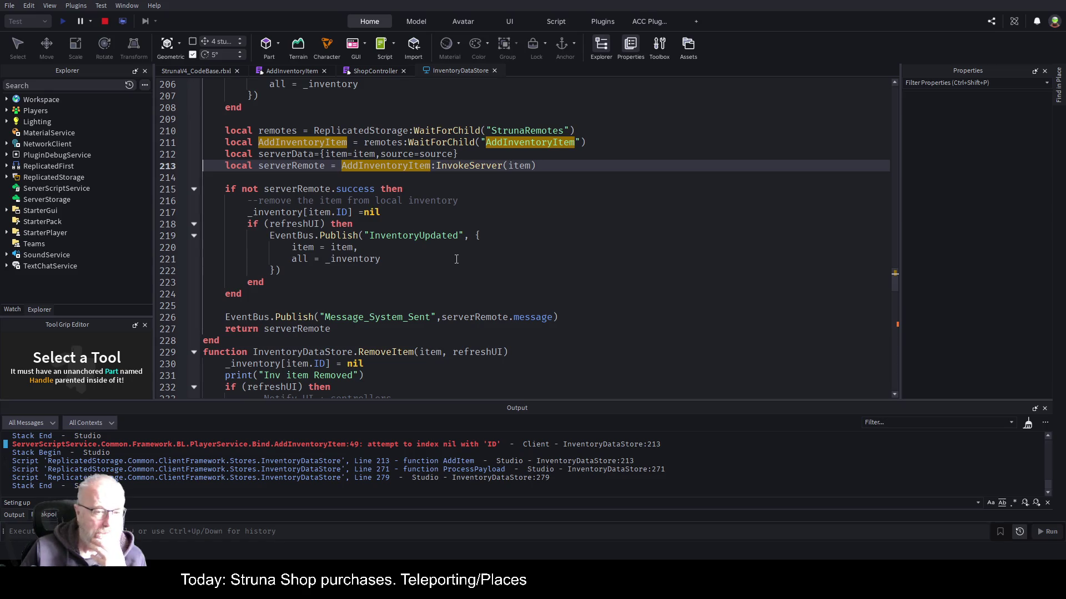
{"action": "scroll", "coordinate": [456, 259], "scroll_direction": "down", "scroll_amount": 1}
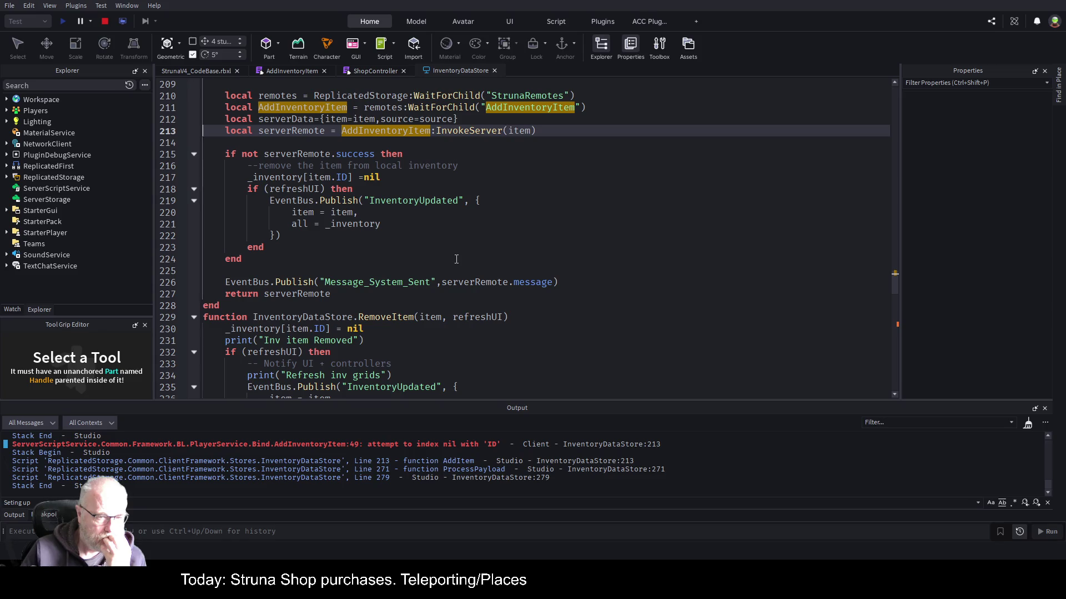
{"action": "scroll", "coordinate": [469, 259], "scroll_direction": "down", "scroll_amount": 1}
{"action": "scroll", "coordinate": [471, 258], "scroll_direction": "down", "scroll_amount": 2}
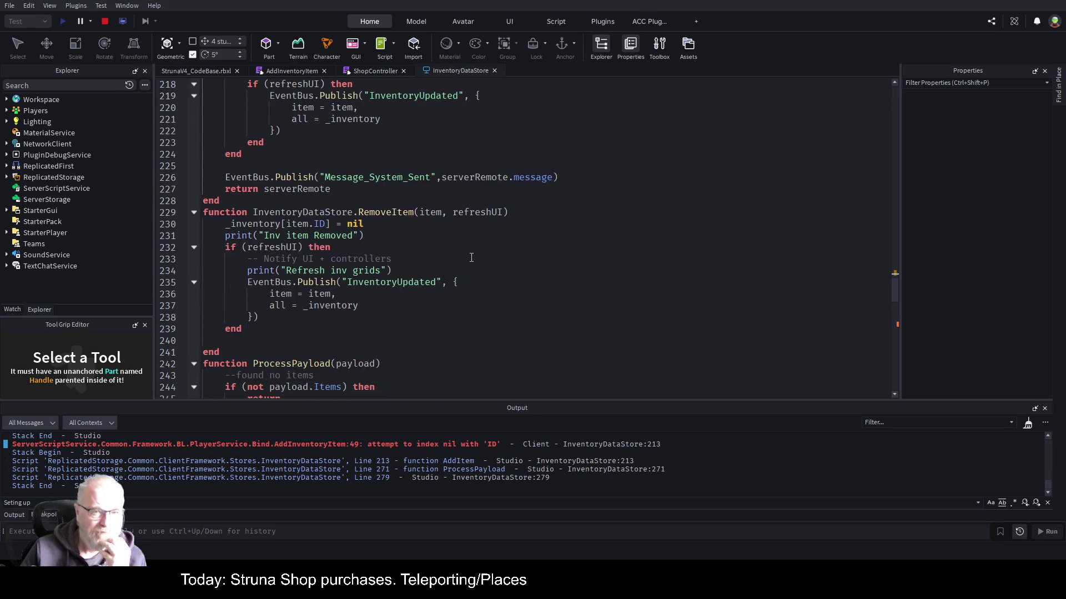
{"action": "scroll", "coordinate": [470, 257], "scroll_direction": "down", "scroll_amount": 1}
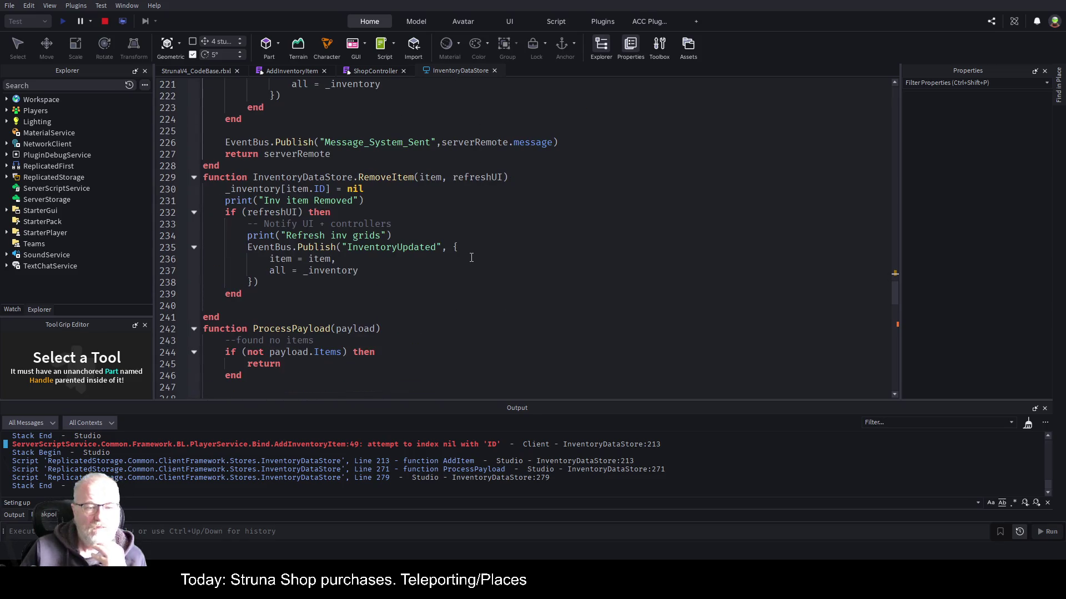
{"action": "left_click", "coordinate": [104, 22]}
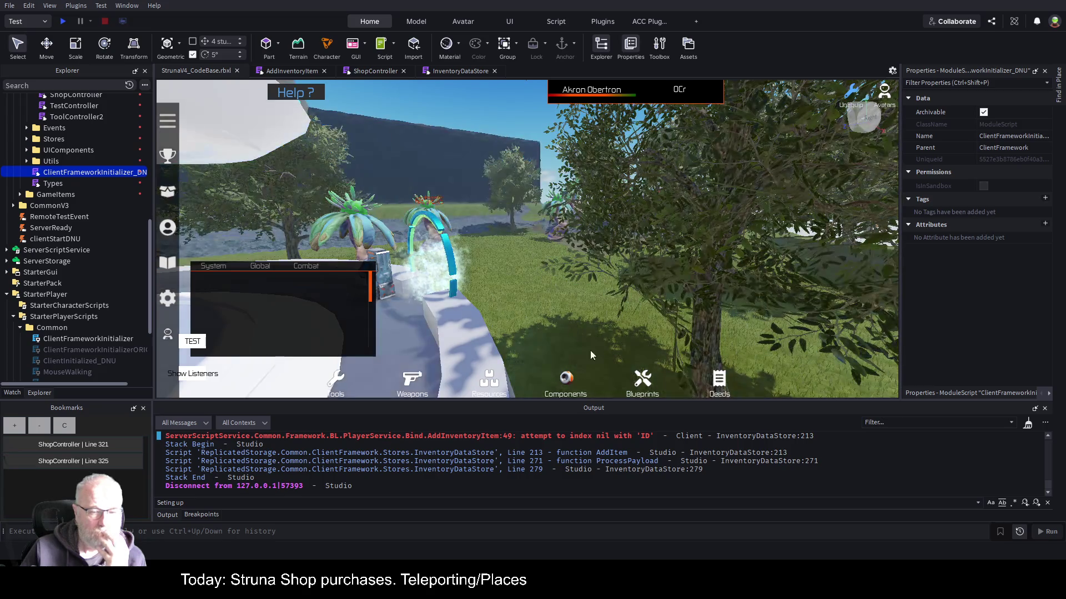
{"action": "left_click", "coordinate": [616, 439]}
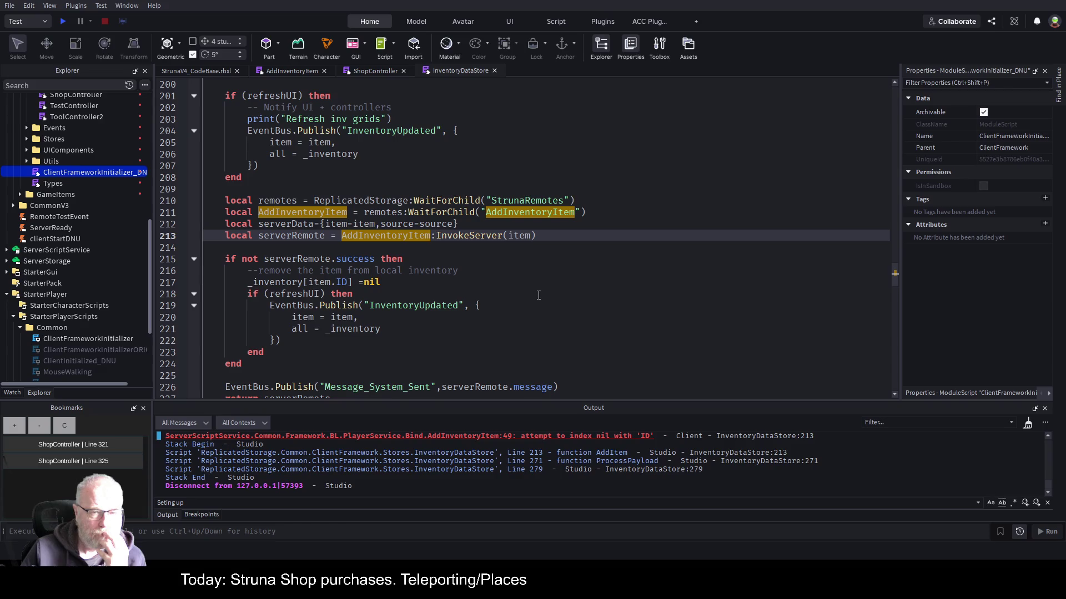
Scroll up to the AddItem header, then switch to the AddInventoryItem server script.
{"action": "scroll", "coordinate": [538, 293], "scroll_direction": "up", "scroll_amount": 2}
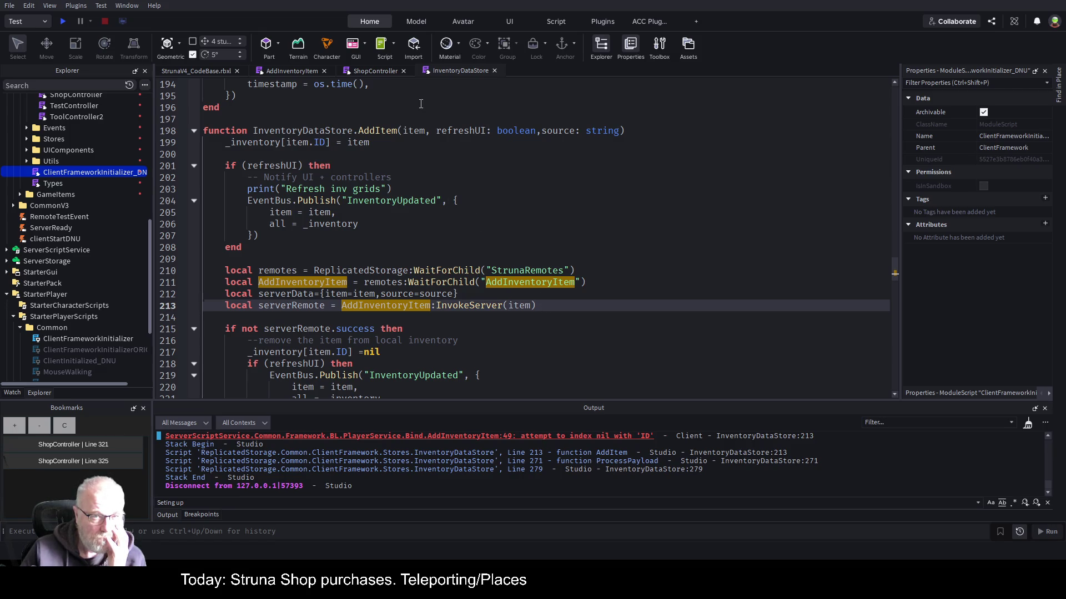
{"action": "left_click", "coordinate": [288, 71]}
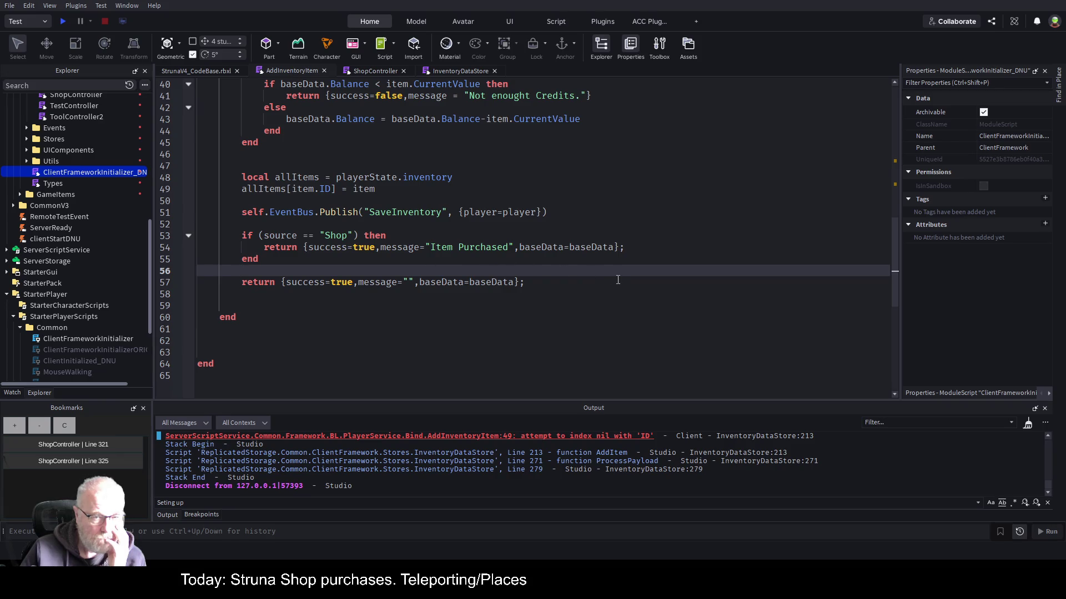
Review the AddInventoryItem handler's response type, CurrentValue line and Item Purchased message.
{"action": "scroll", "coordinate": [623, 276], "scroll_direction": "up", "scroll_amount": 1}
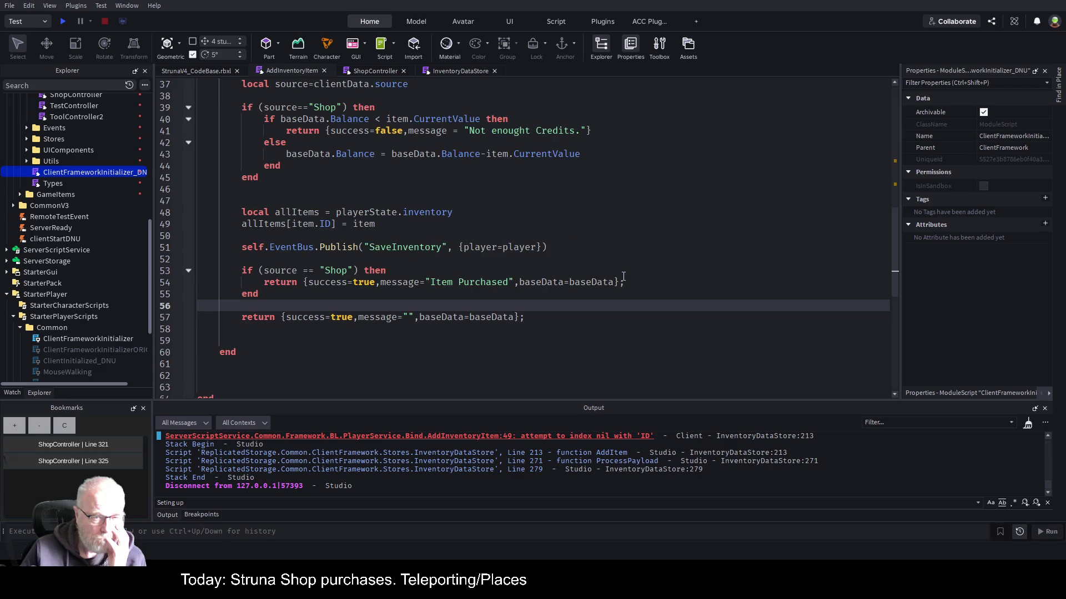
{"action": "left_click", "coordinate": [453, 283]}
{"action": "scroll", "coordinate": [644, 256], "scroll_direction": "up", "scroll_amount": 3}
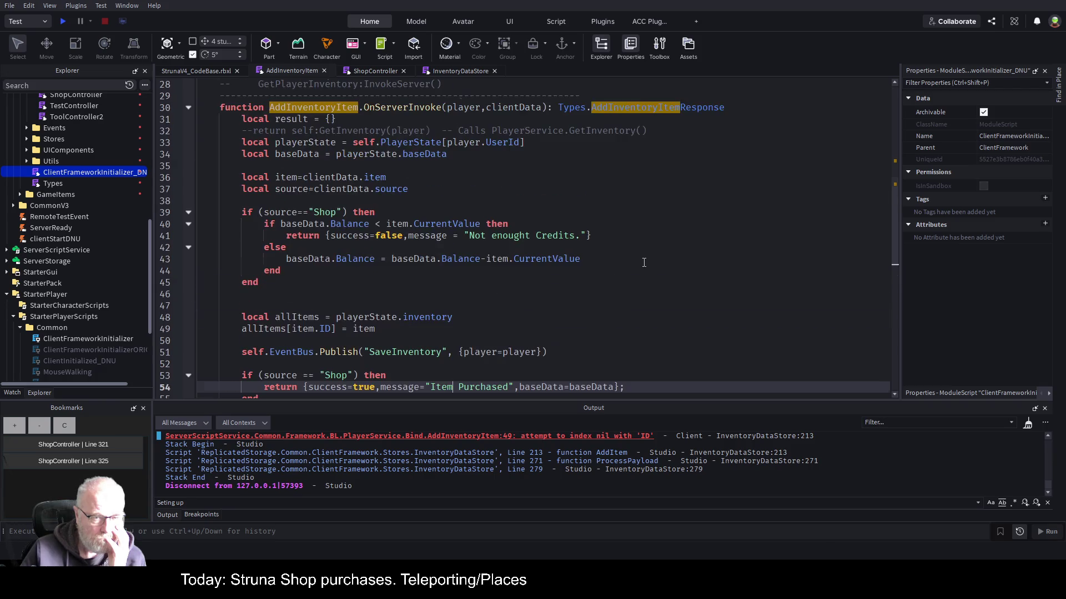
{"action": "double_click", "coordinate": [688, 107]}
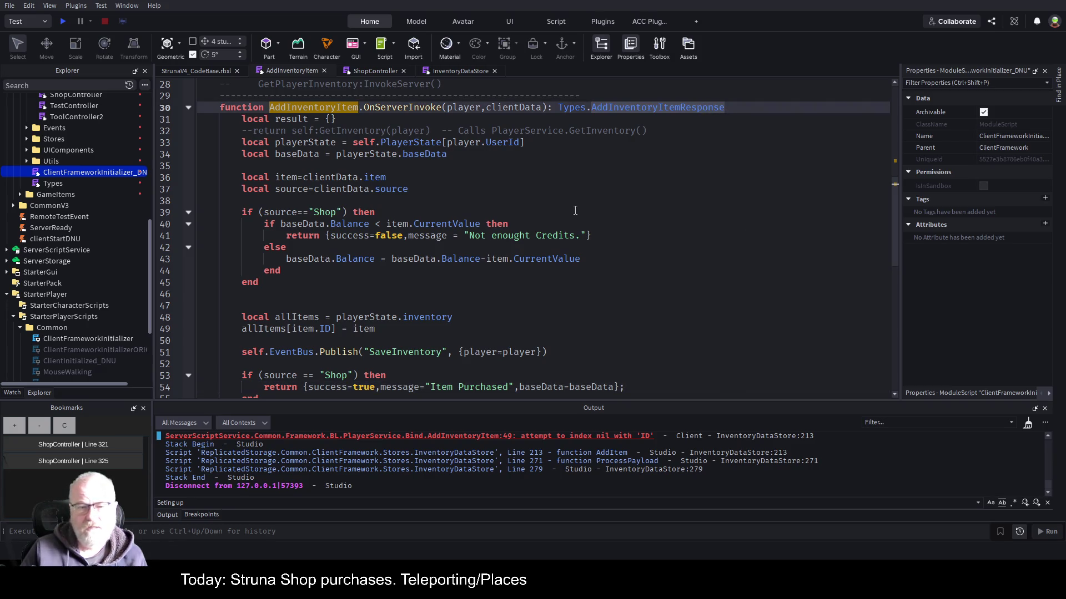
{"action": "left_click", "coordinate": [482, 226]}
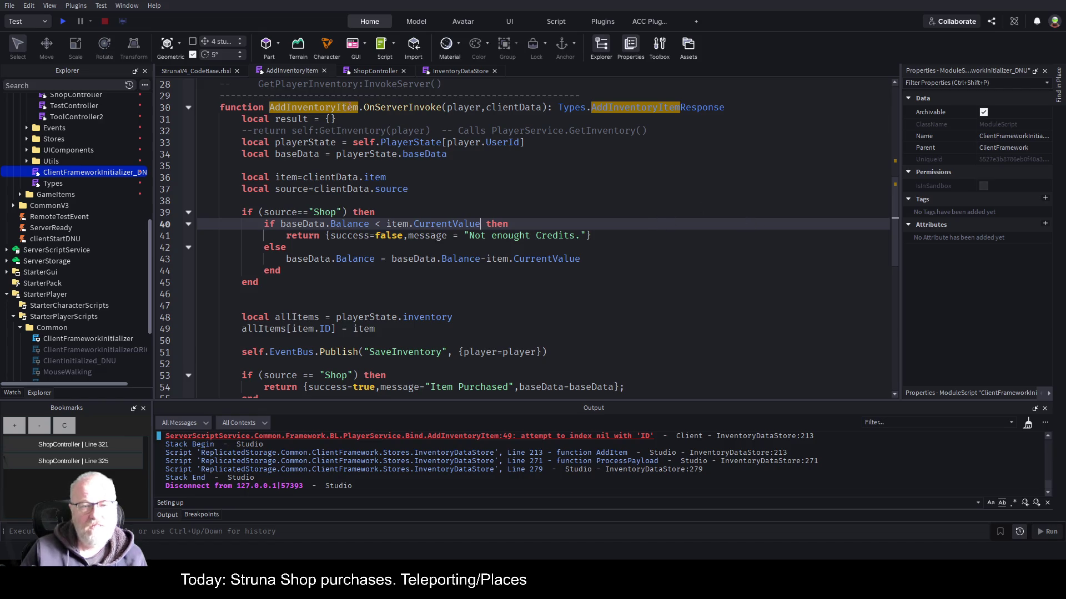
{"action": "left_click", "coordinate": [305, 111]}
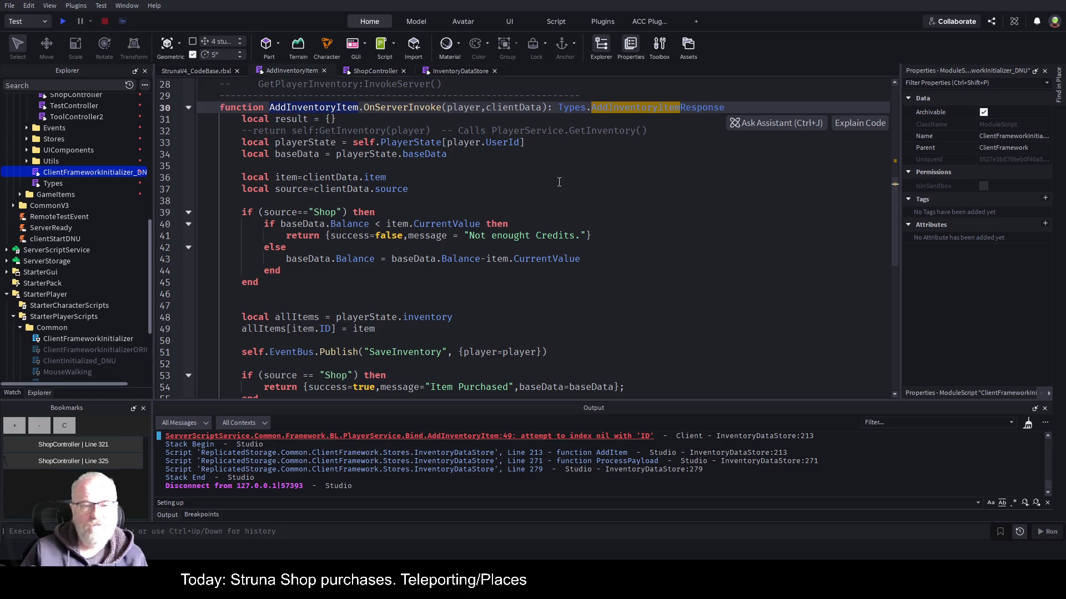
{"action": "left_click", "coordinate": [471, 194]}
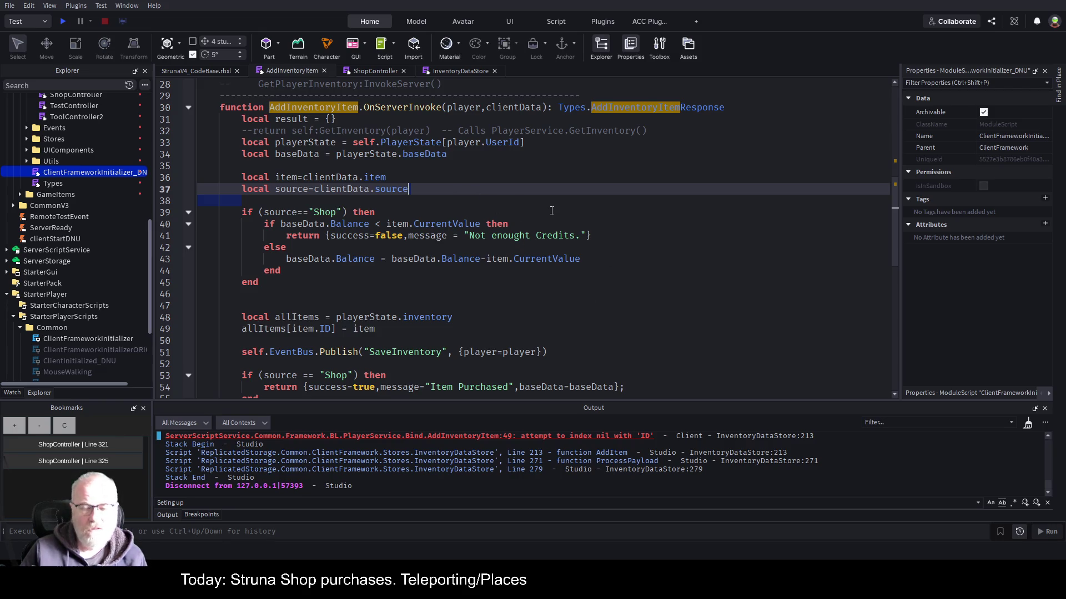
Return to the ShopController script at the AddItem call on line 325.
{"action": "scroll", "coordinate": [591, 315], "scroll_direction": "down", "scroll_amount": 1}
{"action": "scroll", "coordinate": [619, 274], "scroll_direction": "down", "scroll_amount": 1}
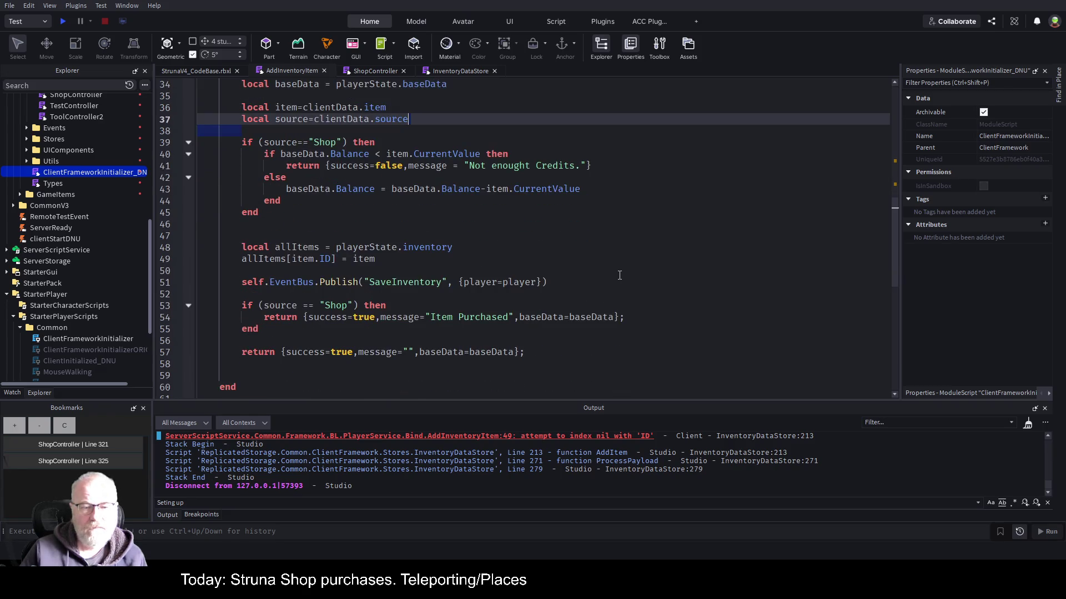
{"action": "scroll", "coordinate": [618, 281], "scroll_direction": "down", "scroll_amount": 2}
{"action": "scroll", "coordinate": [618, 280], "scroll_direction": "up", "scroll_amount": 3}
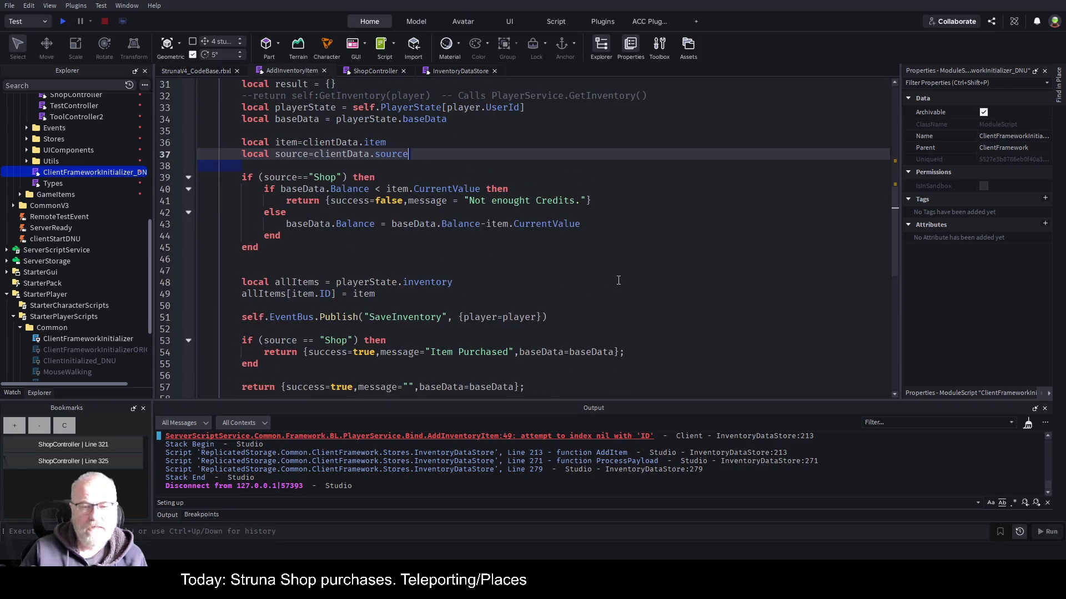
{"action": "scroll", "coordinate": [619, 280], "scroll_direction": "up", "scroll_amount": 2}
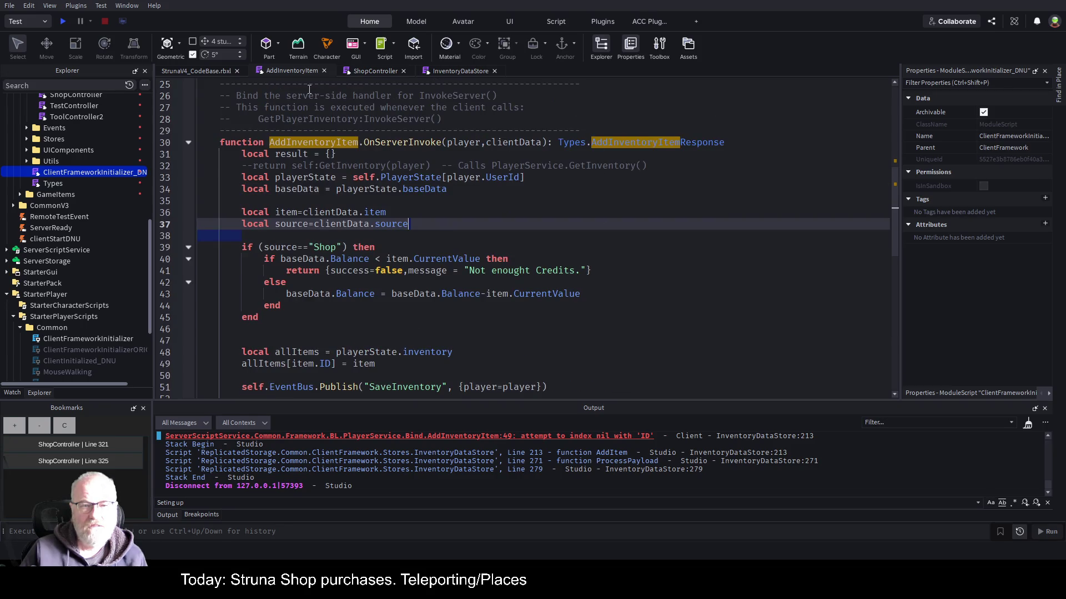
{"action": "left_click", "coordinate": [371, 72]}
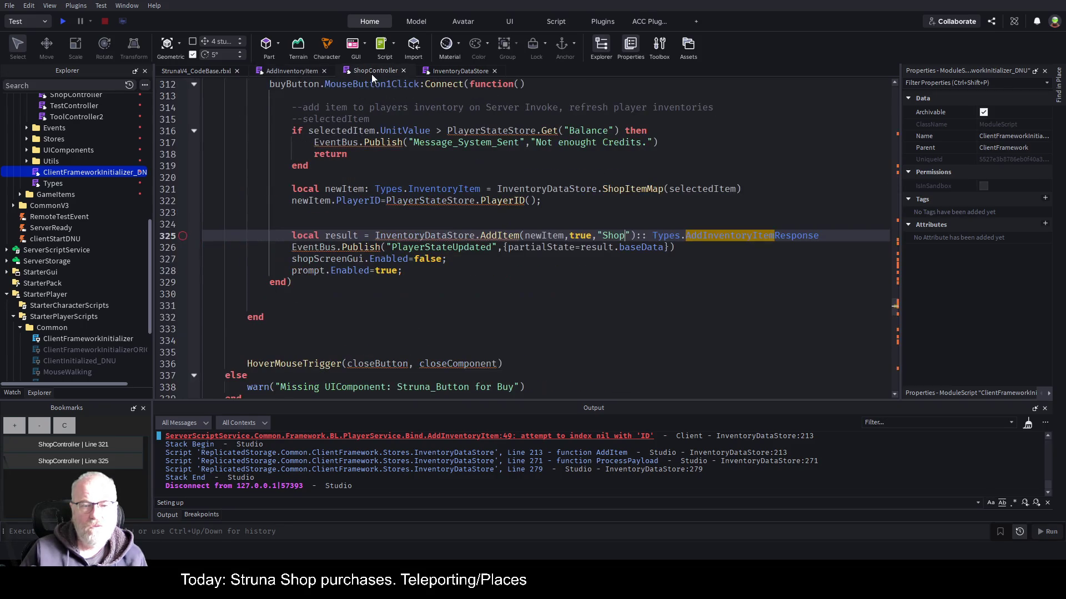
Check the lines around ShopController's AddItem call, then reopen the AddInventoryItem server script.
{"action": "key", "text": "Down"}
{"action": "key", "text": "Down"}
{"action": "key", "text": "Down"}
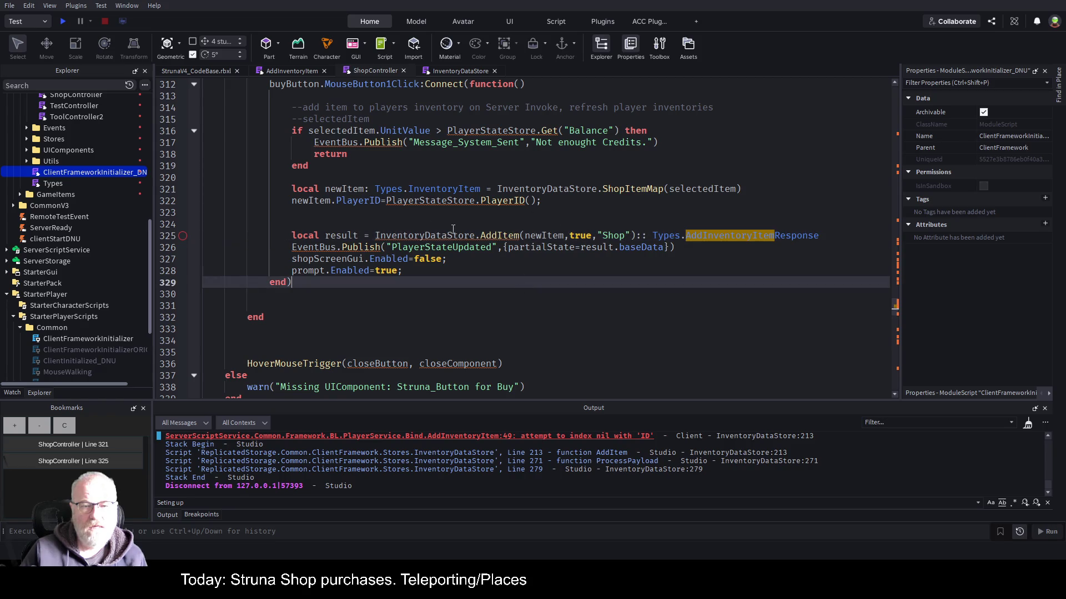
{"action": "left_click", "coordinate": [555, 210]}
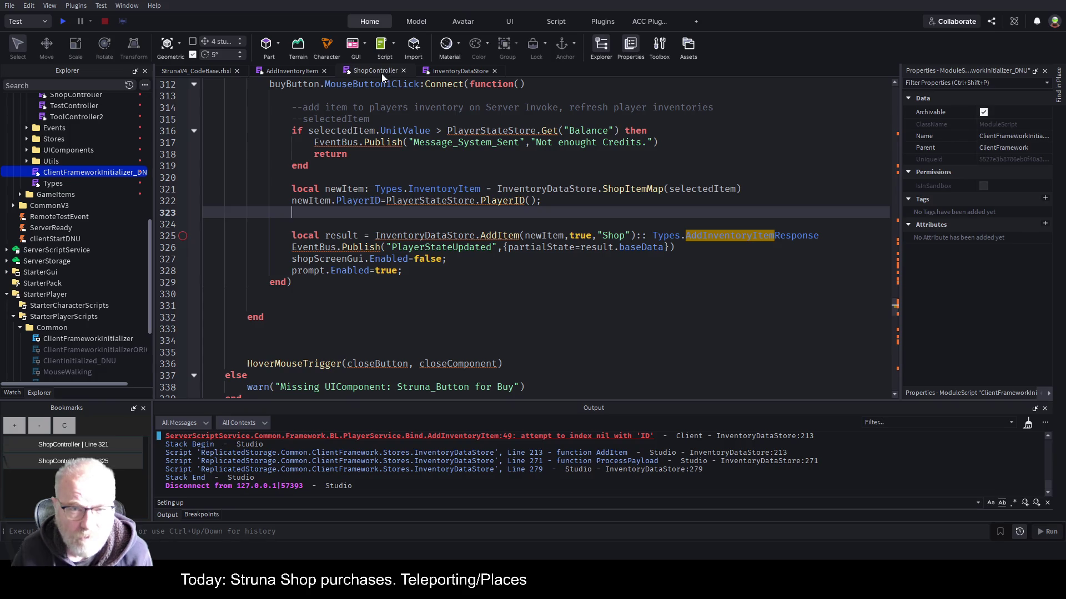
{"action": "left_click", "coordinate": [281, 72]}
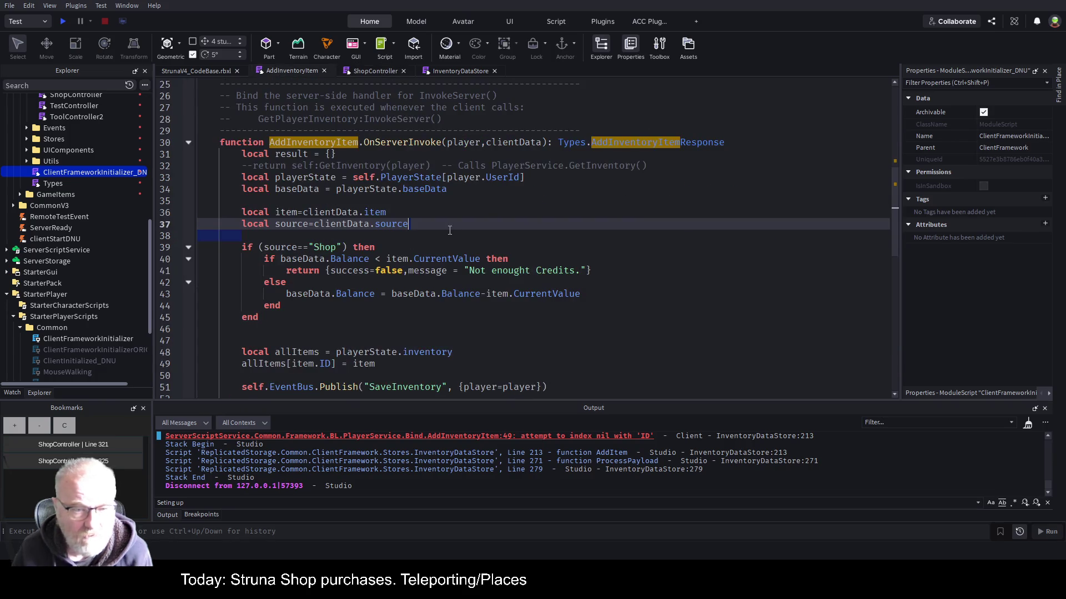
Rename the handler's clientData parameter to item.
{"action": "left_click", "coordinate": [488, 224]}
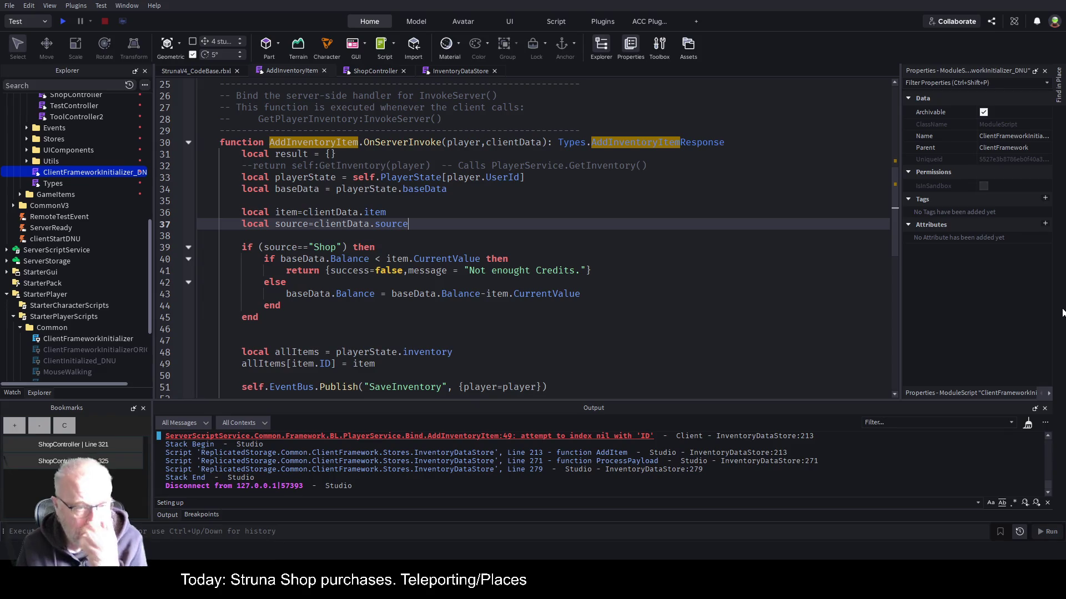
{"action": "key", "text": "Up"}
{"action": "key", "text": "Up"}
{"action": "key", "text": "Up"}
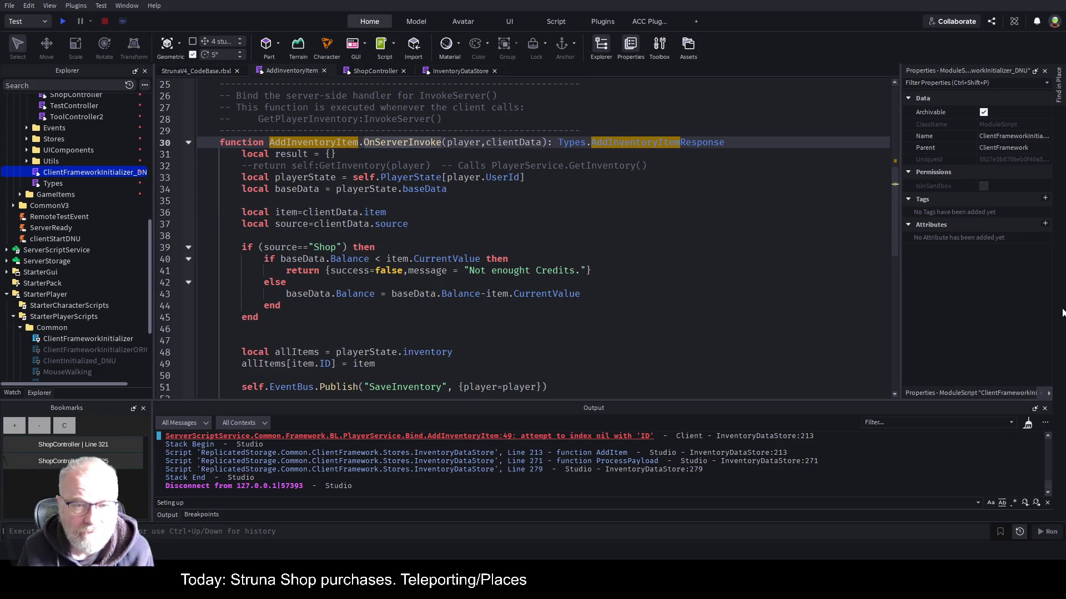
{"action": "key", "text": "ctrl+Right"}
{"action": "key", "text": "ctrl+Right"}
{"action": "key", "text": "ctrl+Right"}
{"action": "key", "text": "Delete"}
{"action": "key", "text": "Delete"}
{"action": "key", "text": "Delete"}
{"action": "key", "text": "Delete"}
{"action": "key", "text": "Delete"}
{"action": "type", "text": "item"}
Delete the item/source unpacking lines and the first Shop source check with its end.
{"action": "key", "text": "Down"}
{"action": "key", "text": "Down"}
{"action": "key", "text": "Down"}
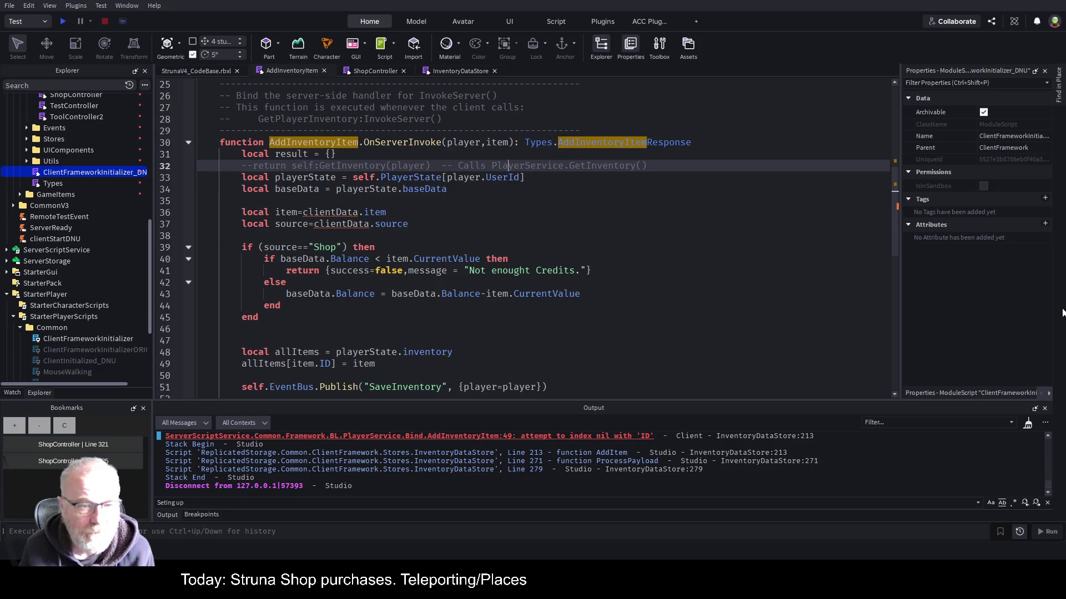
{"action": "key", "text": "shift+Down"}
{"action": "key", "text": "shift+Down"}
{"action": "key", "text": "Delete"}
{"action": "key", "text": "Down"}
{"action": "key", "text": "End"}
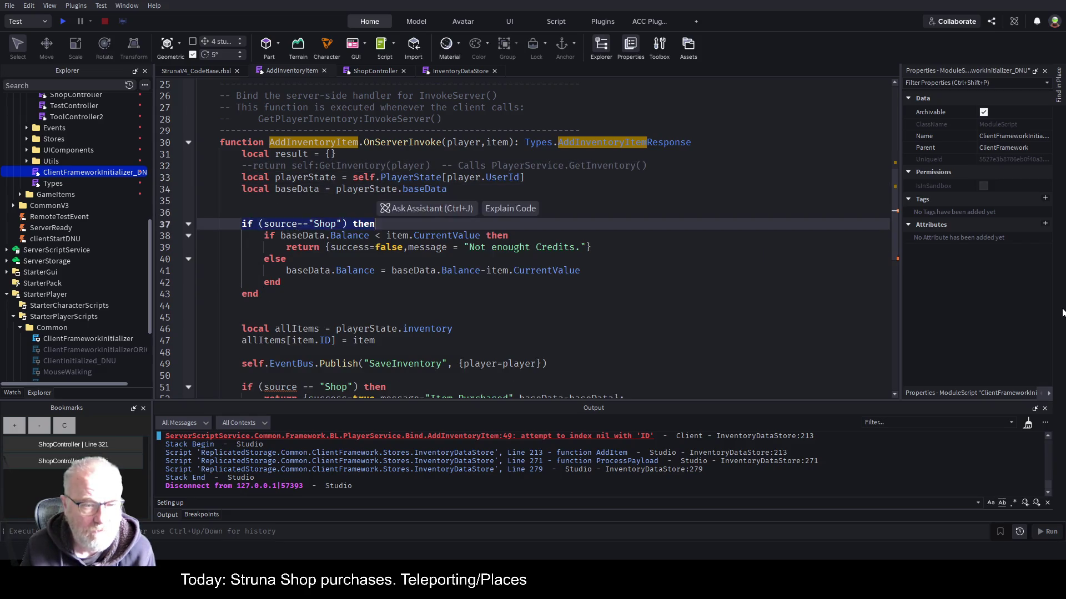
{"action": "key", "text": "shift+Home"}
{"action": "key", "text": "Delete"}
{"action": "key", "text": "Down"}
{"action": "key", "text": "Down"}
{"action": "key", "text": "Down"}
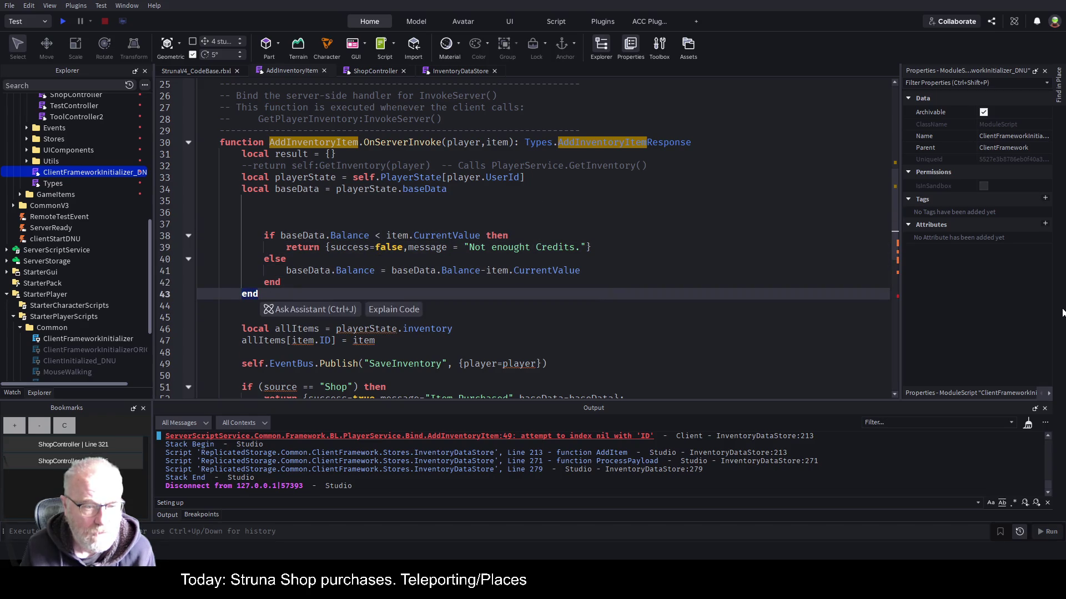
{"action": "key", "text": "shift+Home"}
{"action": "key", "text": "Delete"}
{"action": "key", "text": "Down"}
{"action": "key", "text": "Down"}
{"action": "key", "text": "Down"}
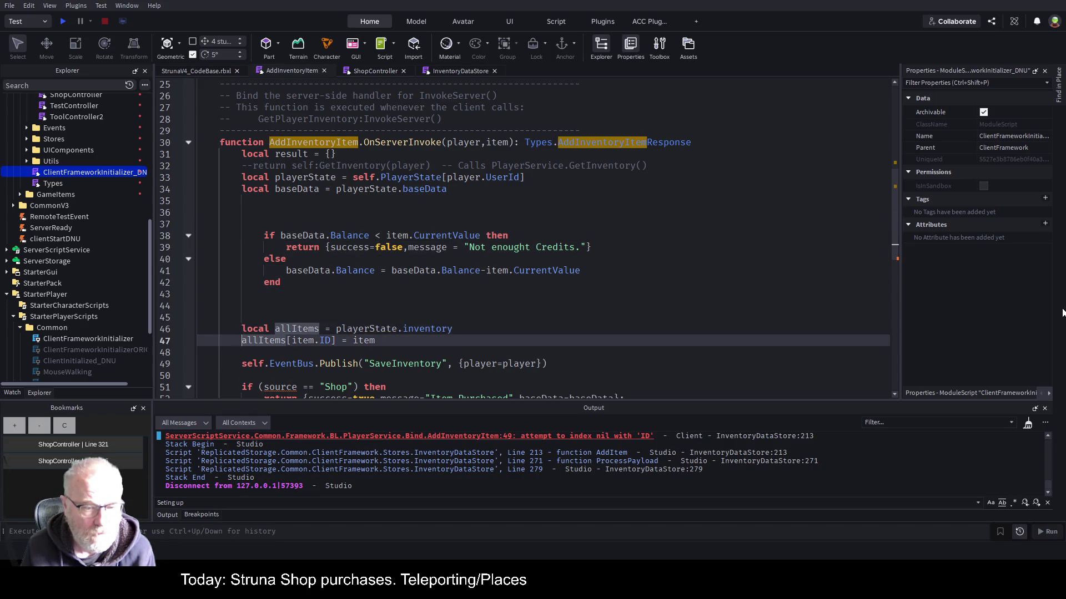
Remove the second Shop source check, its closing end and the fallback return.
{"action": "key", "text": "Up"}
{"action": "key", "text": "Up"}
{"action": "key", "text": "Up"}
{"action": "key", "text": "shift+End"}
{"action": "key", "text": "Delete"}
{"action": "key", "text": "Down"}
{"action": "key", "text": "Down"}
{"action": "key", "text": "shift+End"}
{"action": "key", "text": "Delete"}
{"action": "key", "text": "shift+Down"}
{"action": "key", "text": "shift+Down"}
{"action": "key", "text": "shift+Down"}
{"action": "key", "text": "Delete"}
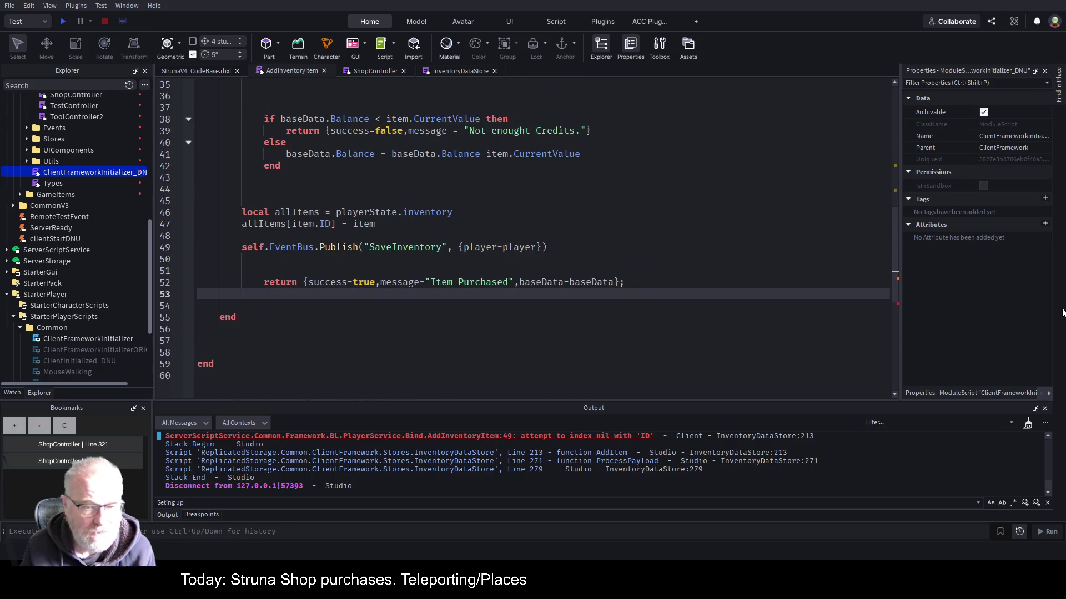
Outdent the 'Item Purchased' return statement and save the place.
{"action": "key", "text": "Up"}
{"action": "key", "text": "shift+Tab"}
{"action": "key", "text": "ctrl+s"}
{"action": "scroll", "coordinate": [622, 233], "scroll_direction": "up", "scroll_amount": 4}
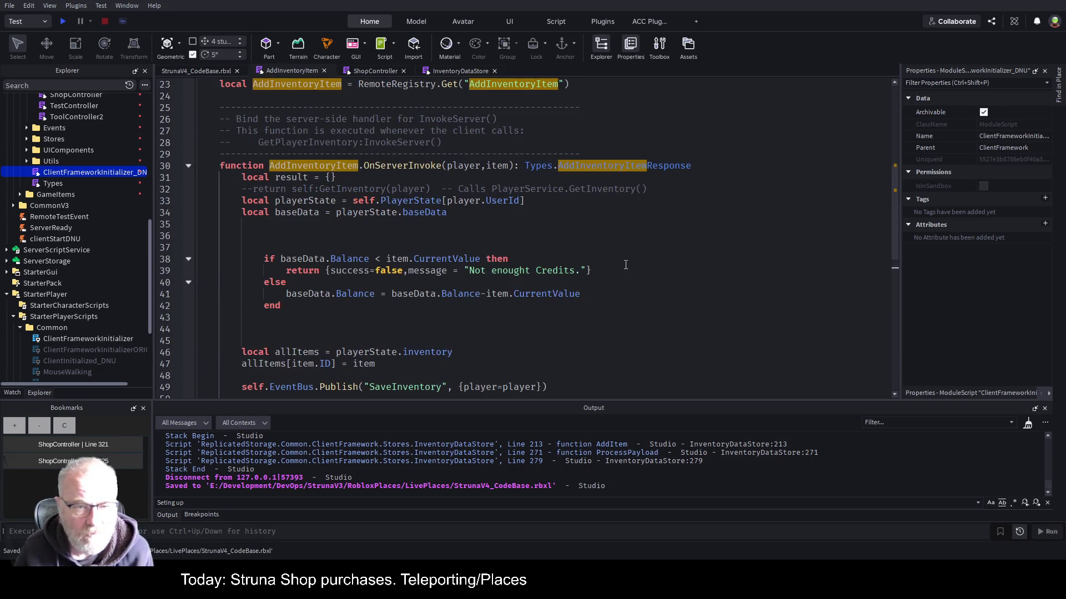
Outdent the balance check block, remove an extra blank line above it, and save.
{"action": "left_click", "coordinate": [506, 234]}
{"action": "key", "text": "ctrl+s"}
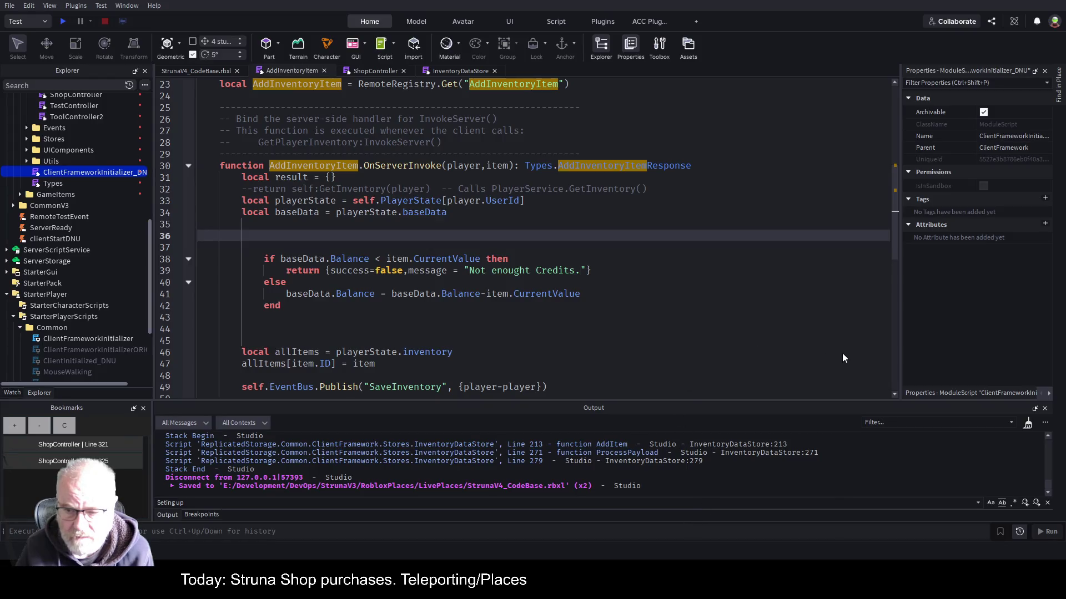
{"action": "key", "text": "alt+shift+f"}
{"action": "left_click", "coordinate": [503, 302]}
{"action": "key", "text": "ctrl+s"}
{"action": "left_click", "coordinate": [842, 234]}
{"action": "left_click", "coordinate": [843, 228]}
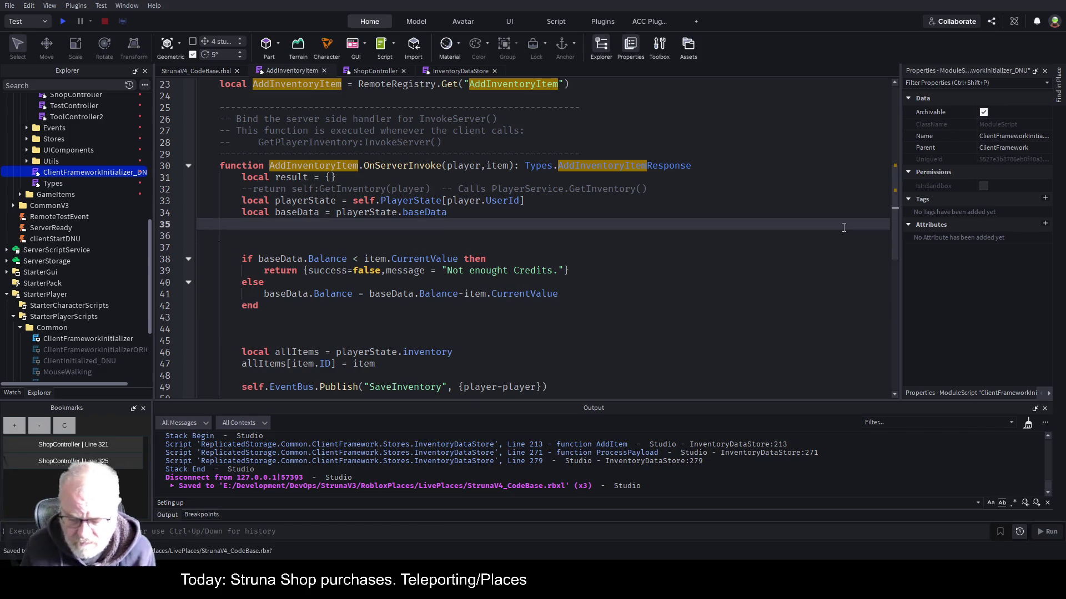
{"action": "key", "text": "Delete"}
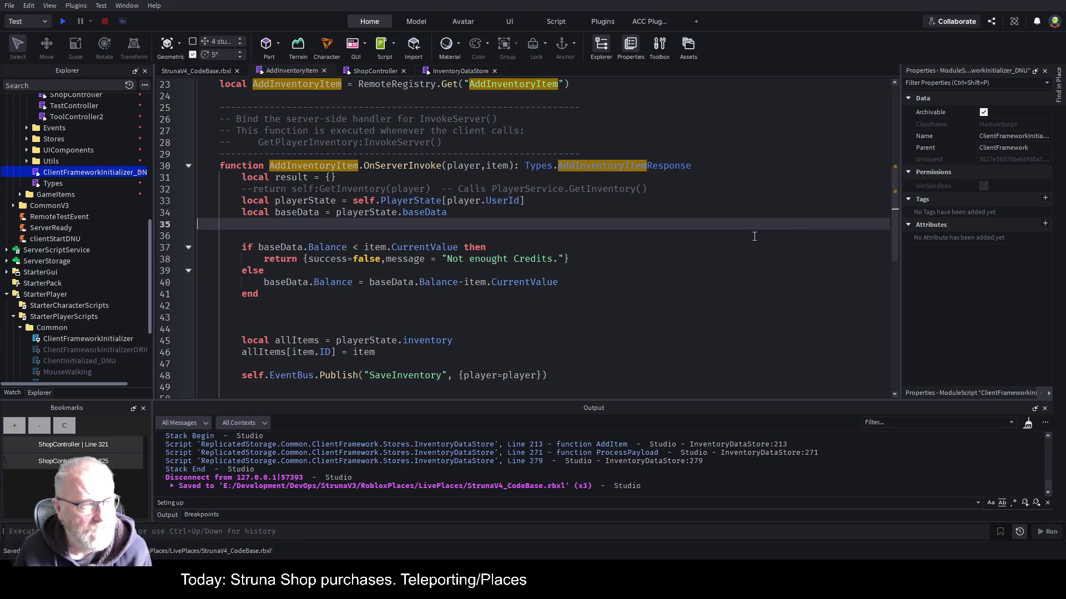
Review the Balance deduction, return message and remote name, then go back to ShopController.
{"action": "left_click", "coordinate": [429, 280]}
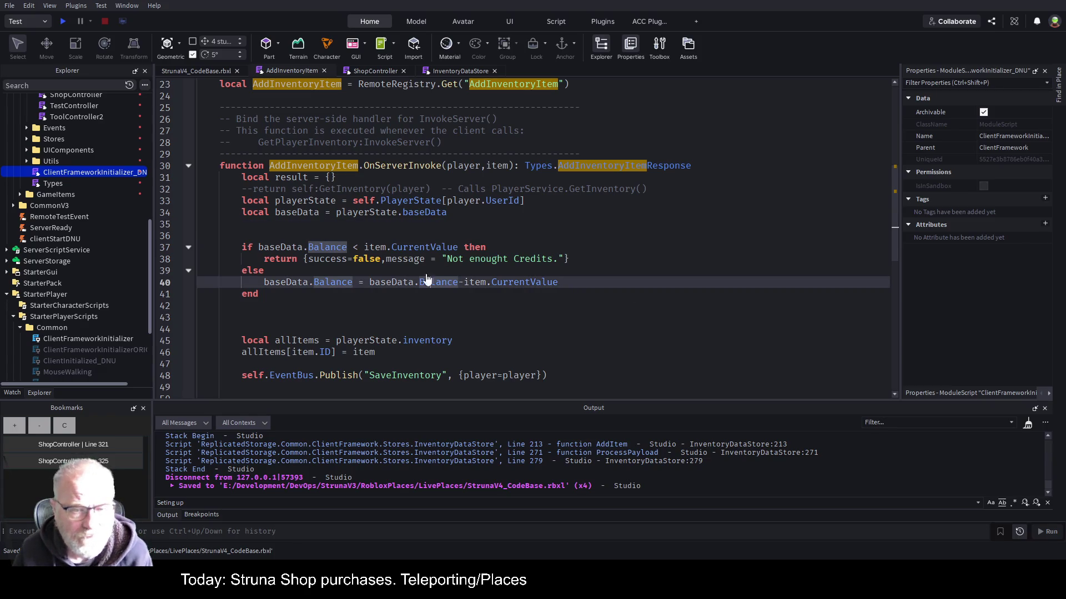
{"action": "scroll", "coordinate": [637, 232], "scroll_direction": "down", "scroll_amount": 3}
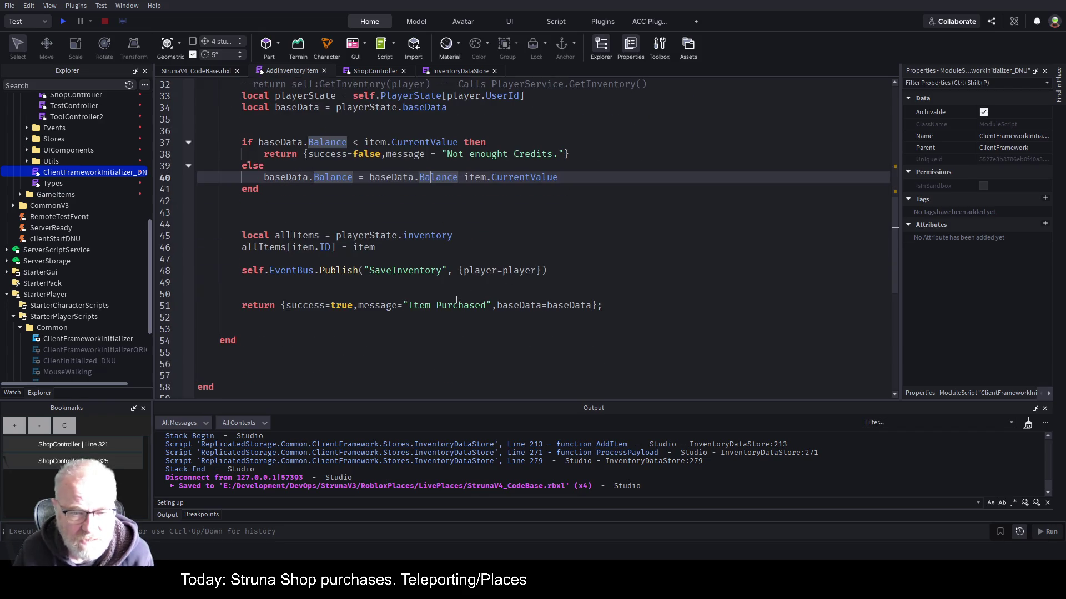
{"action": "double_click", "coordinate": [454, 305]}
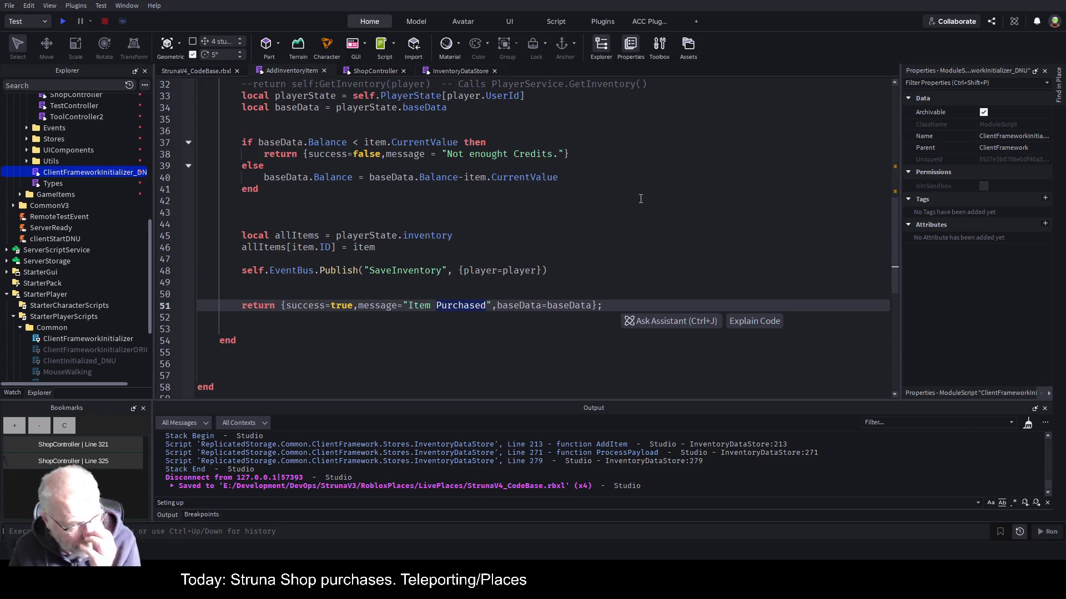
{"action": "scroll", "coordinate": [610, 209], "scroll_direction": "up", "scroll_amount": 3}
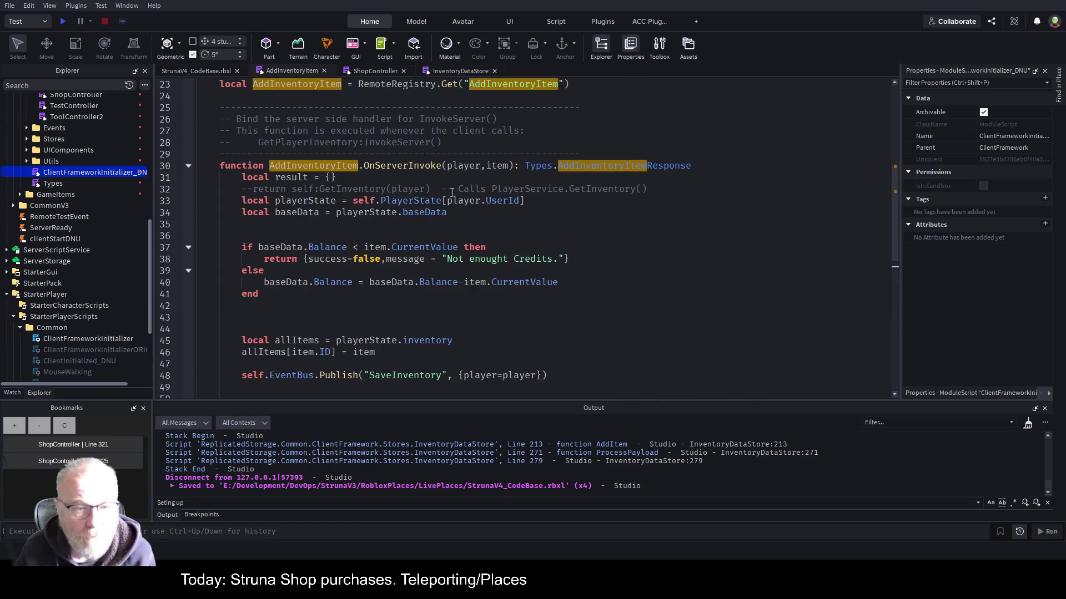
{"action": "double_click", "coordinate": [312, 167]}
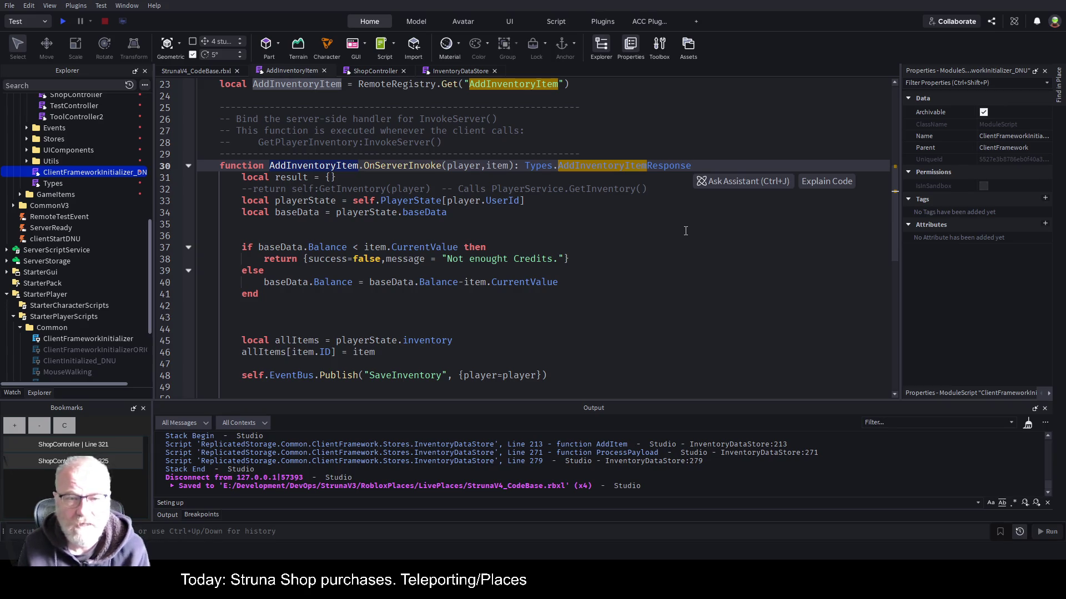
{"action": "left_click", "coordinate": [381, 71]}
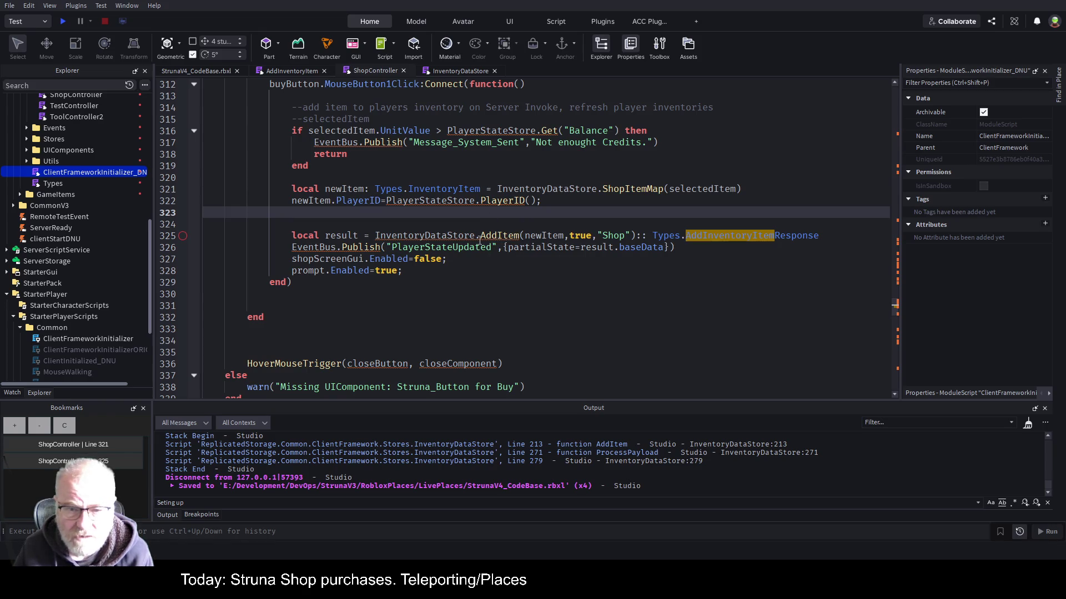
Show InventoryDataStore's line 213, where AddItem invokes the AddInventoryItem remote with item.
{"action": "left_click", "coordinate": [466, 73]}
{"action": "scroll", "coordinate": [556, 243], "scroll_direction": "down", "scroll_amount": 2}
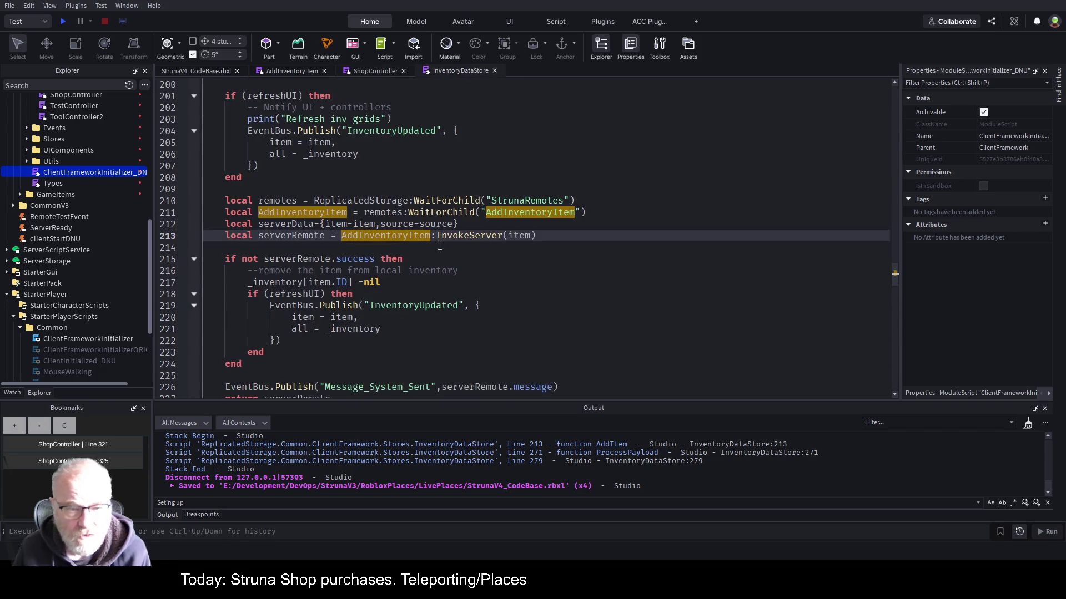
{"action": "double_click", "coordinate": [383, 238]}
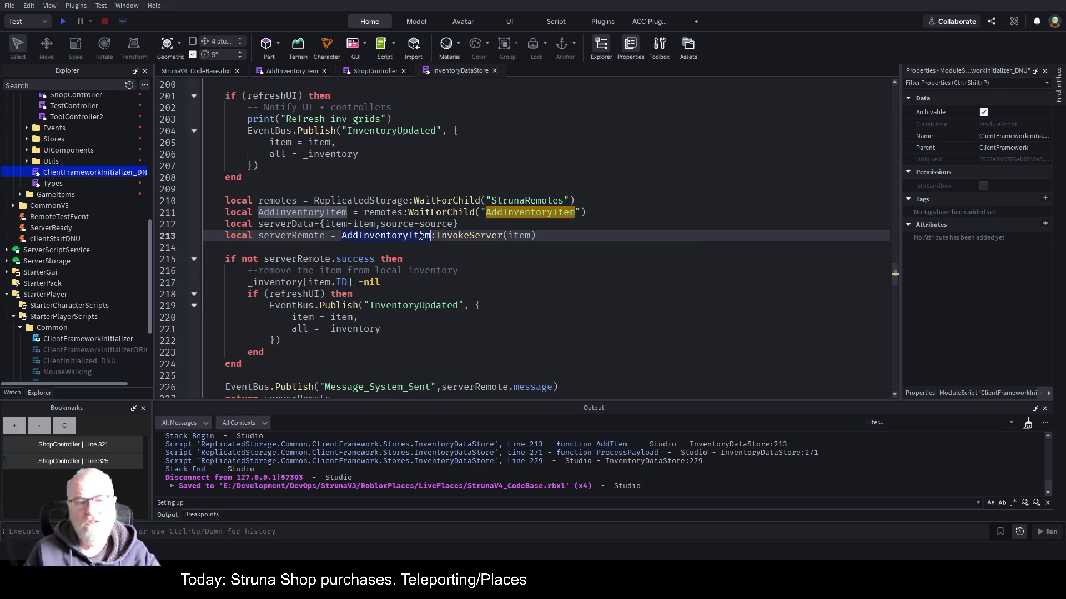
{"action": "left_click", "coordinate": [591, 300]}
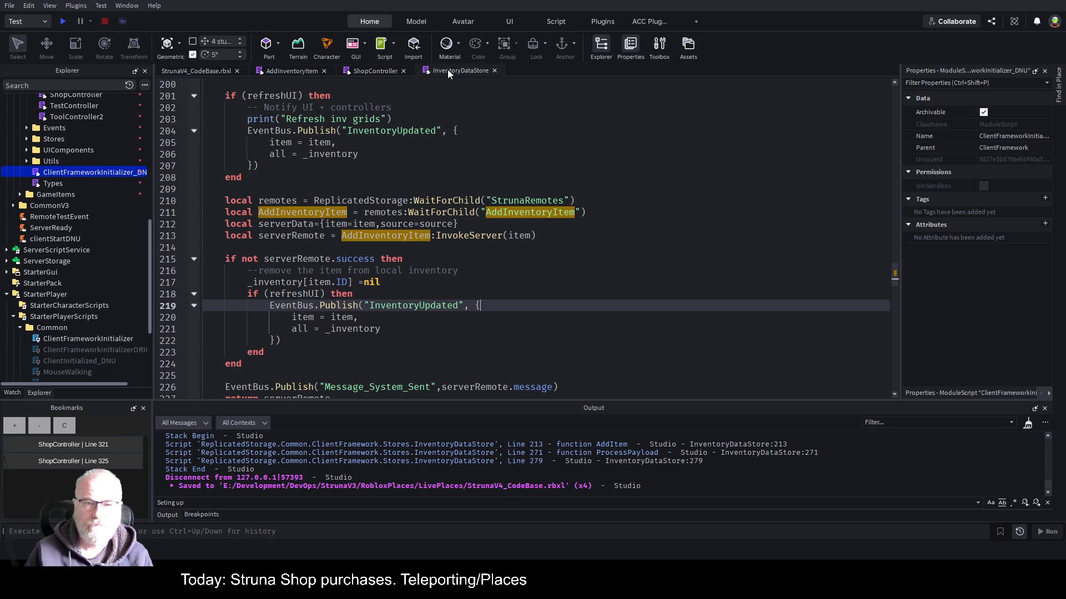
{"action": "scroll", "coordinate": [65, 245], "scroll_direction": "up", "scroll_amount": 5}
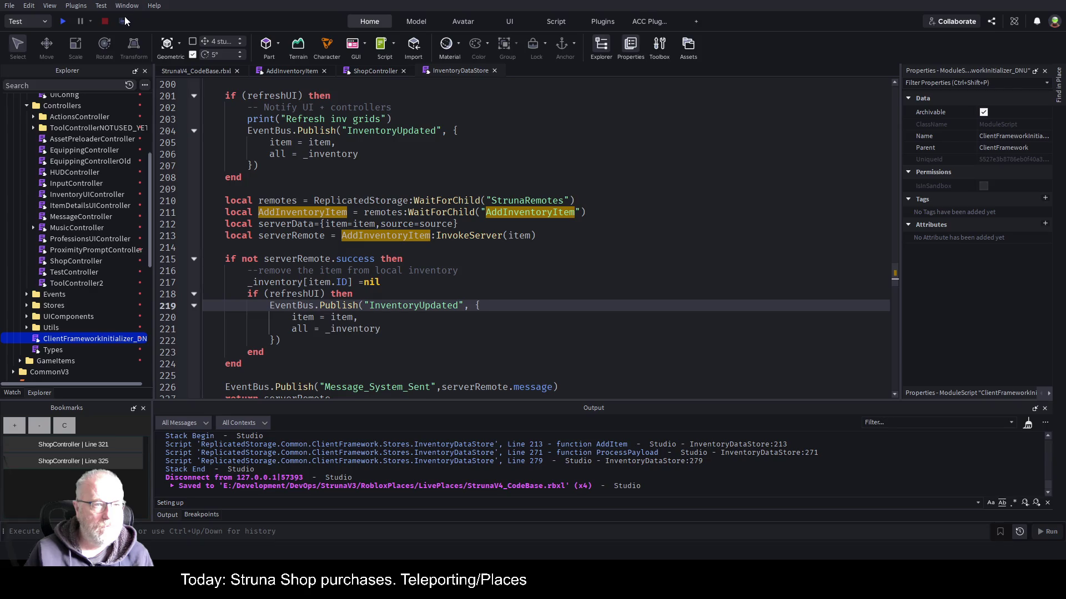
Playtest the game, inspect the StrunaRemotes folder under ReplicatedStorage, then stop the playtest.
{"action": "left_click", "coordinate": [61, 25]}
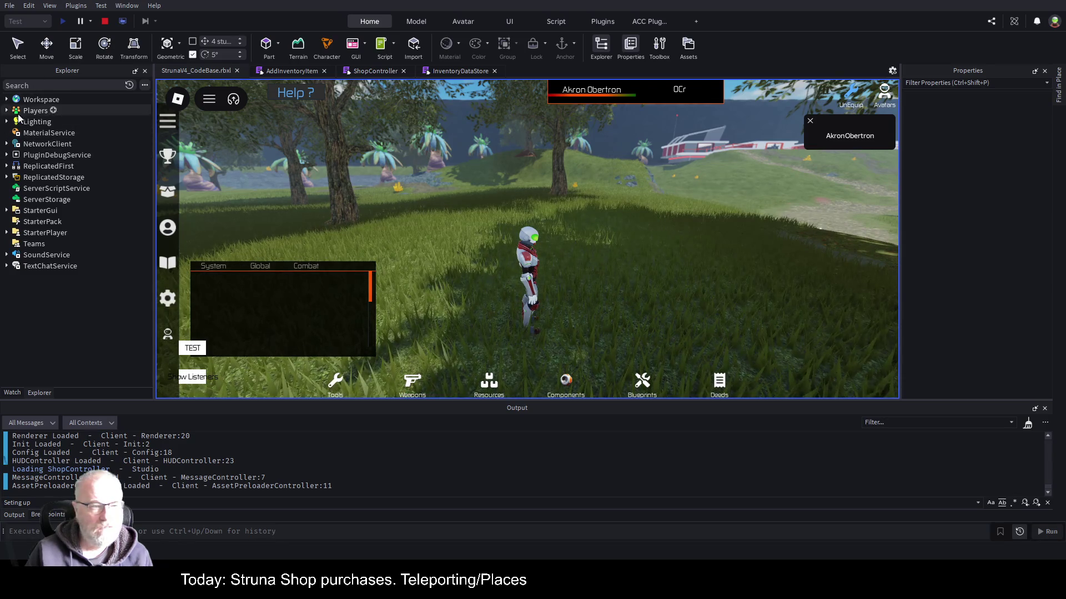
{"action": "left_click", "coordinate": [7, 166]}
{"action": "left_click", "coordinate": [7, 166]}
{"action": "left_click", "coordinate": [7, 177]}
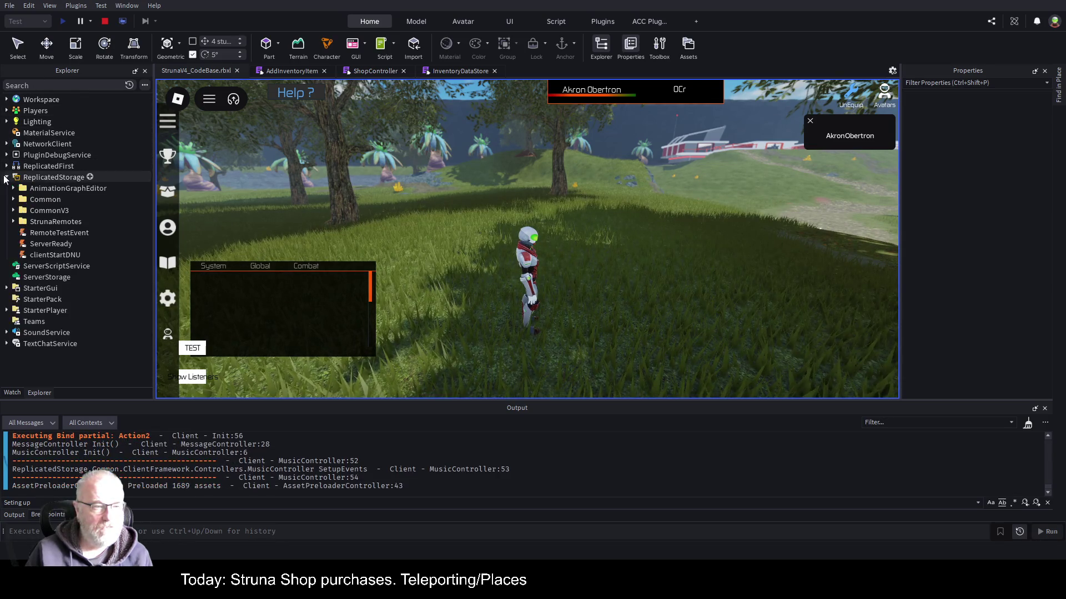
{"action": "left_click", "coordinate": [13, 222]}
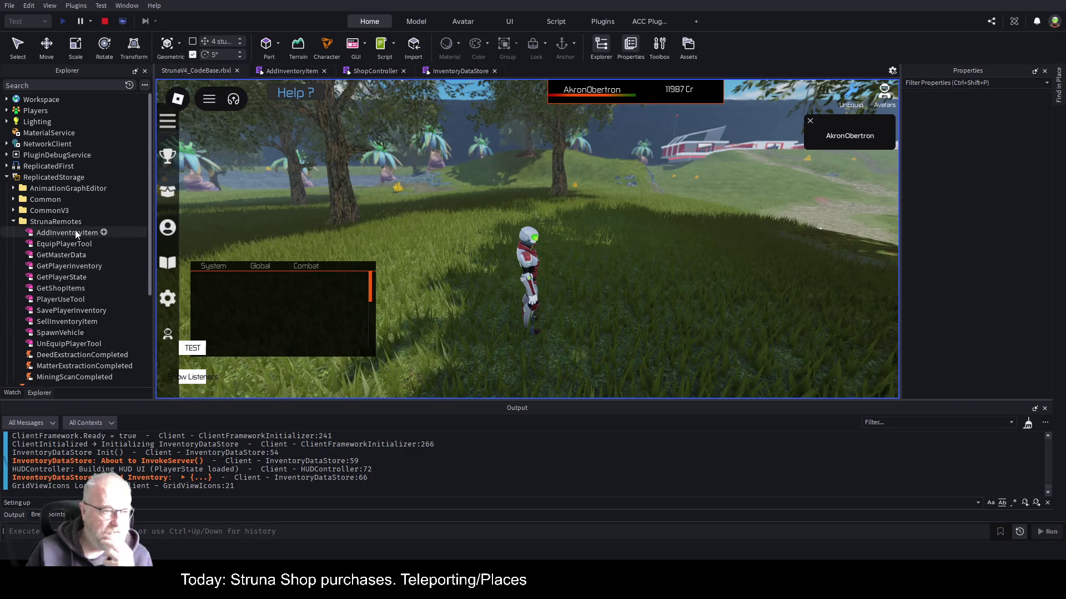
{"action": "scroll", "coordinate": [71, 291], "scroll_direction": "down", "scroll_amount": 2}
{"action": "scroll", "coordinate": [71, 291], "scroll_direction": "down", "scroll_amount": 2}
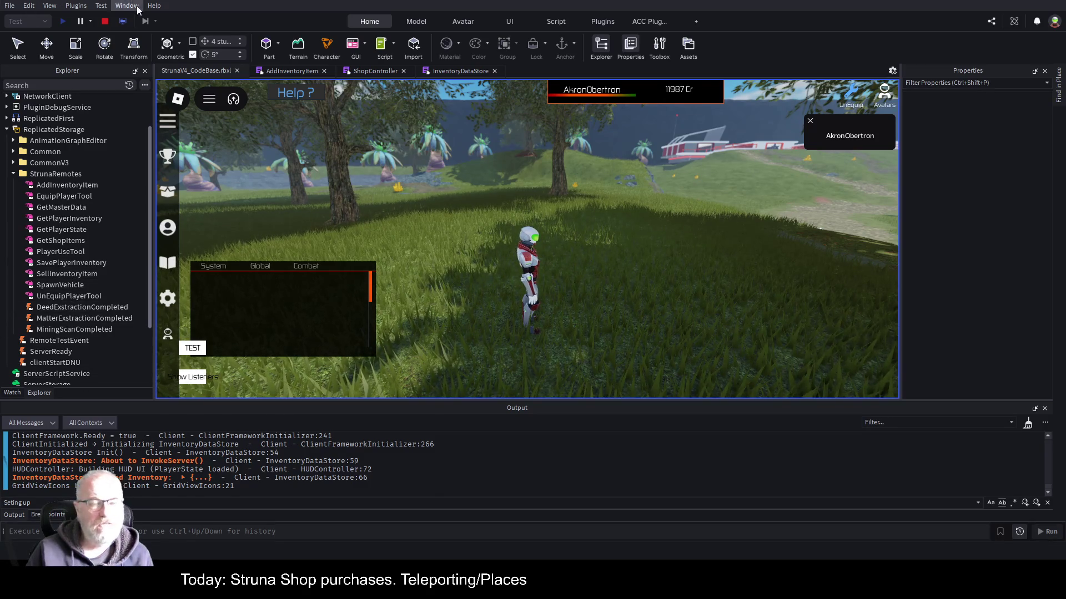
{"action": "left_click", "coordinate": [121, 22]}
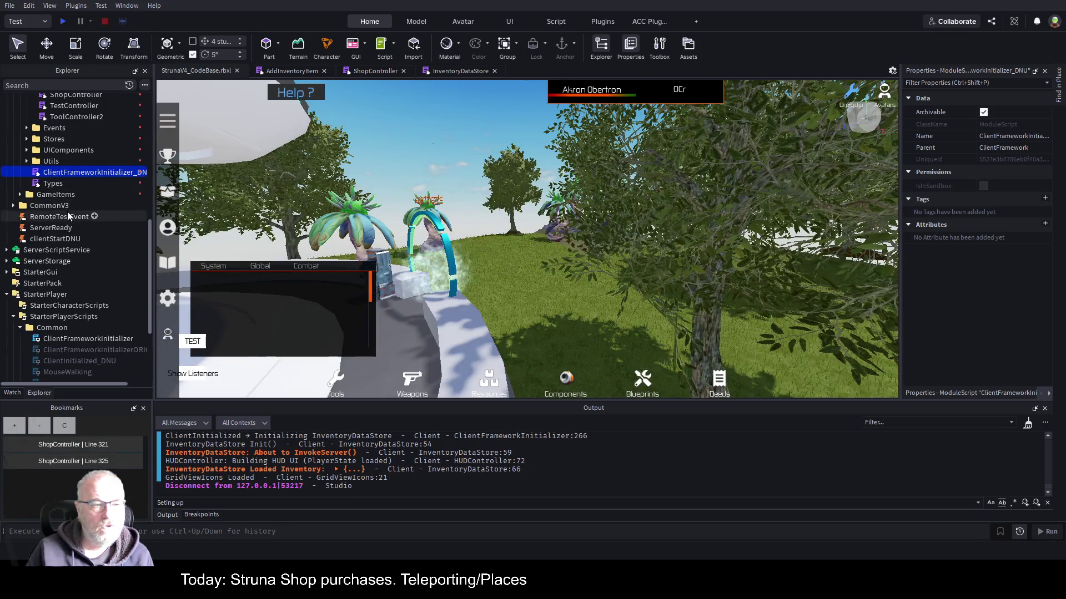
Expand ServerScriptService > Common > Framework > Remotes and open the RemoteRegistry module.
{"action": "scroll", "coordinate": [55, 200], "scroll_direction": "down", "scroll_amount": 7}
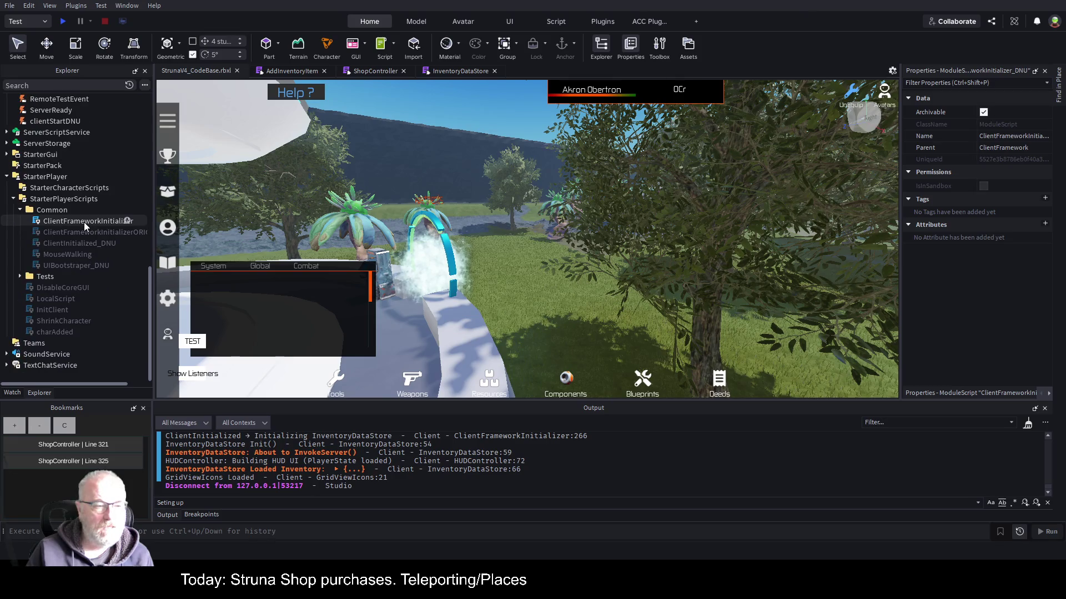
{"action": "scroll", "coordinate": [34, 211], "scroll_direction": "up", "scroll_amount": 12}
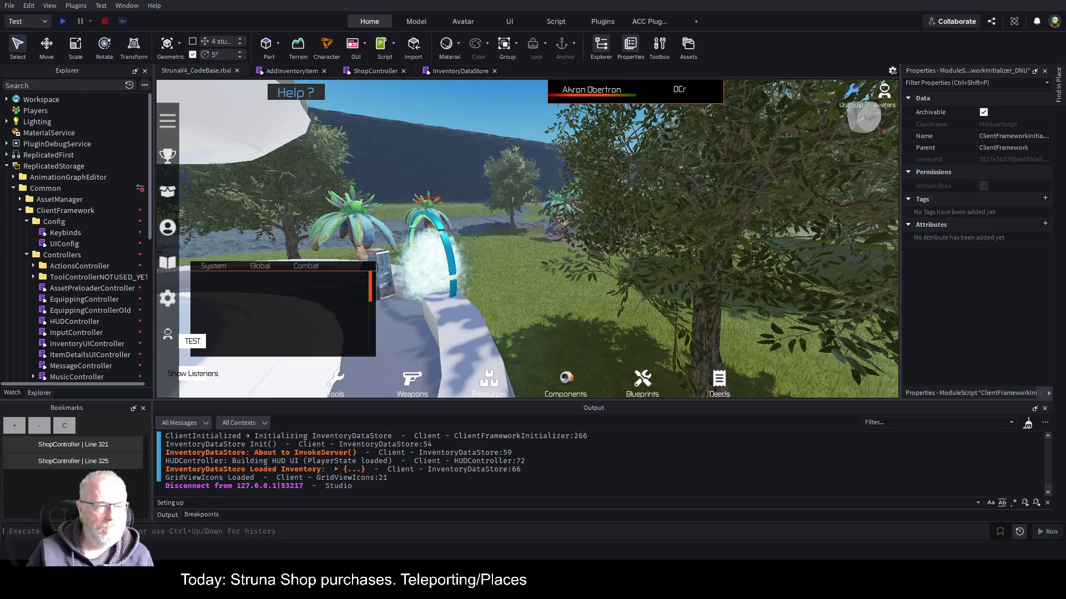
{"action": "left_click", "coordinate": [7, 166]}
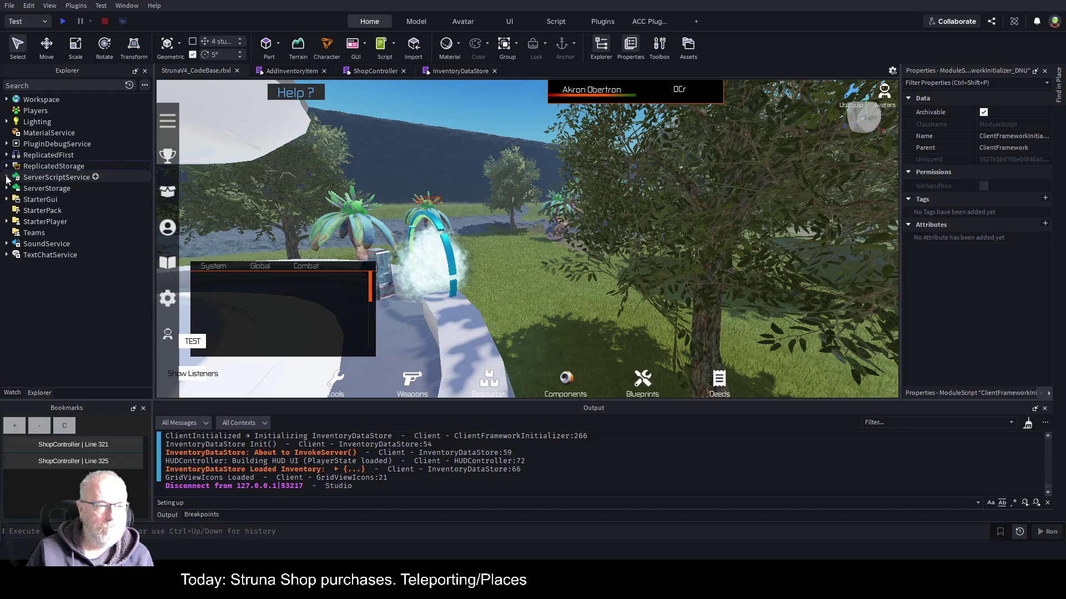
{"action": "left_click", "coordinate": [7, 177]}
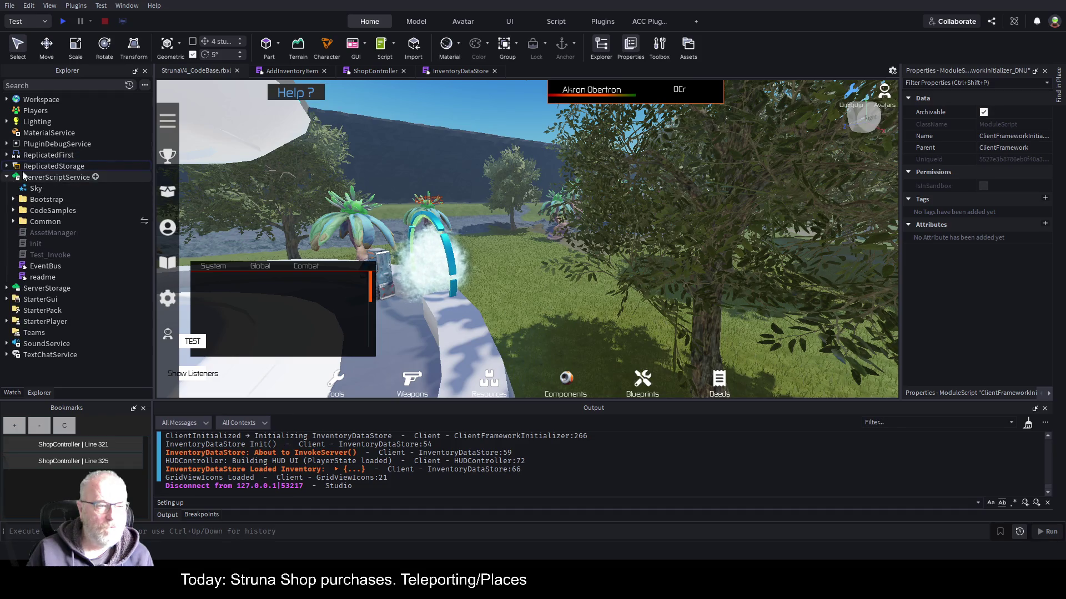
{"action": "left_click", "coordinate": [14, 221]}
{"action": "left_click", "coordinate": [21, 233]}
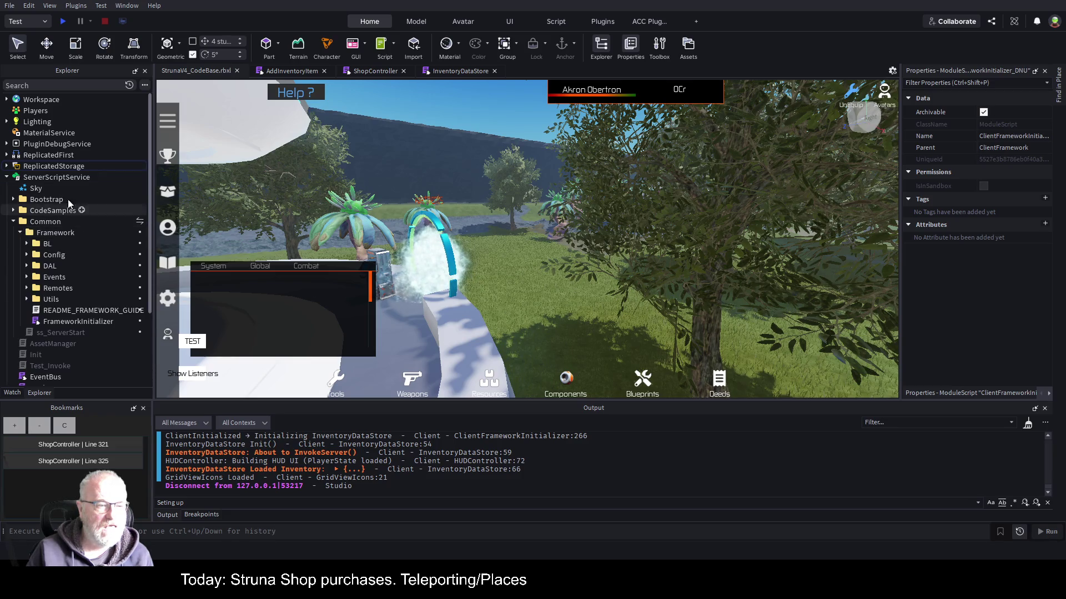
{"action": "scroll", "coordinate": [64, 205], "scroll_direction": "down", "scroll_amount": 3}
{"action": "left_click", "coordinate": [27, 194]}
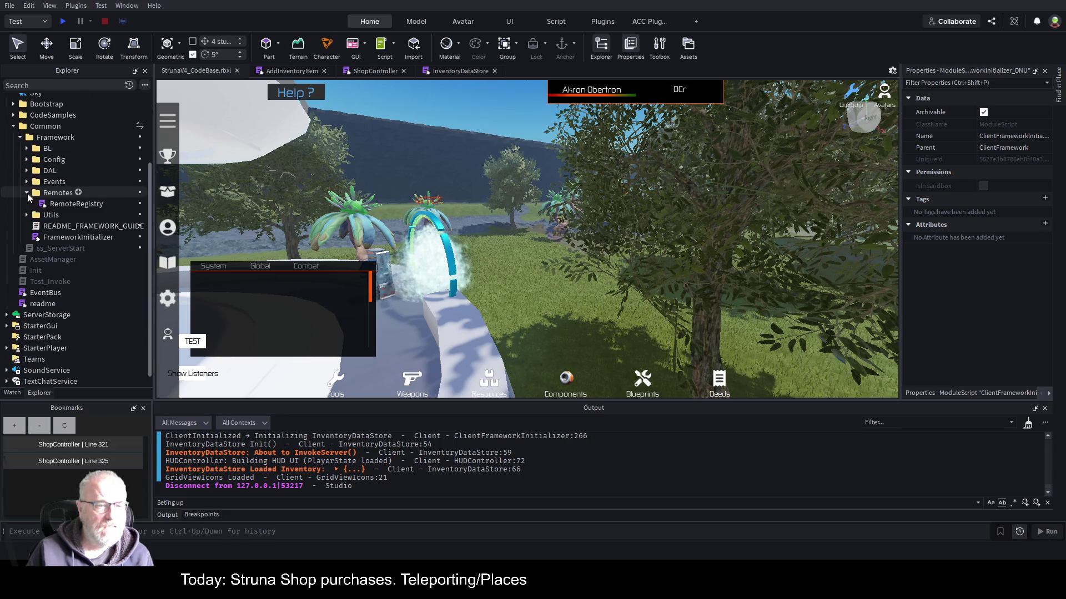
{"action": "left_click", "coordinate": [77, 203]}
{"action": "double_click", "coordinate": [77, 203]}
{"action": "scroll", "coordinate": [529, 289], "scroll_direction": "down", "scroll_amount": 14}
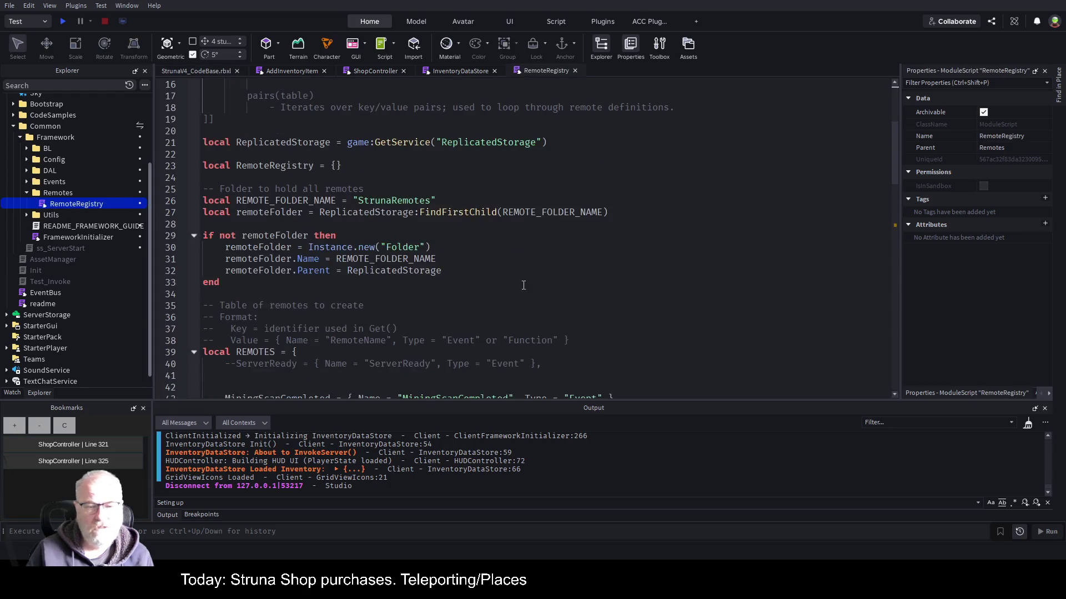
Duplicate the AddInventoryItem entry as line 61 and rename its key to BuyShopItem.
{"action": "key", "text": "End"}
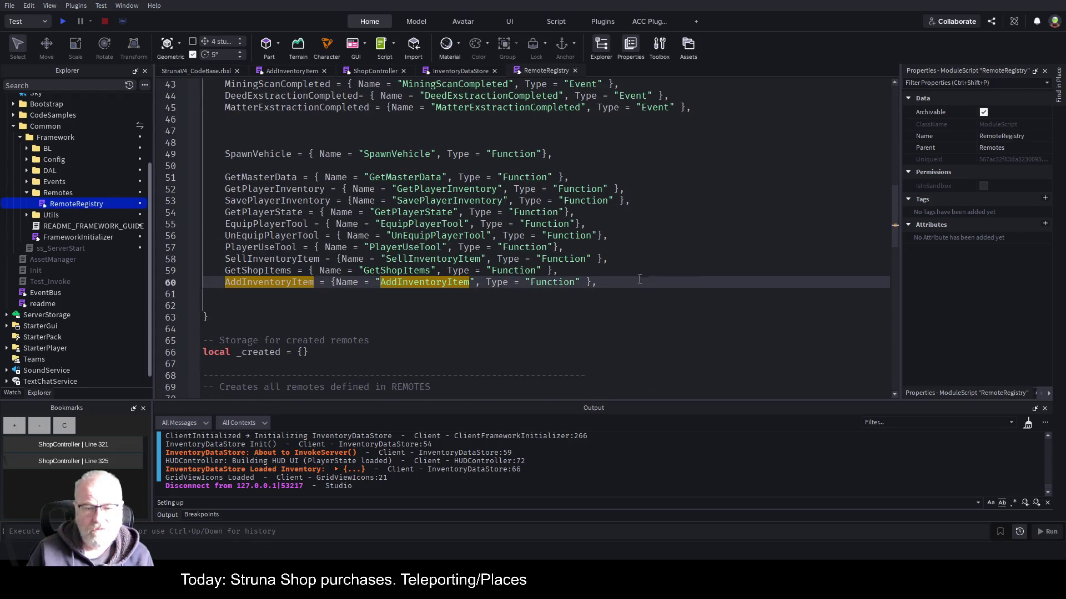
{"action": "key", "text": "shift+Home"}
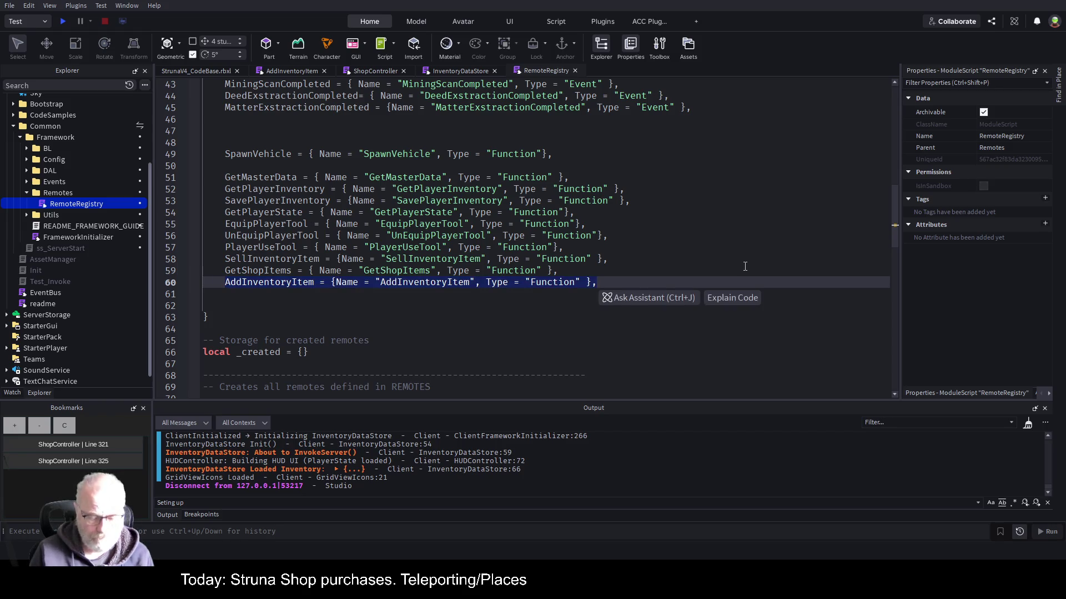
{"action": "key", "text": "ctrl+d"}
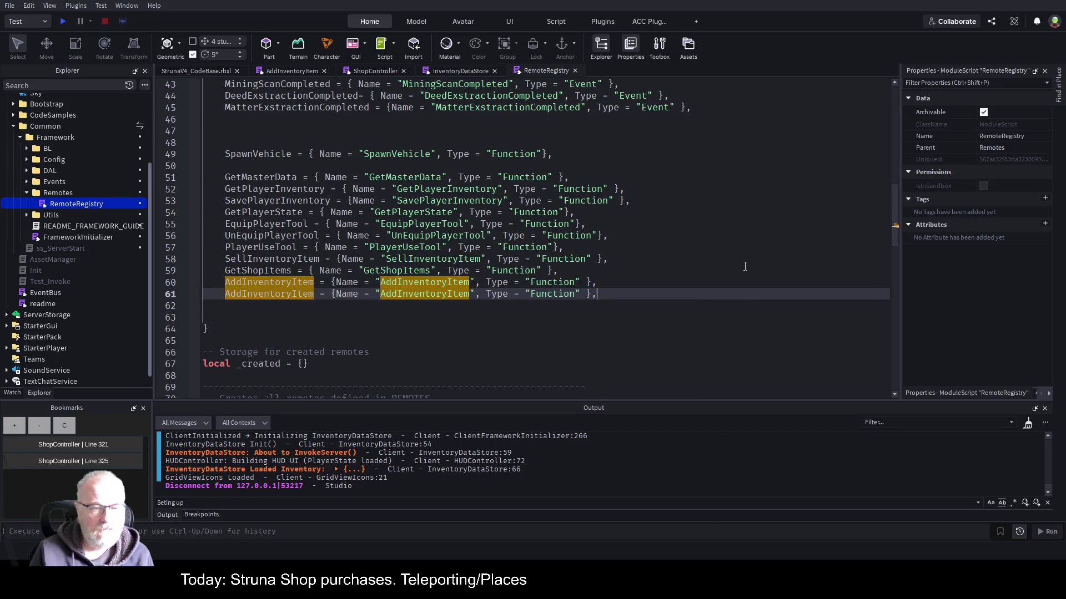
{"action": "key", "text": "Home"}
{"action": "key", "text": "Delete"}
{"action": "key", "text": "Delete"}
{"action": "key", "text": "Delete"}
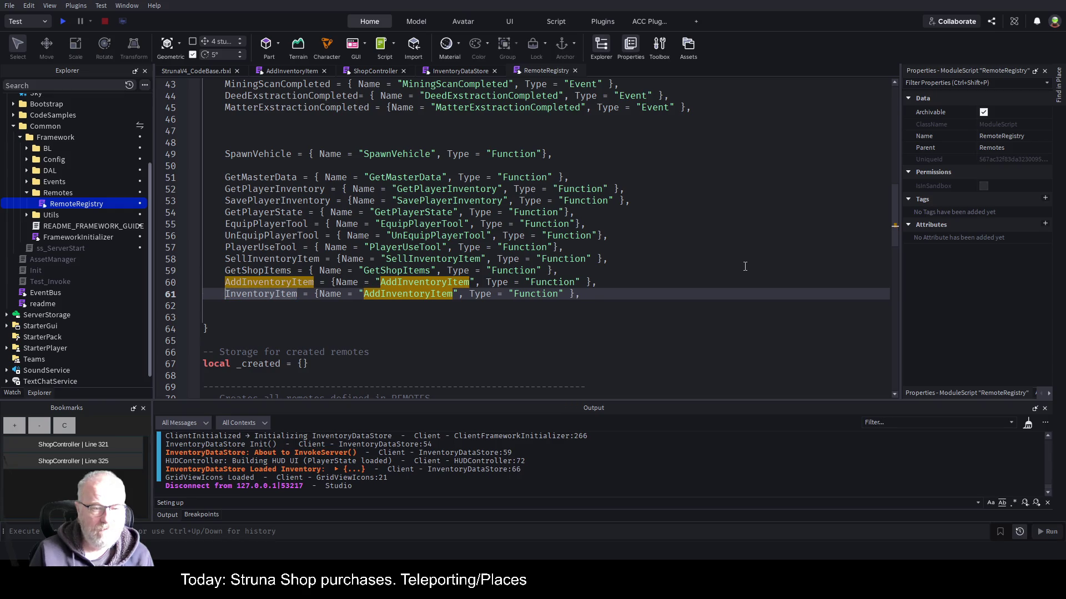
{"action": "type", "text": "BuyShop"}
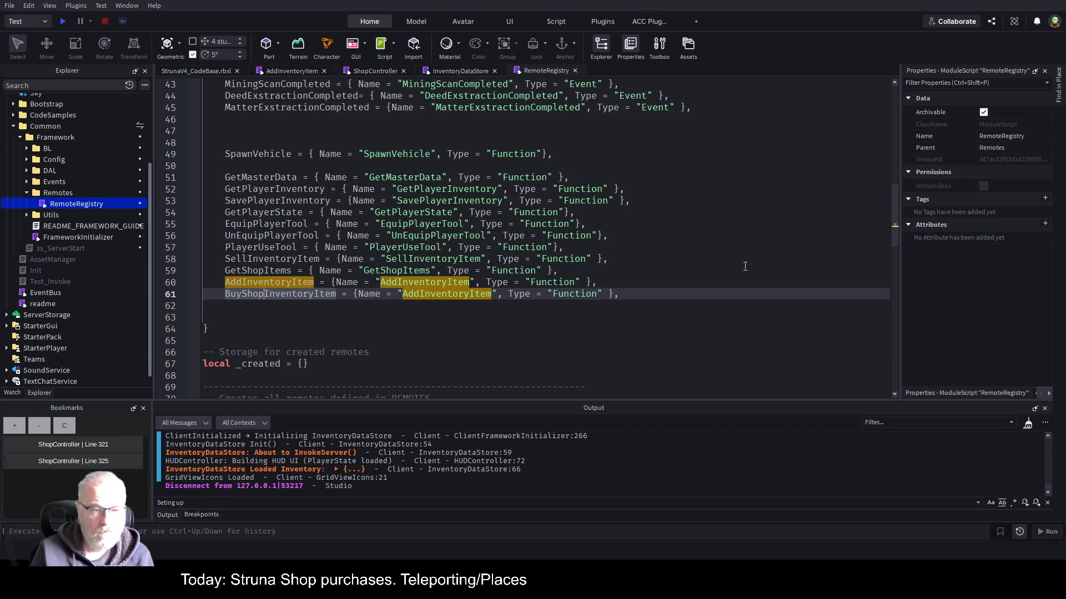
{"action": "type", "text": "Item"}
{"action": "key", "text": "Delete"}
{"action": "key", "text": "Delete"}
{"action": "key", "text": "Delete"}
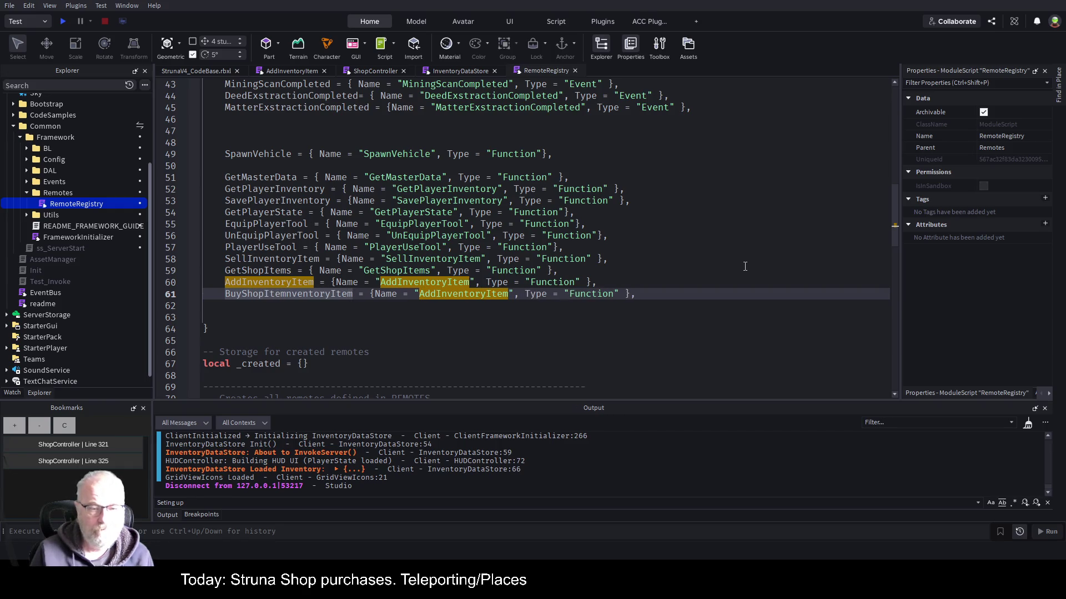
{"action": "key", "text": "Delete"}
{"action": "key", "text": "Delete"}
{"action": "key", "text": "Delete"}
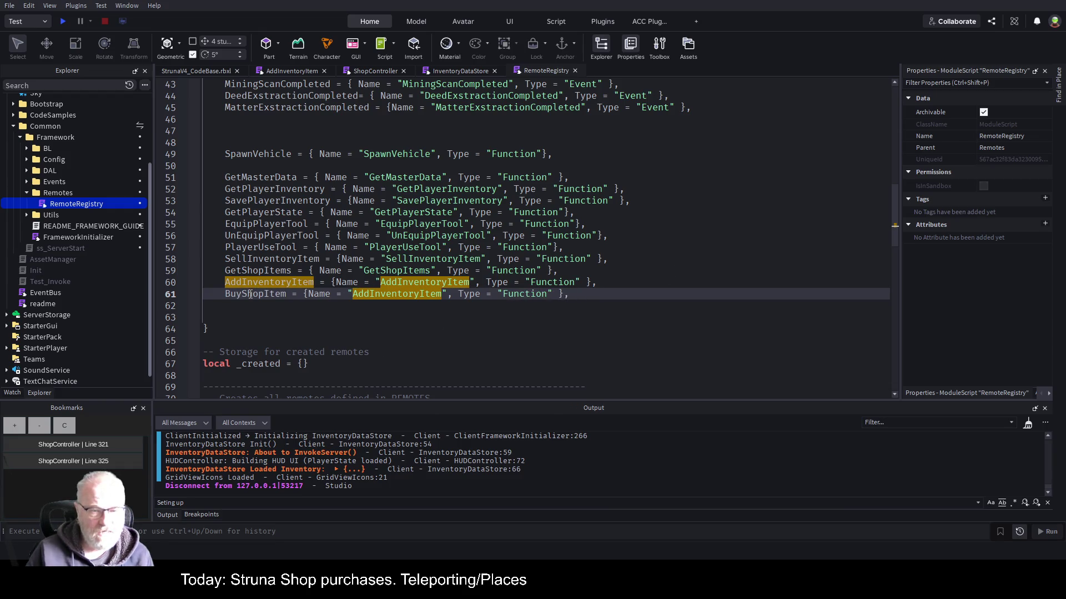
Set the new entry's Name string to BuyShopItem and save the place.
{"action": "double_click", "coordinate": [250, 295]}
{"action": "key", "text": "ctrl+c"}
{"action": "double_click", "coordinate": [396, 294]}
{"action": "key", "text": "ctrl+v"}
{"action": "left_click", "coordinate": [423, 329]}
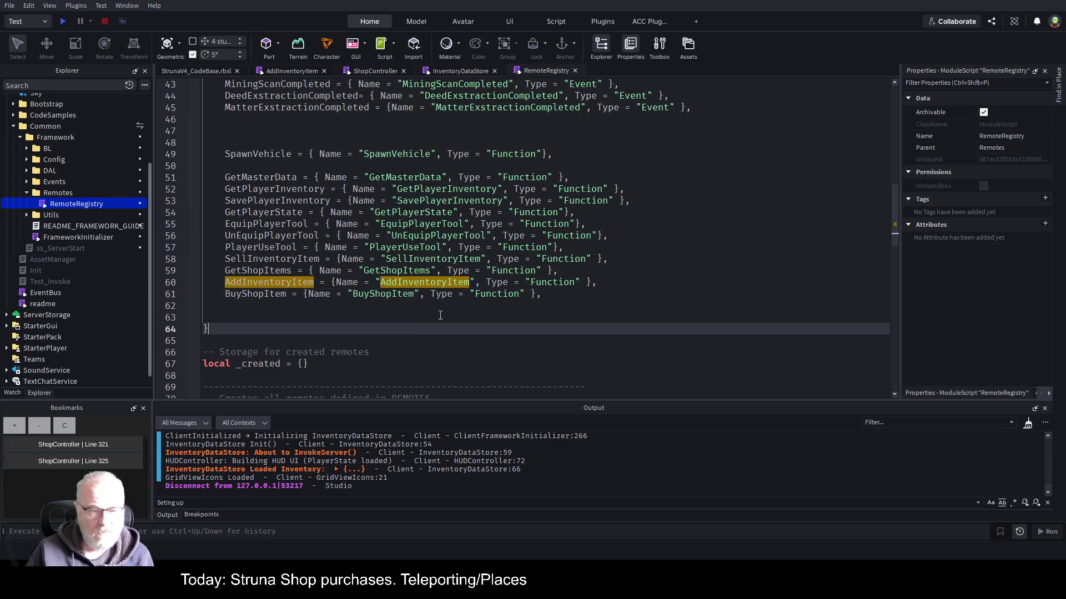
{"action": "key", "text": "ctrl+s"}
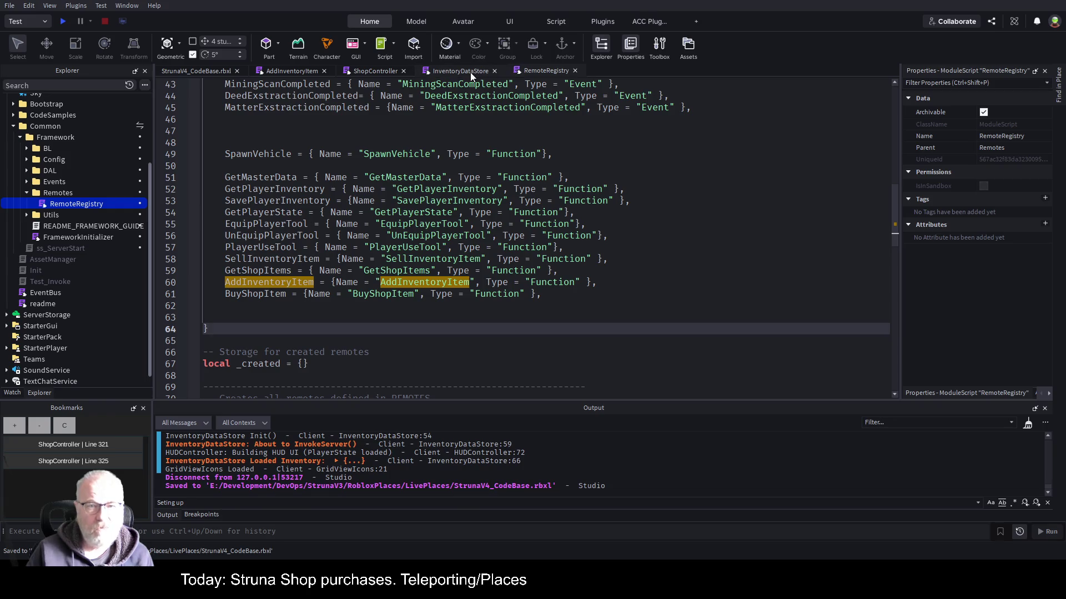
Replace AddInventoryItem with BuyShopItem in InventoryDataStore's WaitForChild, variable and InvokeServer call, then save.
{"action": "left_click", "coordinate": [466, 72]}
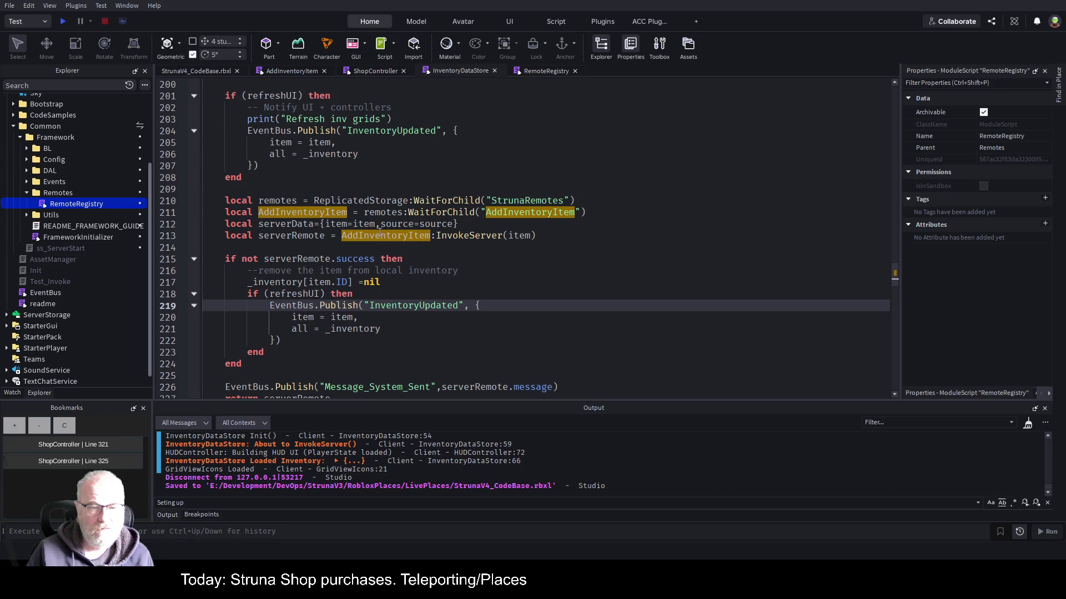
{"action": "double_click", "coordinate": [528, 212]}
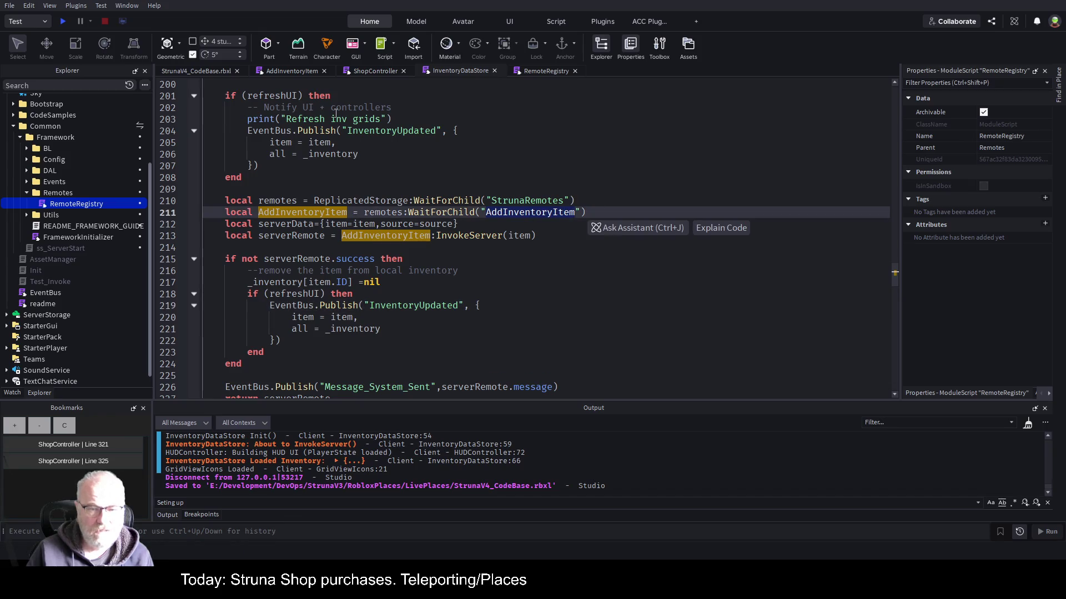
{"action": "type", "text": "BuyShopItem"}
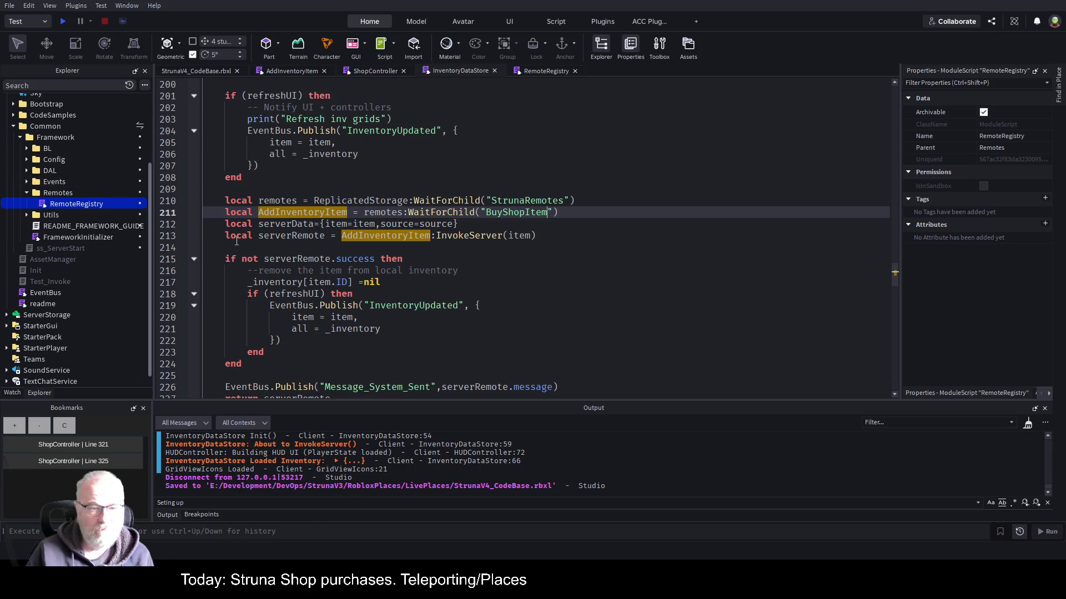
{"action": "double_click", "coordinate": [274, 214]}
{"action": "type", "text": "BuyShopItem"}
{"action": "left_click", "coordinate": [488, 259]}
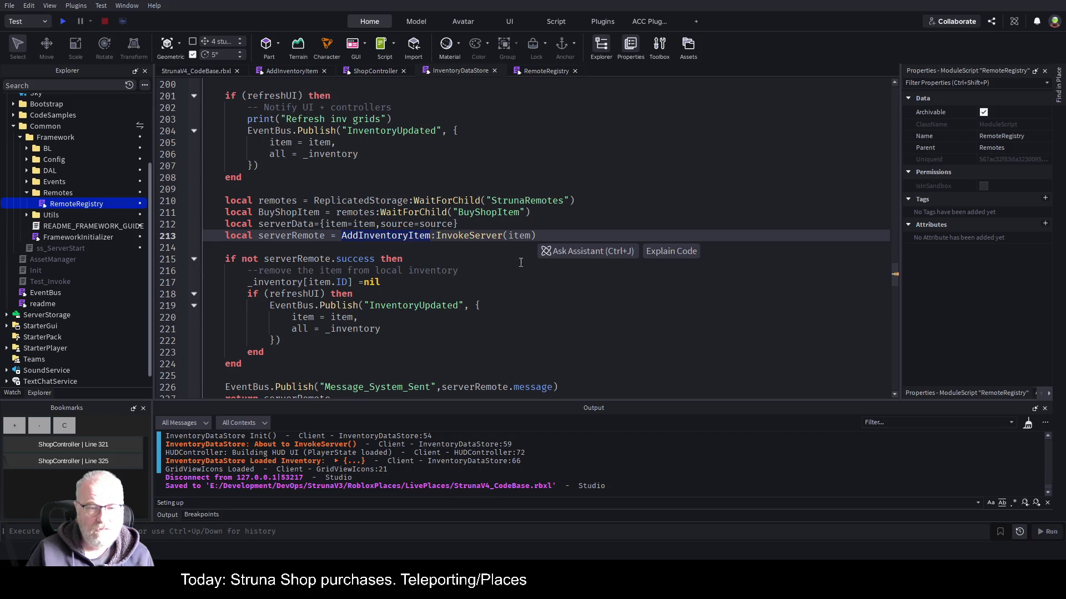
{"action": "double_click", "coordinate": [377, 236]}
{"action": "type", "text": "BuyShopItem"}
{"action": "key", "text": "ctrl+s"}
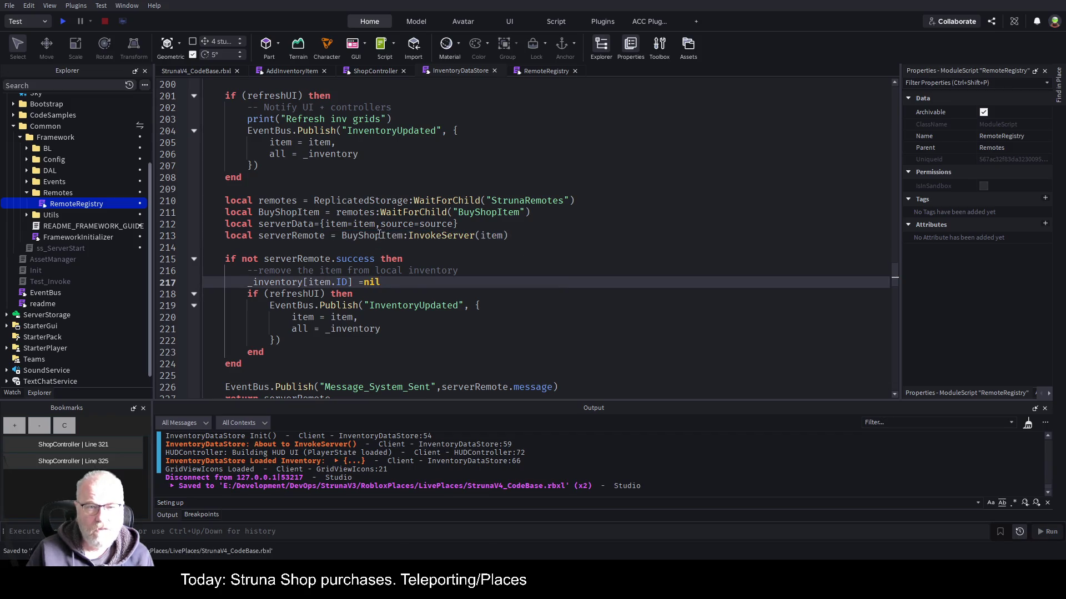
{"action": "left_click", "coordinate": [290, 72]}
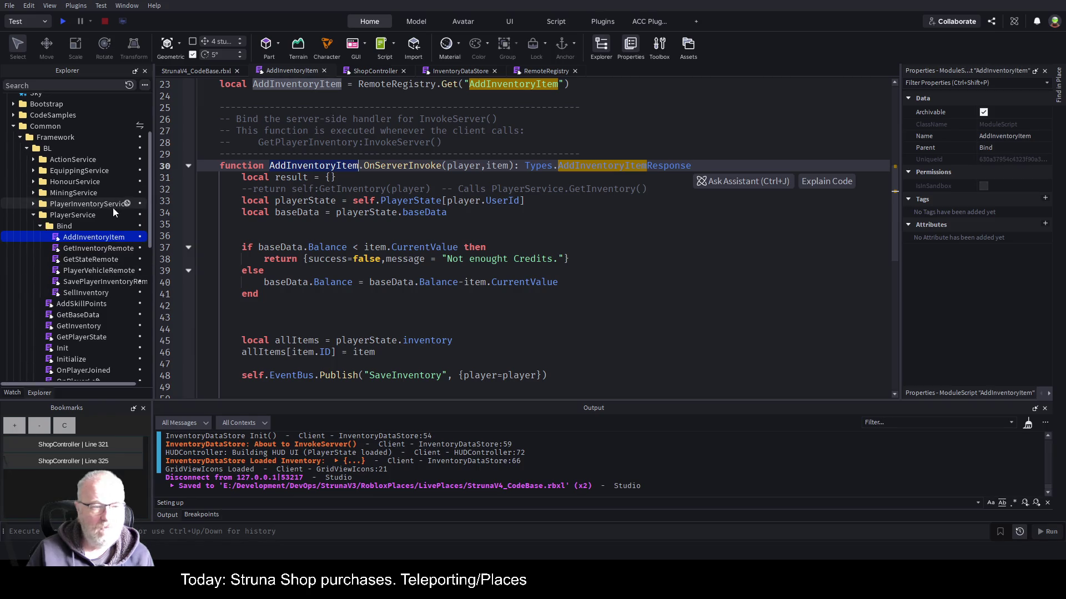
Expand ShopService's Bind folder and select all of the AddInventoryItem handler code.
{"action": "scroll", "coordinate": [94, 167], "scroll_direction": "down", "scroll_amount": 2}
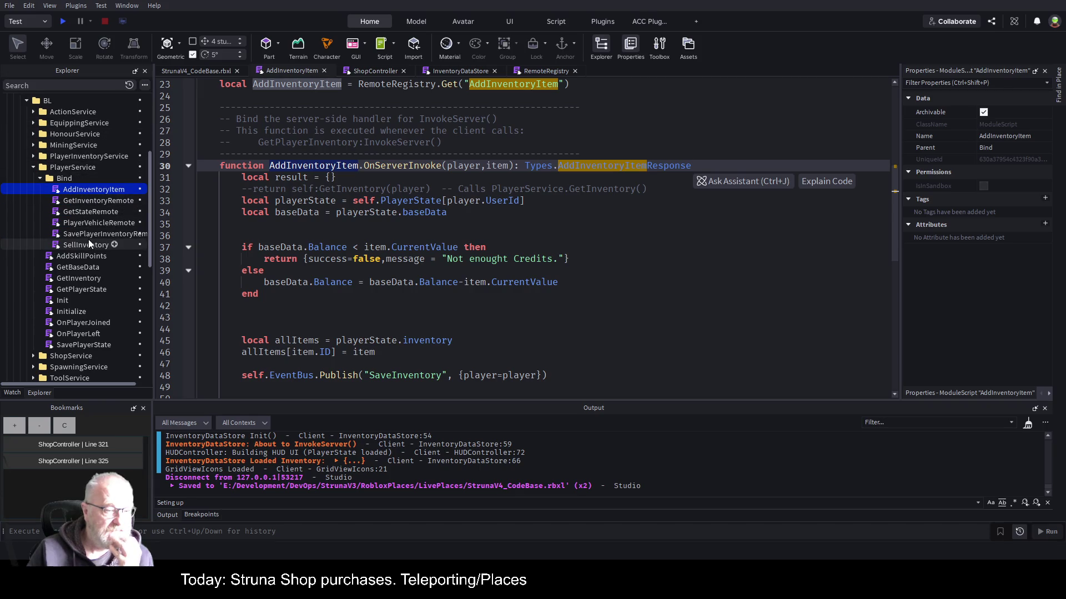
{"action": "scroll", "coordinate": [88, 238], "scroll_direction": "down", "scroll_amount": 1}
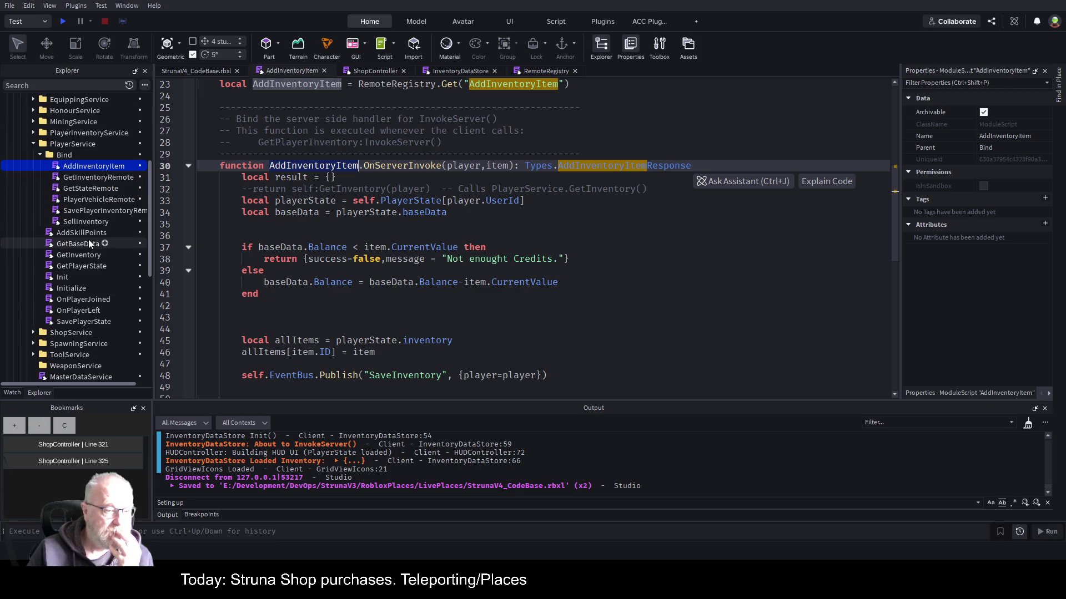
{"action": "left_click", "coordinate": [33, 333]}
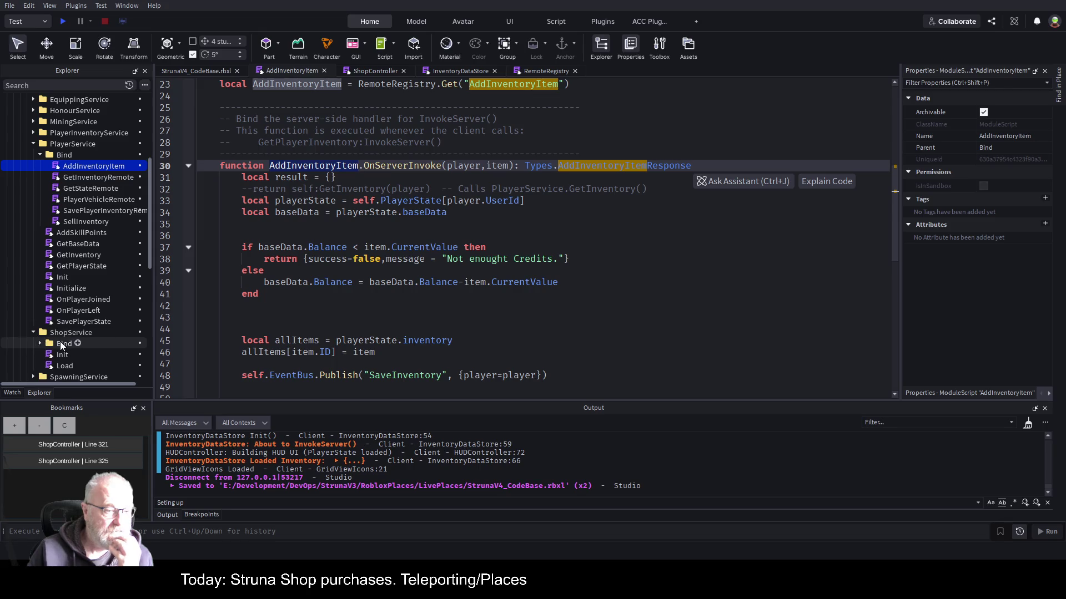
{"action": "left_click", "coordinate": [38, 341]}
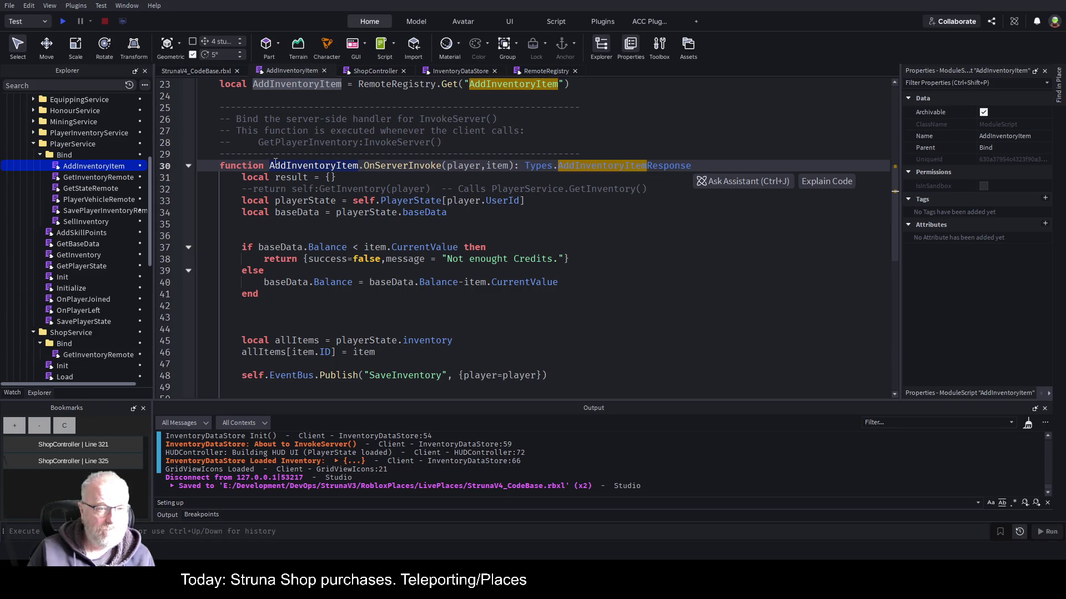
{"action": "scroll", "coordinate": [327, 152], "scroll_direction": "up", "scroll_amount": 7}
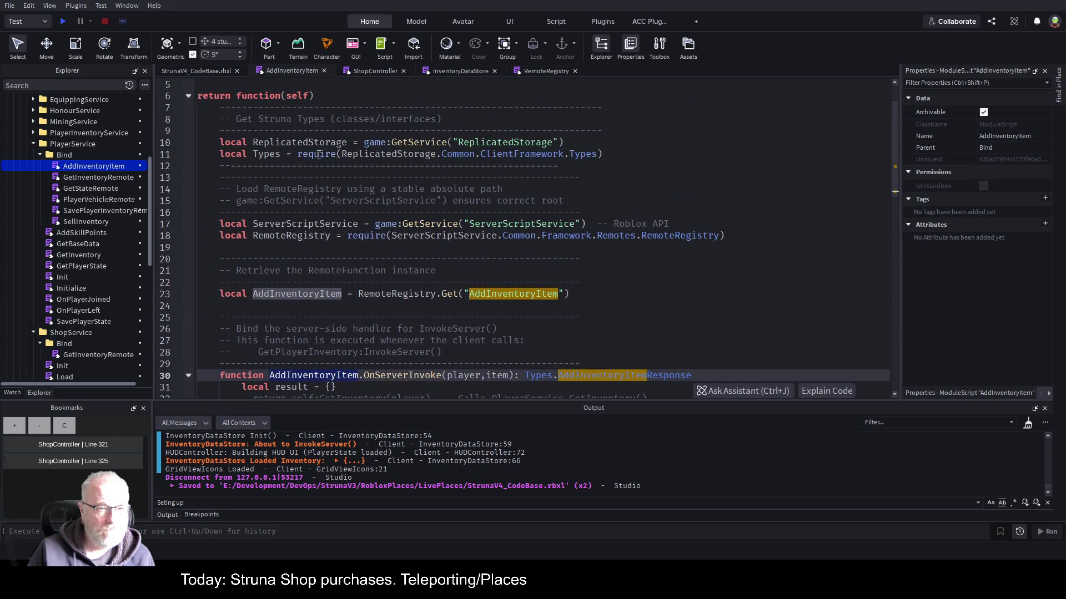
{"action": "key", "text": "ctrl+a"}
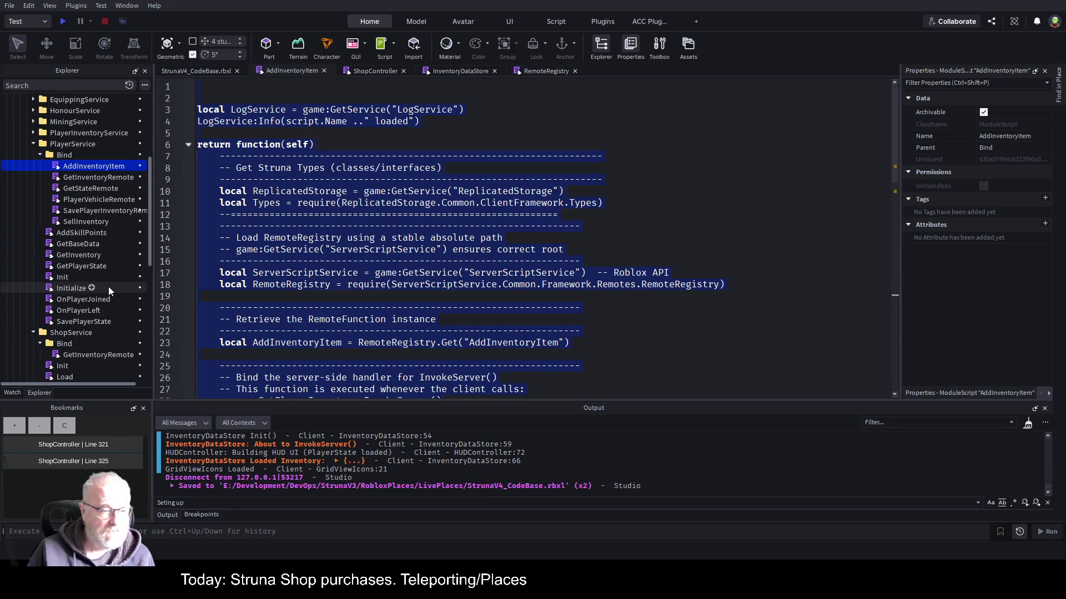
{"action": "scroll", "coordinate": [108, 286], "scroll_direction": "down", "scroll_amount": 1}
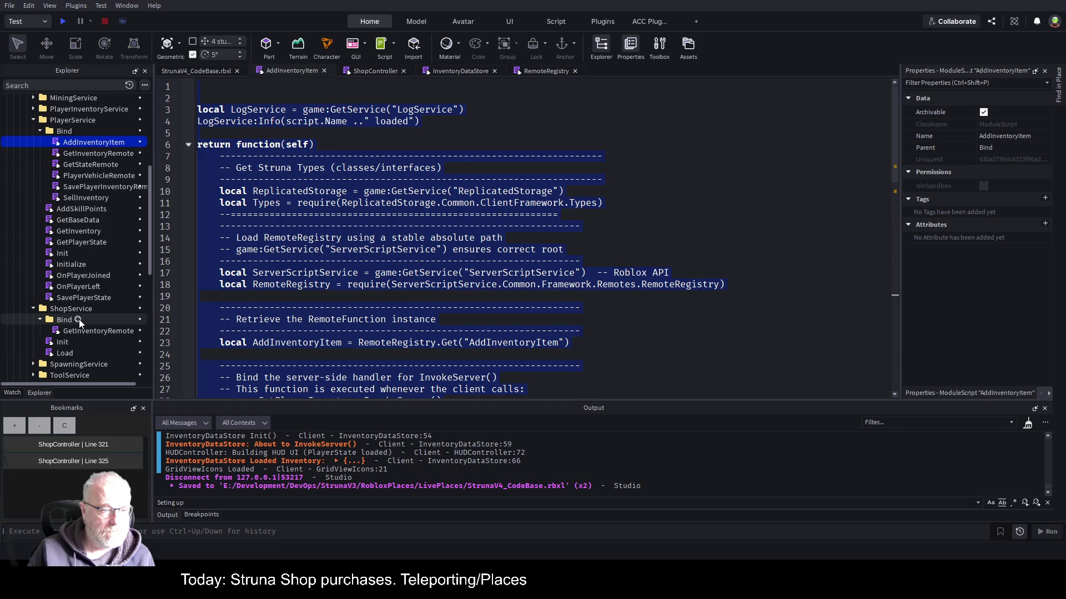
Insert a ModuleScript named BuyShopItem into ShopService's Bind folder.
{"action": "left_click", "coordinate": [79, 318]}
{"action": "key", "text": "ctrl+i"}
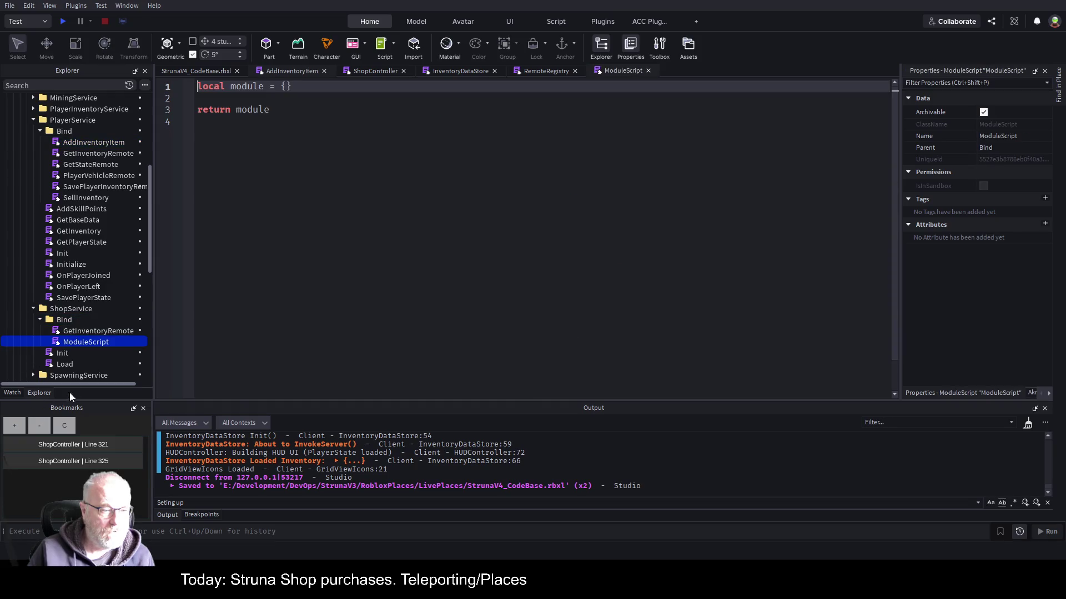
{"action": "key", "text": "F2"}
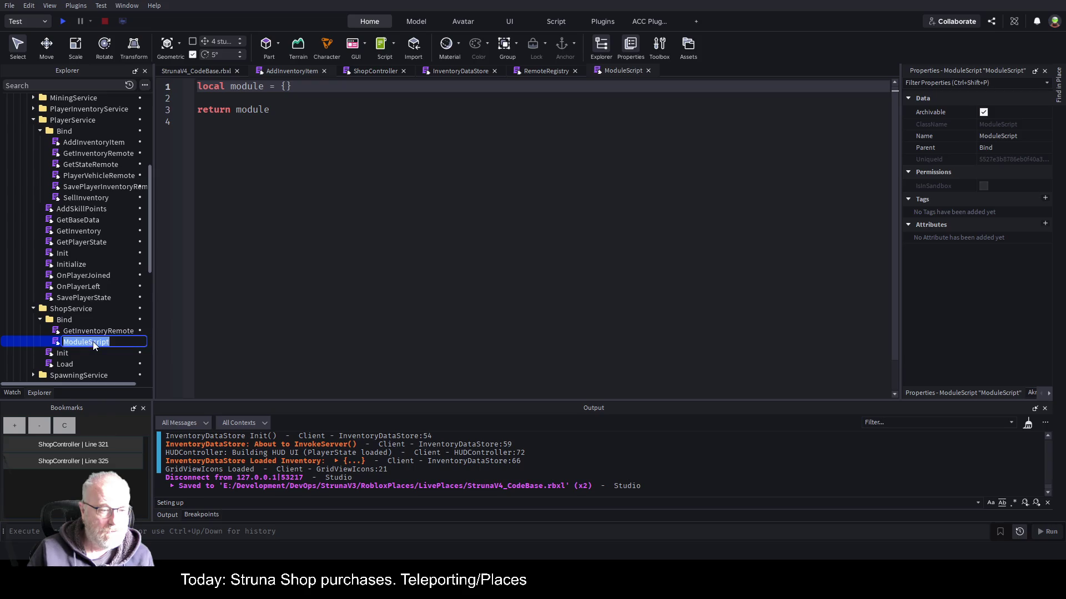
{"action": "type", "text": "Buy"}
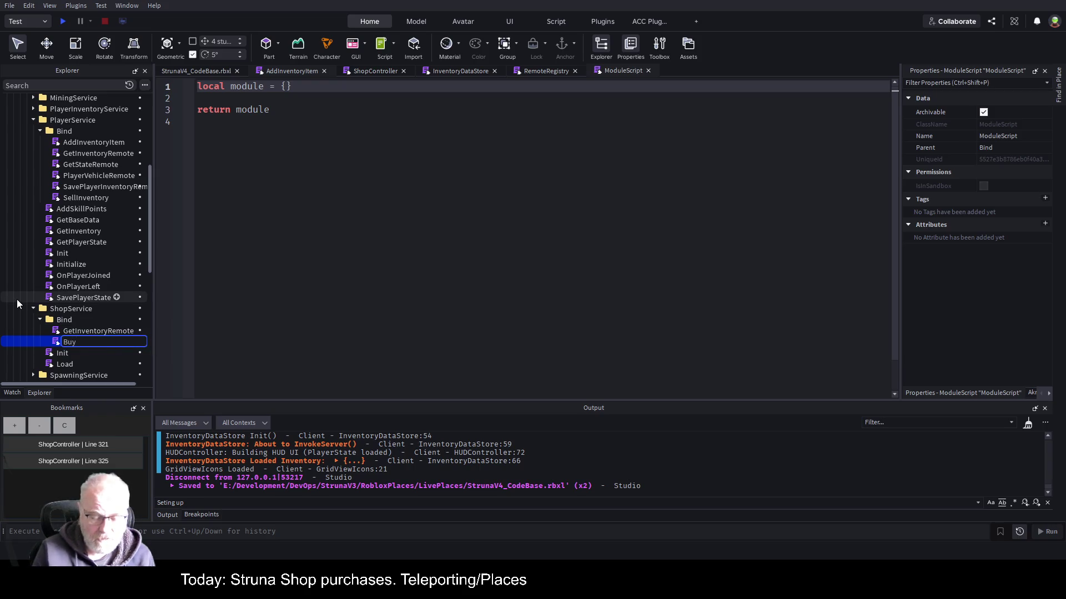
{"action": "type", "text": "ShopItem"}
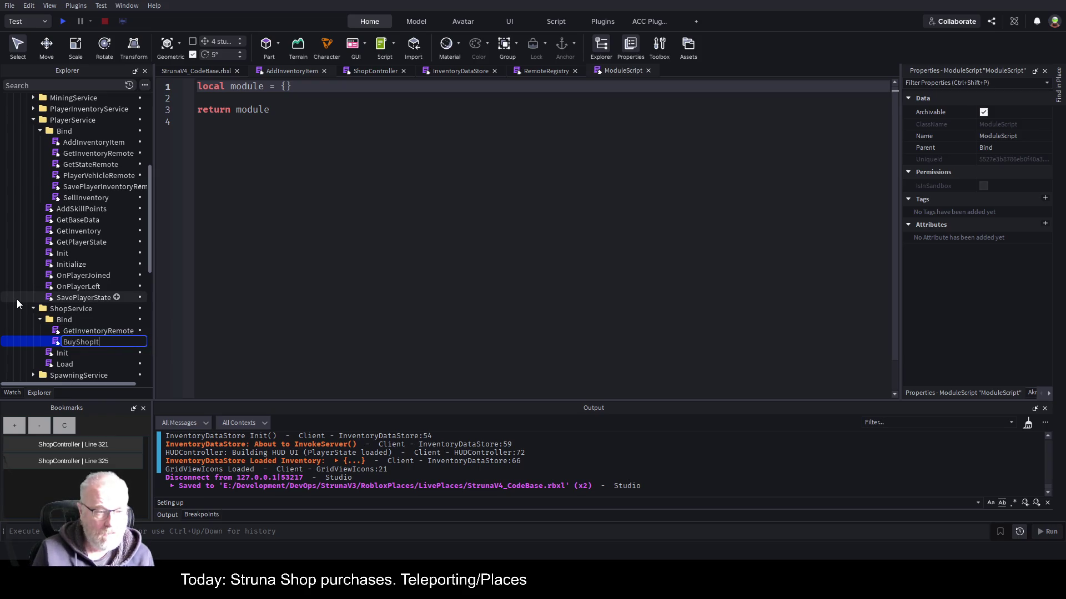
{"action": "key", "text": "Return"}
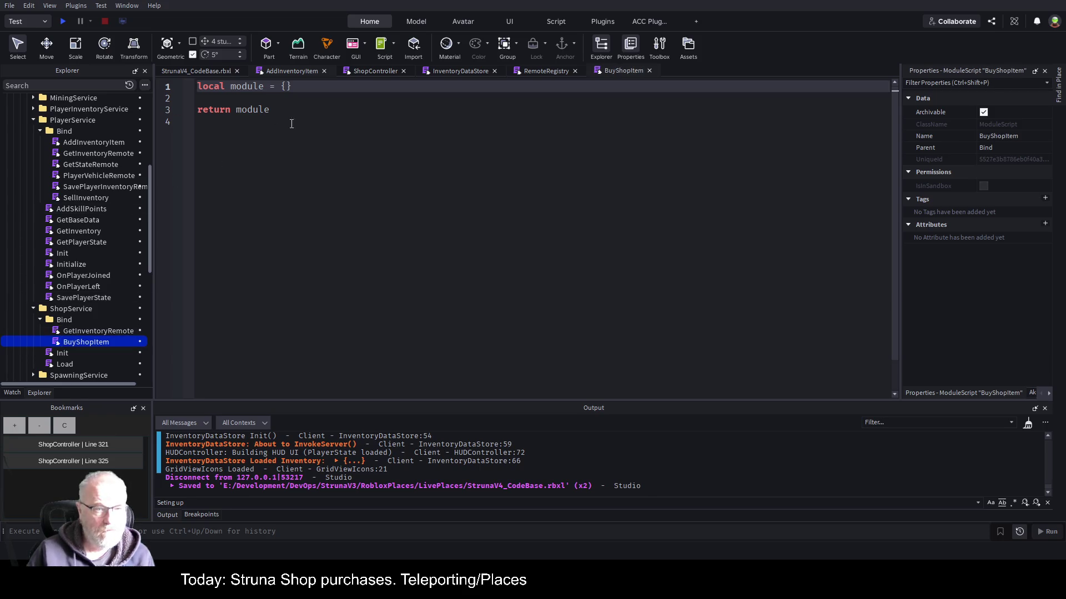
Replace the new module's placeholder code with the copied AddInventoryItem handler.
{"action": "left_click", "coordinate": [262, 128]}
{"action": "key", "text": "ctrl+a"}
{"action": "key", "text": "BackSpace"}
{"action": "key", "text": "ctrl+v"}
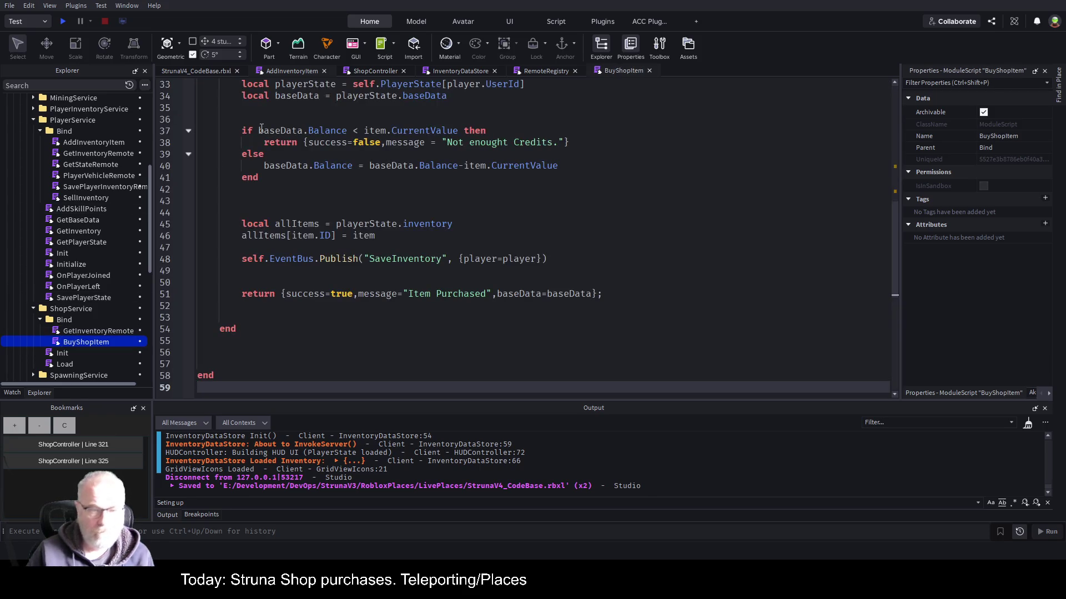
{"action": "key", "text": "ctrl+Home"}
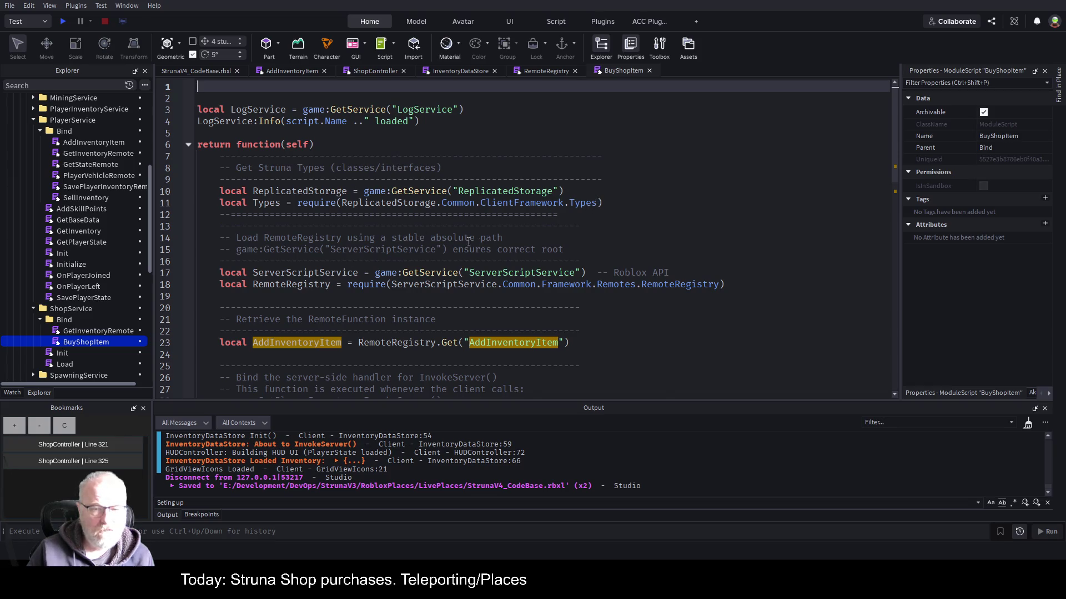
Rename the remote fetched on line 23 from AddInventoryItem to BuyShopItem and save.
{"action": "scroll", "coordinate": [595, 198], "scroll_direction": "down", "scroll_amount": 2}
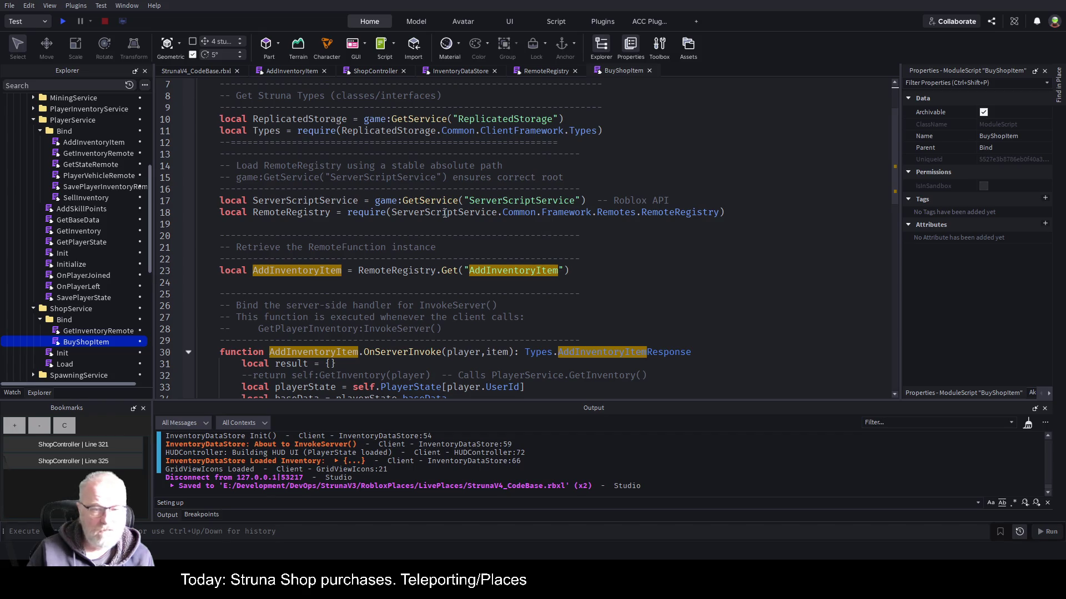
{"action": "double_click", "coordinate": [310, 271]}
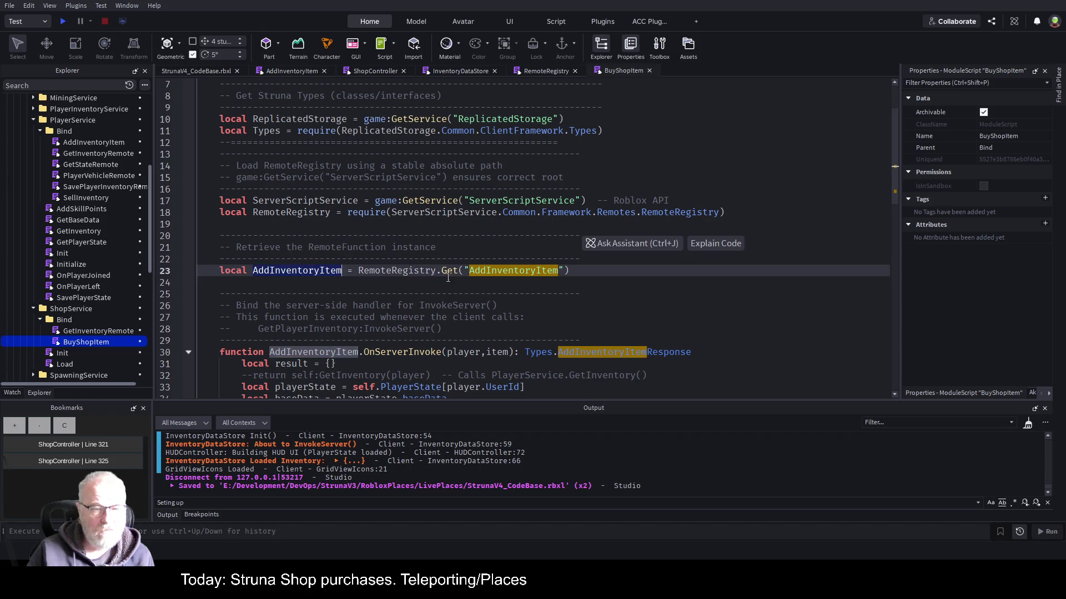
{"action": "type", "text": "BuyShopIte"}
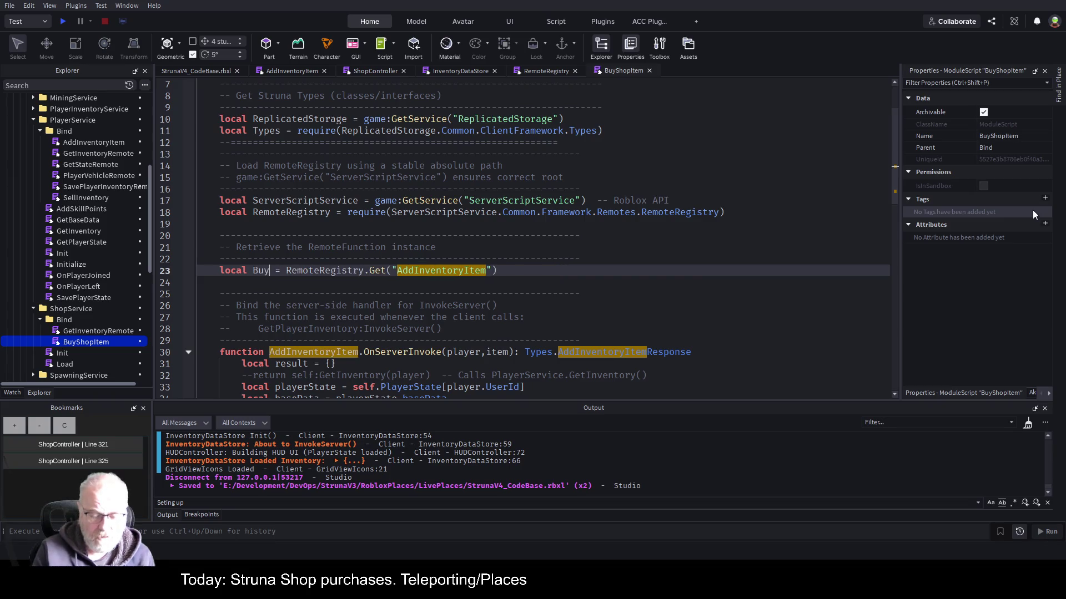
{"action": "type", "text": "m"}
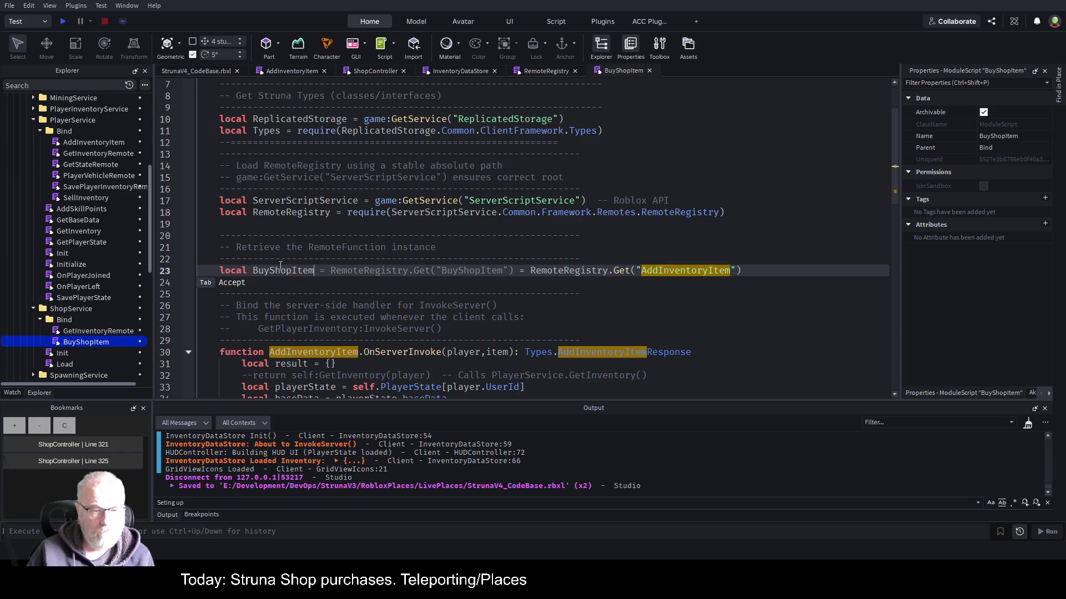
{"action": "key", "text": "Escape"}
{"action": "double_click", "coordinate": [511, 270]}
Rename the line 30 server handler to BuyShopItem and save the script.
{"action": "type", "text": "BuyShopItem"}
{"action": "left_click", "coordinate": [525, 236]}
{"action": "key", "text": "ctrl+s"}
{"action": "scroll", "coordinate": [531, 246], "scroll_direction": "down", "scroll_amount": 2}
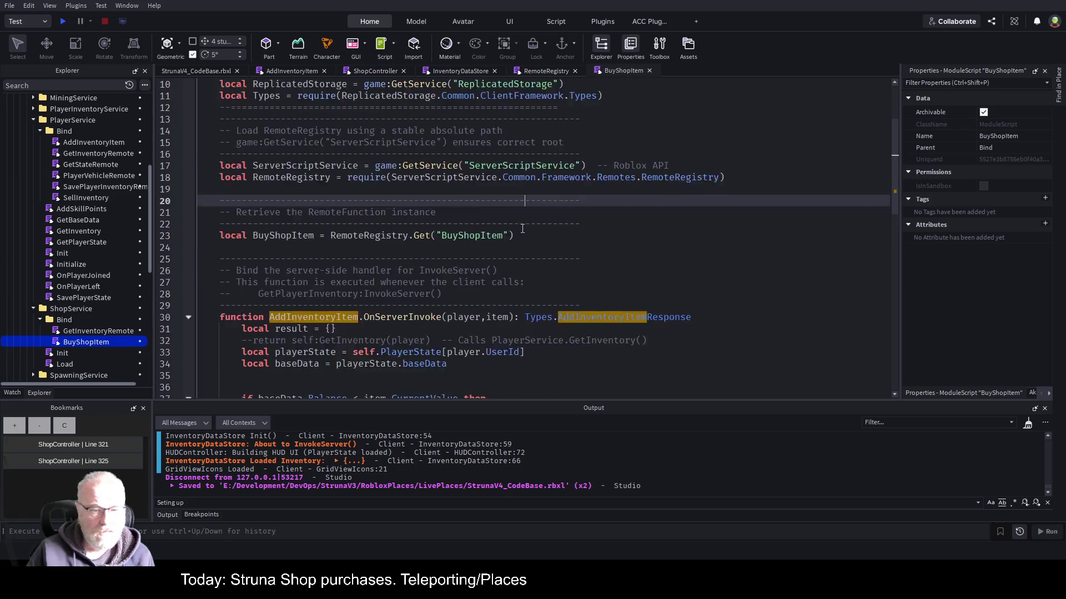
{"action": "left_click", "coordinate": [303, 283]}
{"action": "type", "text": "BuyShopItem"}
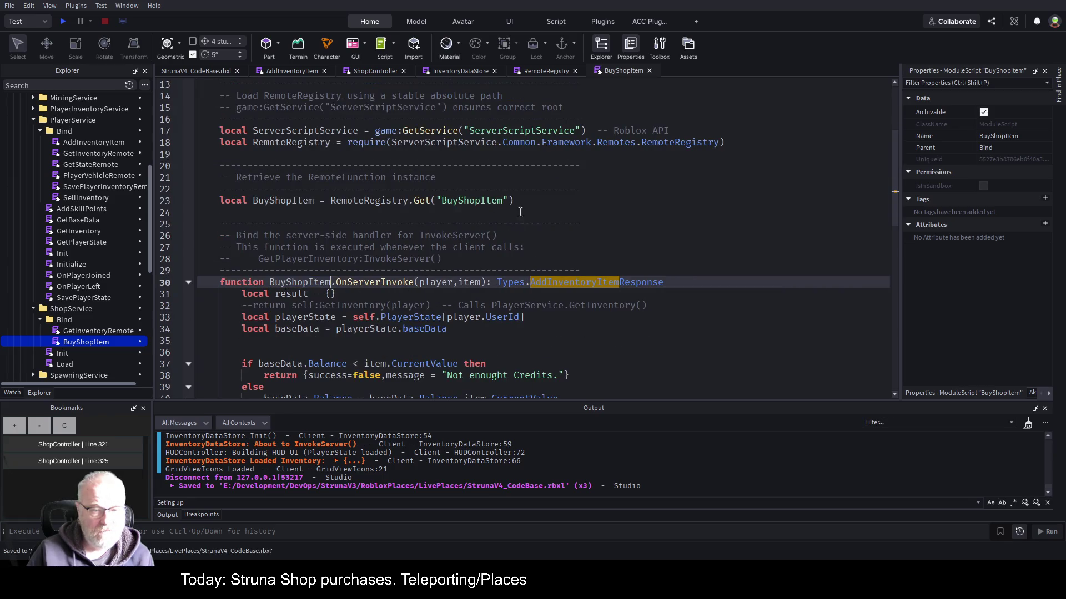
{"action": "left_click", "coordinate": [605, 201]}
{"action": "scroll", "coordinate": [608, 223], "scroll_direction": "down", "scroll_amount": 3}
{"action": "left_click", "coordinate": [569, 235]}
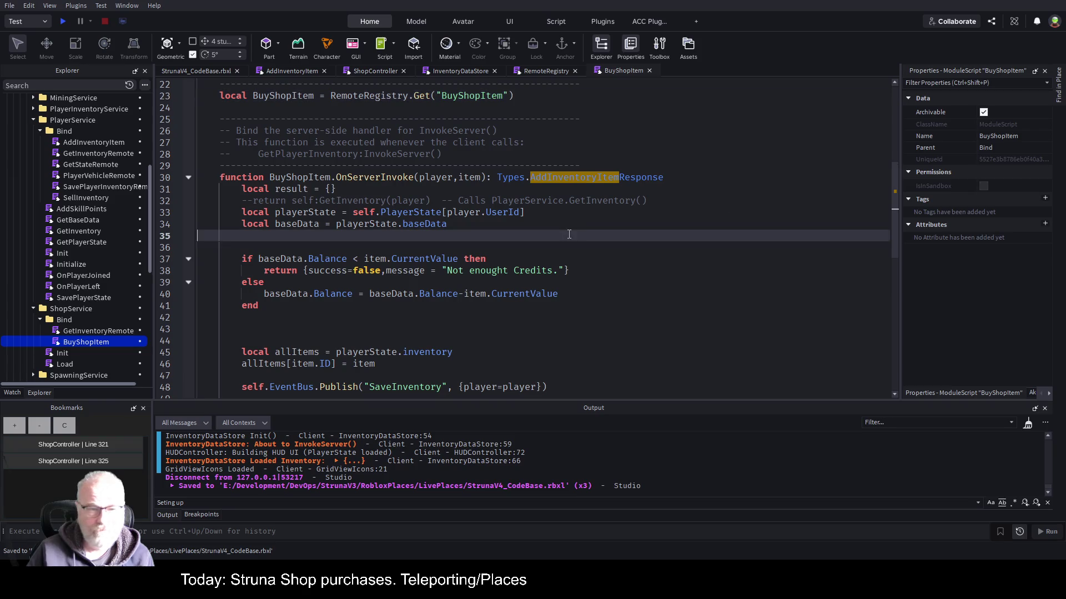
{"action": "scroll", "coordinate": [500, 197], "scroll_direction": "down", "scroll_amount": 3}
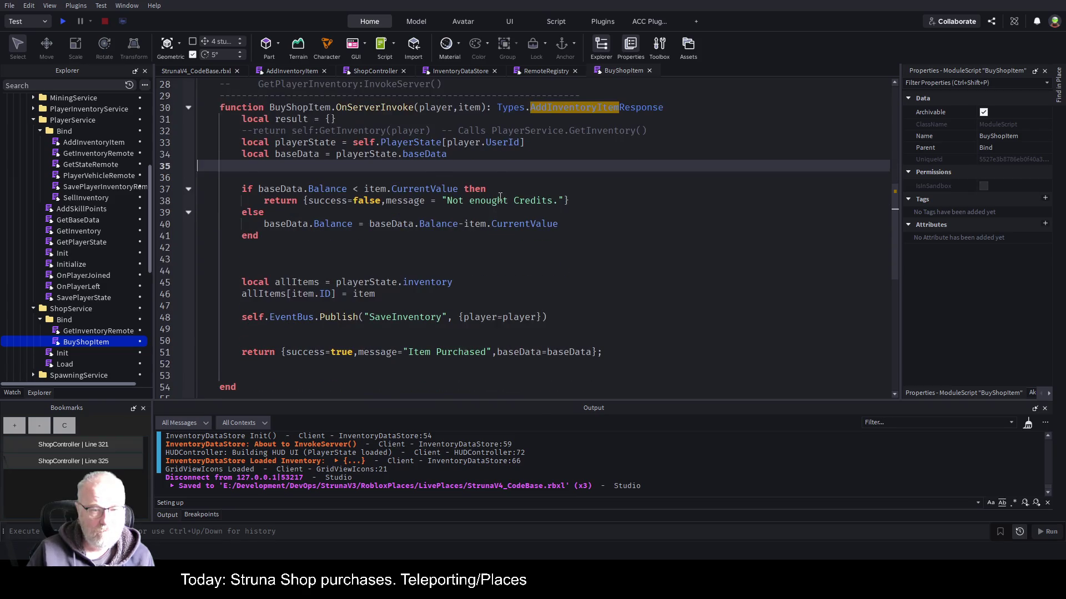
{"action": "left_click", "coordinate": [570, 259]}
{"action": "key", "text": "ctrl+s"}
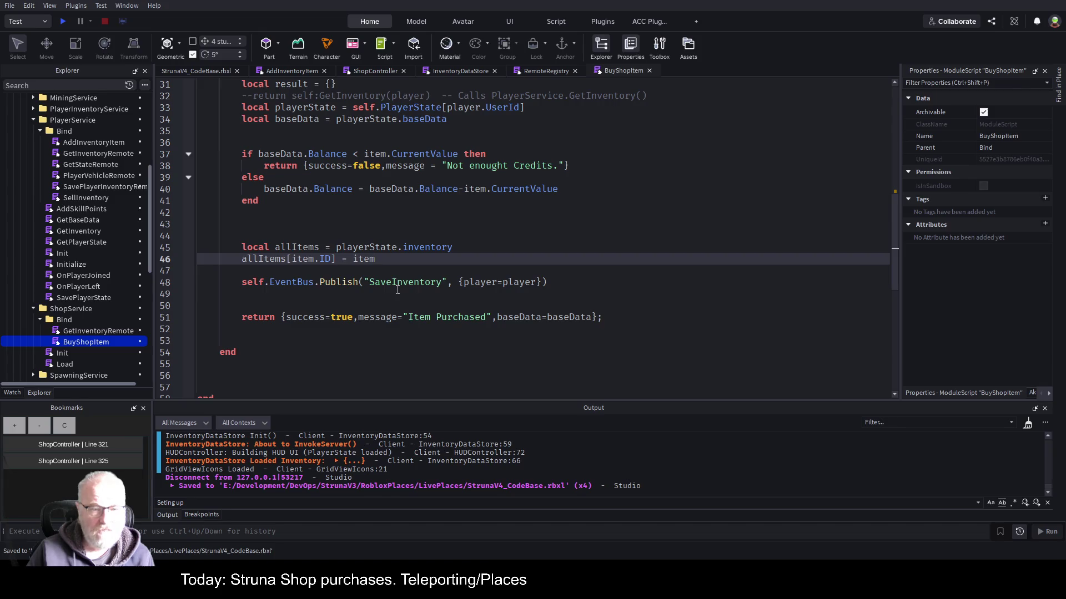
Return to the AddInventoryItem script's handler, then widen the VS Code explorer on StrunaAPI_php.
{"action": "left_click", "coordinate": [298, 70]}
{"action": "left_click", "coordinate": [245, 255]}
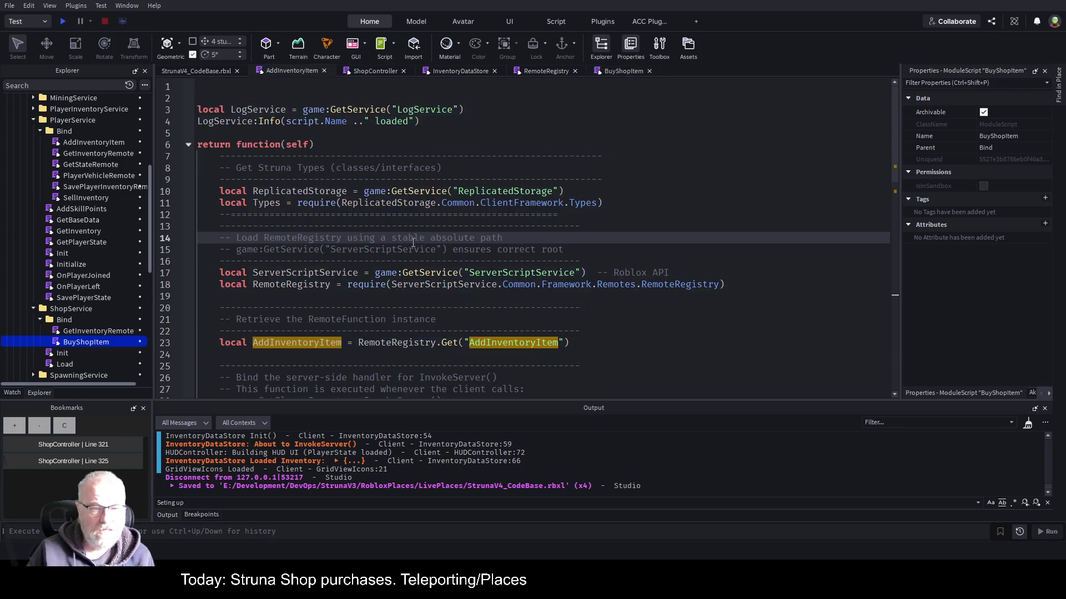
{"action": "scroll", "coordinate": [355, 155], "scroll_direction": "down", "scroll_amount": 10}
{"action": "scroll", "coordinate": [356, 155], "scroll_direction": "up", "scroll_amount": 2}
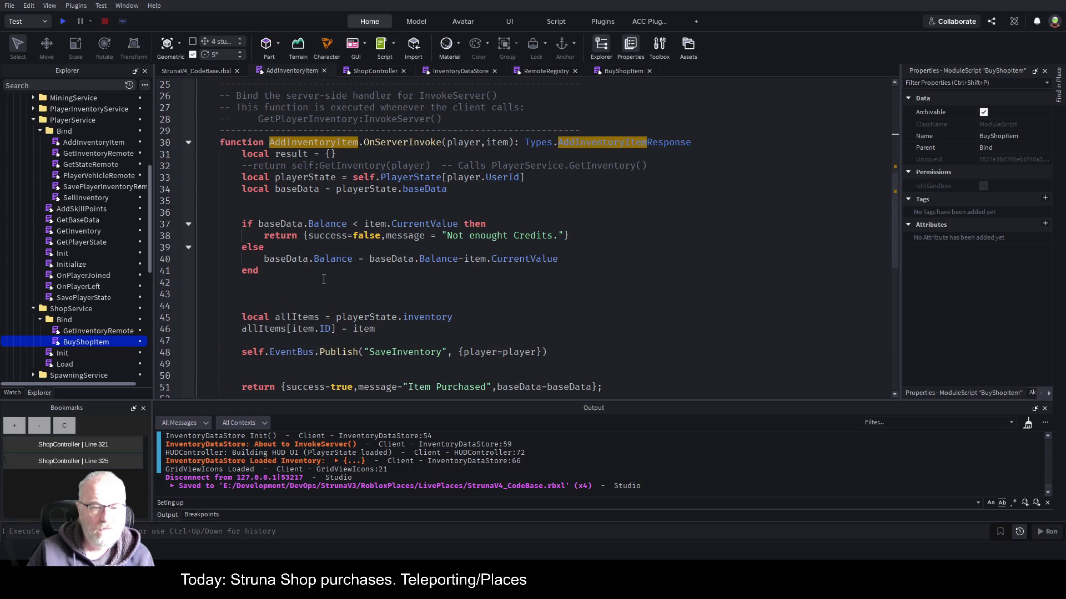
{"action": "left_click", "coordinate": [661, 214]}
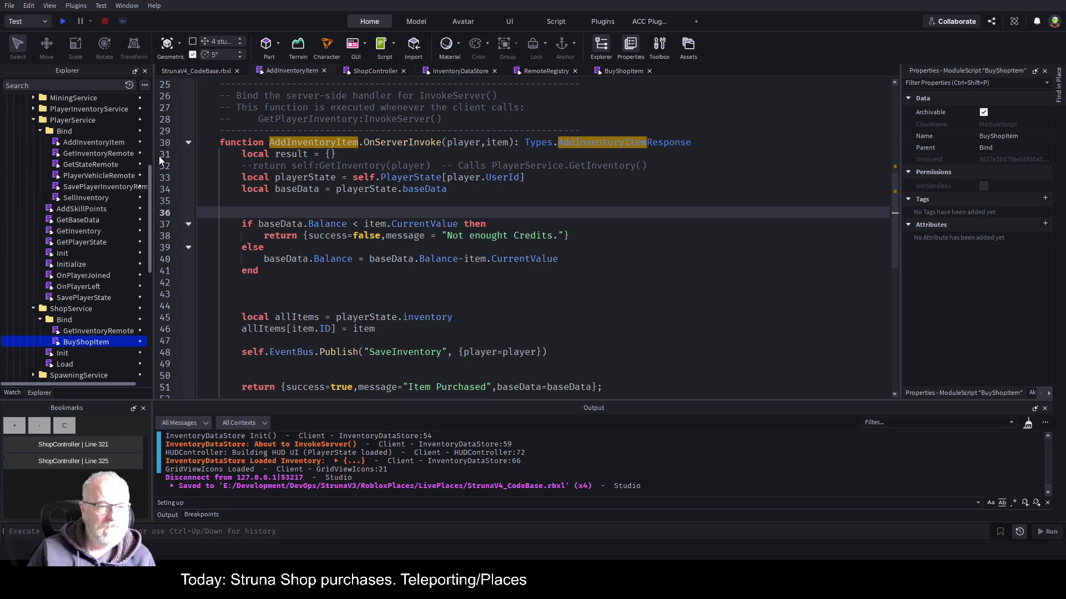
{"action": "left_click_drag", "start_coordinate": [152, 152], "coordinate": [280, 145]}
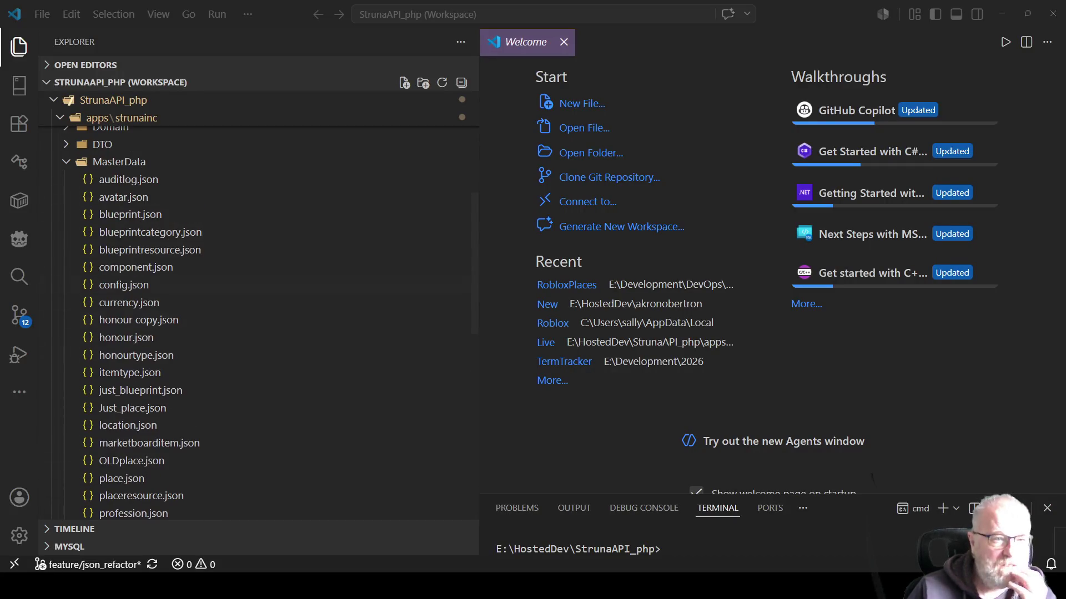
Collapse MasterData and view the uncommitted AddInventoryItem.luau diff in Source Control.
{"action": "left_click", "coordinate": [67, 246]}
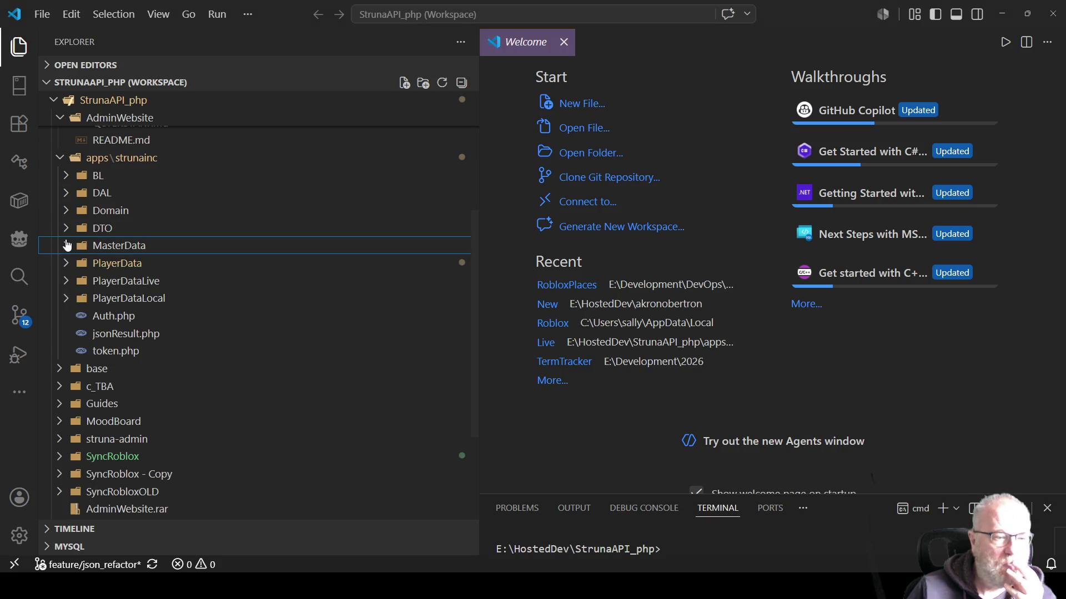
{"action": "left_click", "coordinate": [15, 326]}
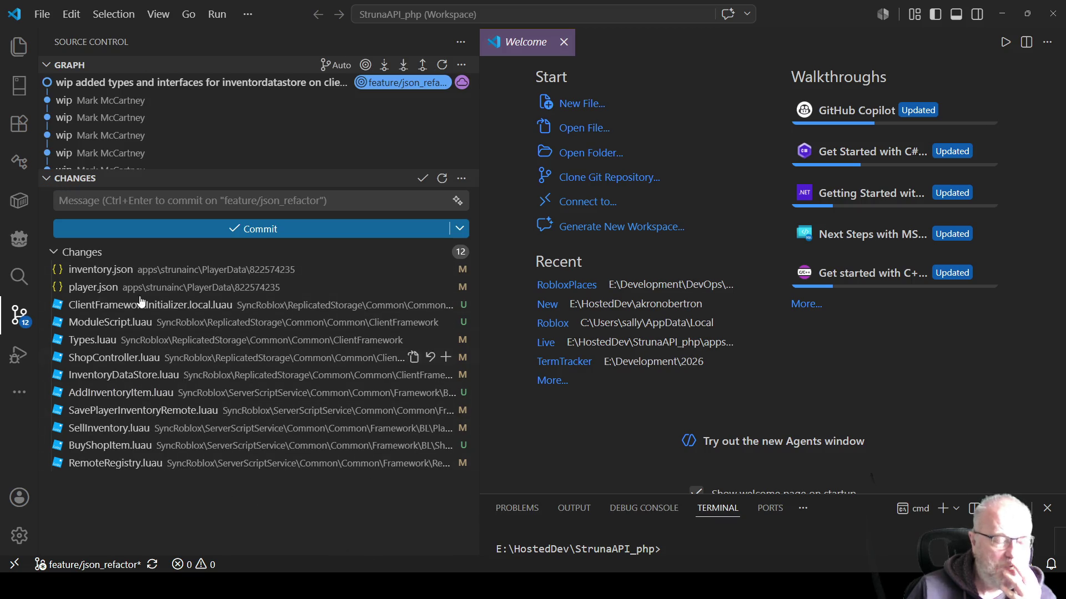
{"action": "left_click", "coordinate": [106, 392]}
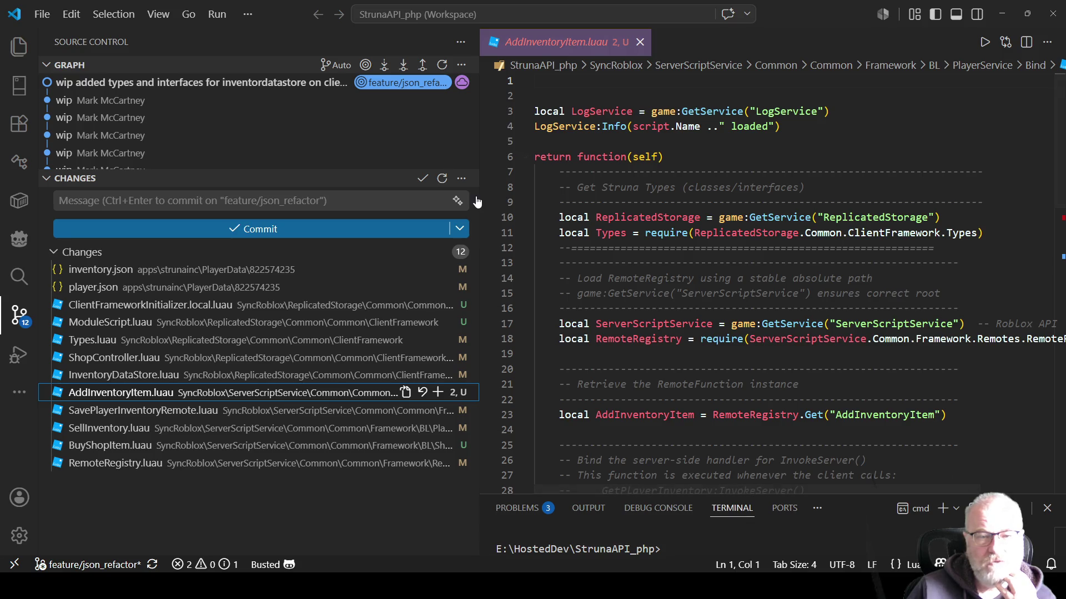
{"action": "left_click_drag", "start_coordinate": [478, 198], "coordinate": [261, 198]}
{"action": "scroll", "coordinate": [527, 237], "scroll_direction": "down", "scroll_amount": 5}
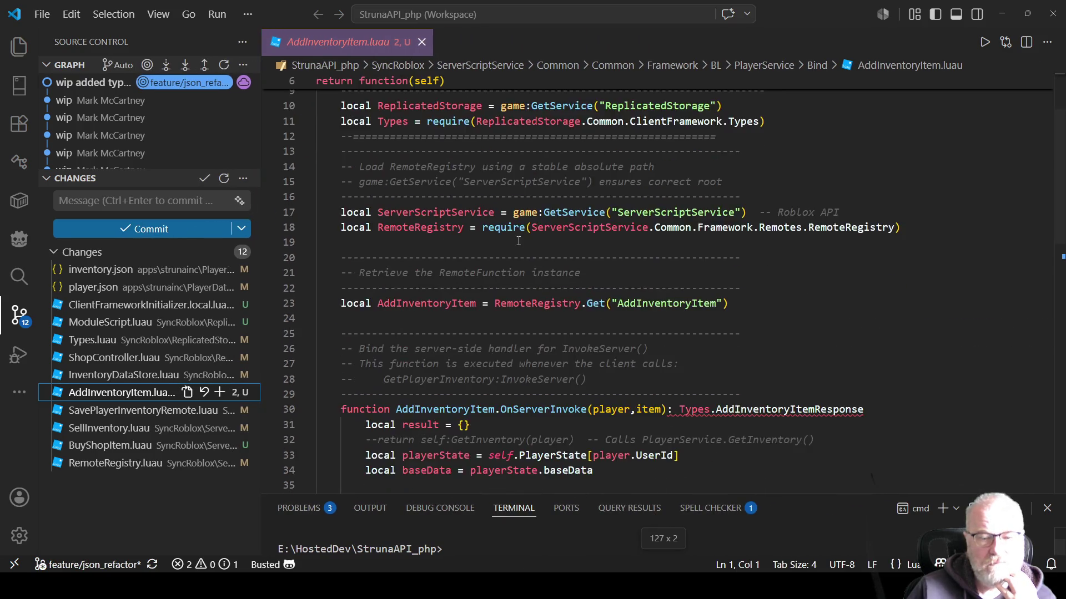
{"action": "scroll", "coordinate": [527, 238], "scroll_direction": "down", "scroll_amount": 2}
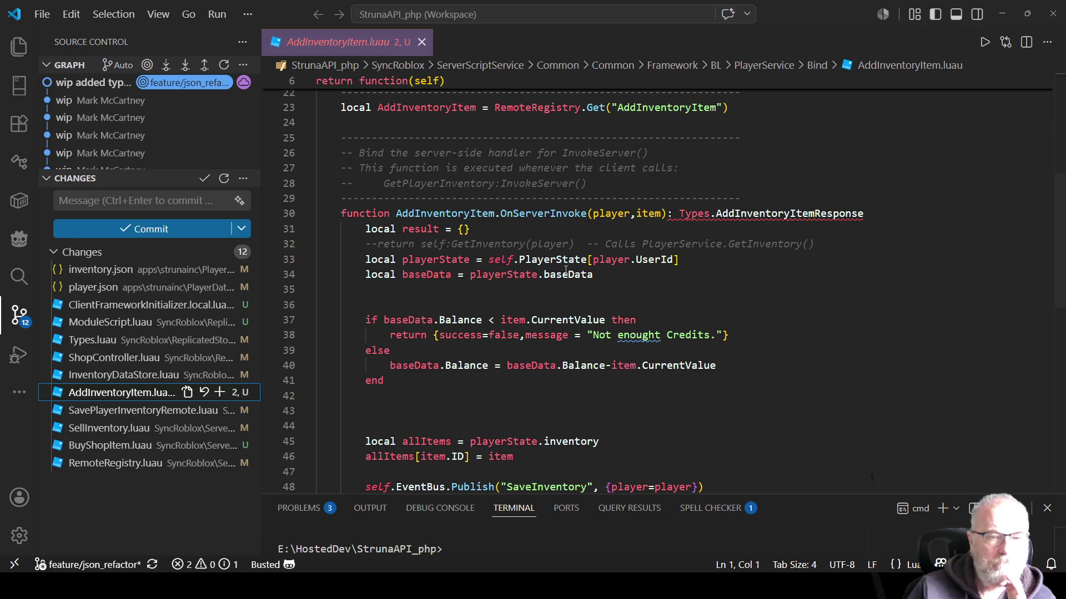
Close the AddInventoryItem.luau editor without running any file action.
{"action": "right_click", "coordinate": [158, 398]}
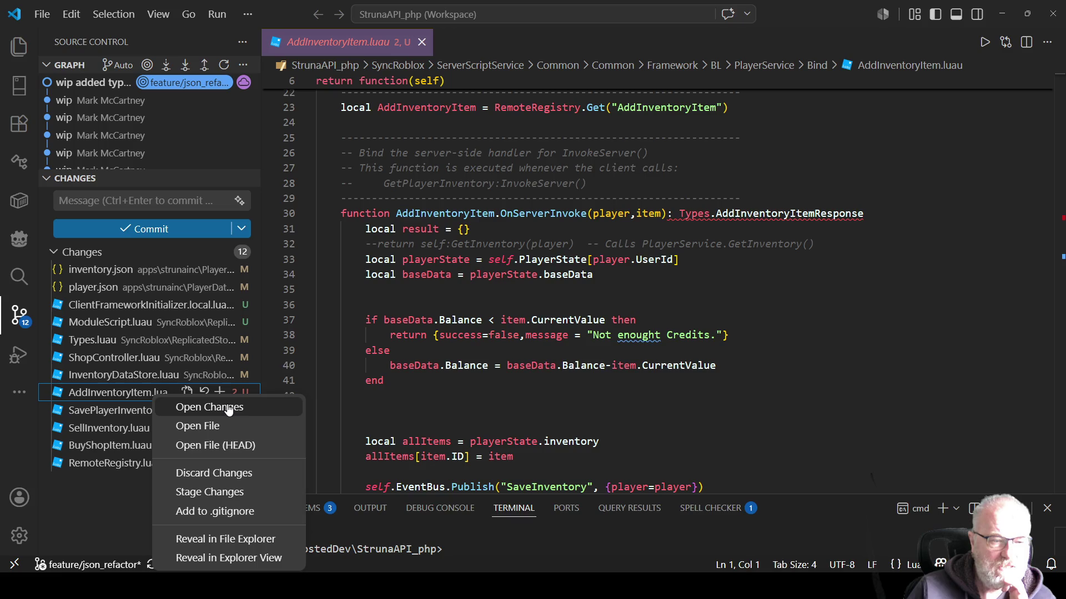
{"action": "key", "text": "Escape"}
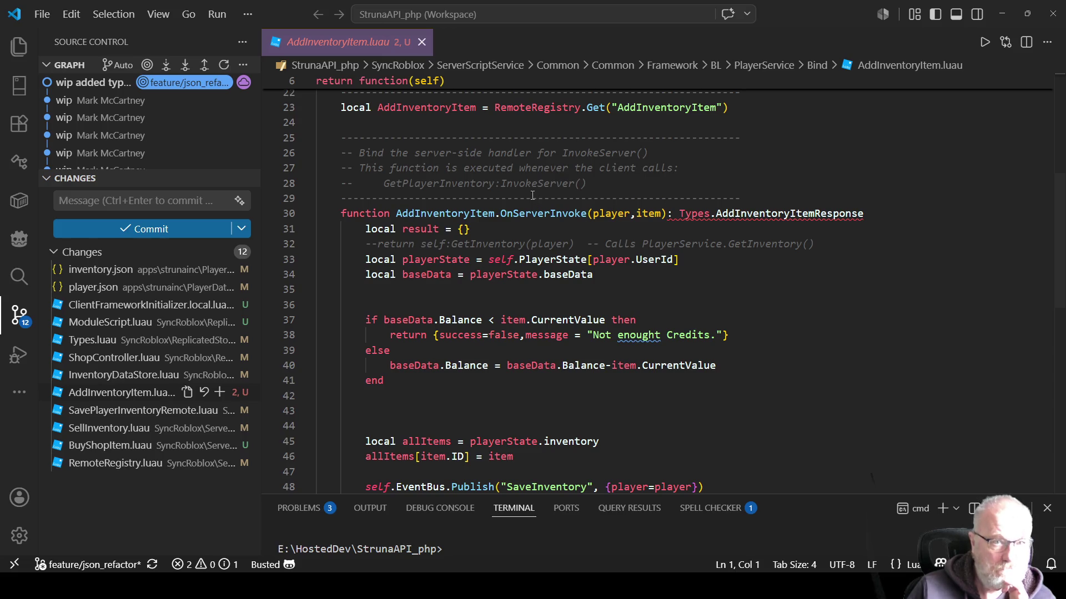
{"action": "left_click", "coordinate": [422, 42]}
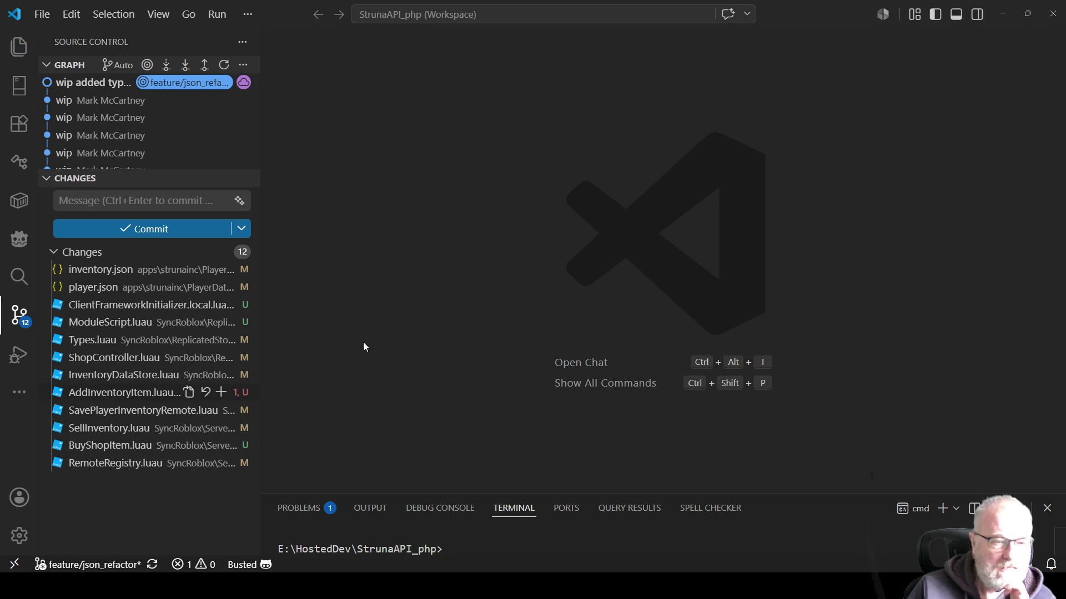
View the InventoryDataStore.luau diff, then open AddInventoryItem.luau and read its OnServerInvoke handler.
{"action": "left_click", "coordinate": [177, 376]}
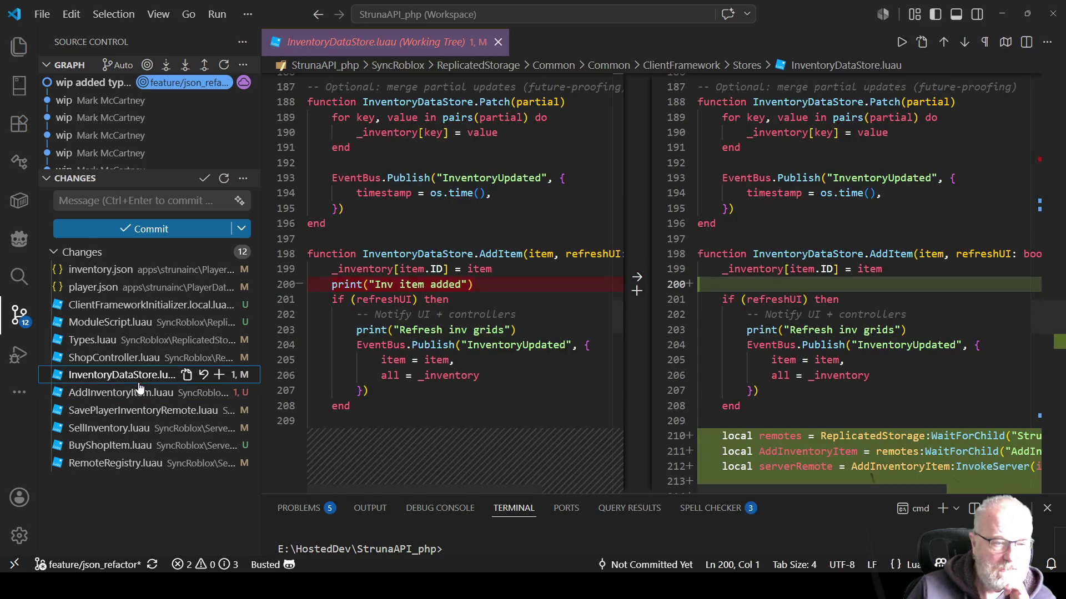
{"action": "left_click", "coordinate": [131, 395]}
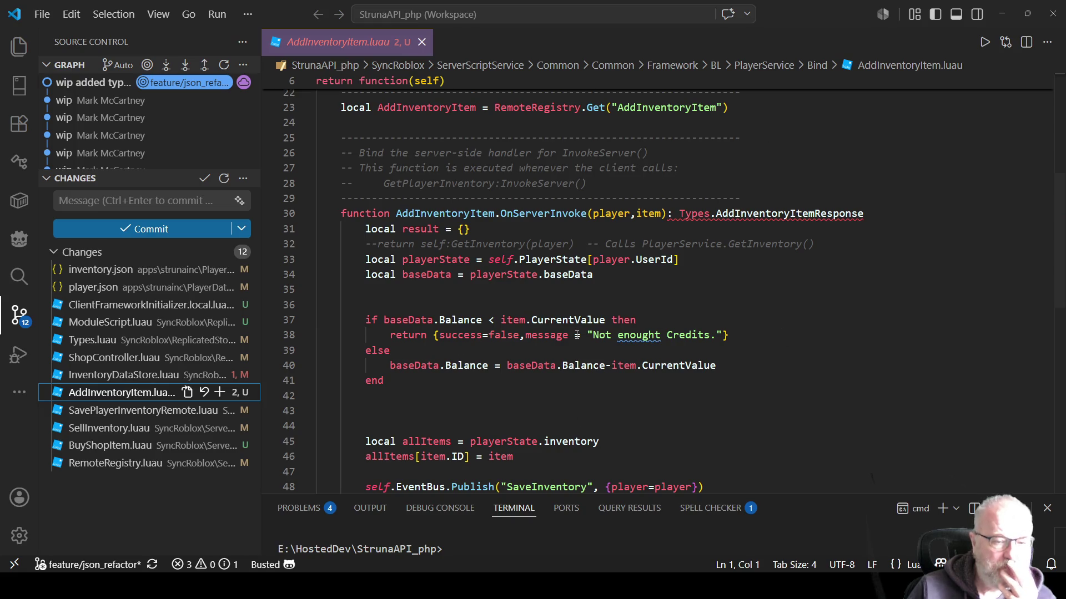
{"action": "scroll", "coordinate": [585, 358], "scroll_direction": "down", "scroll_amount": 1}
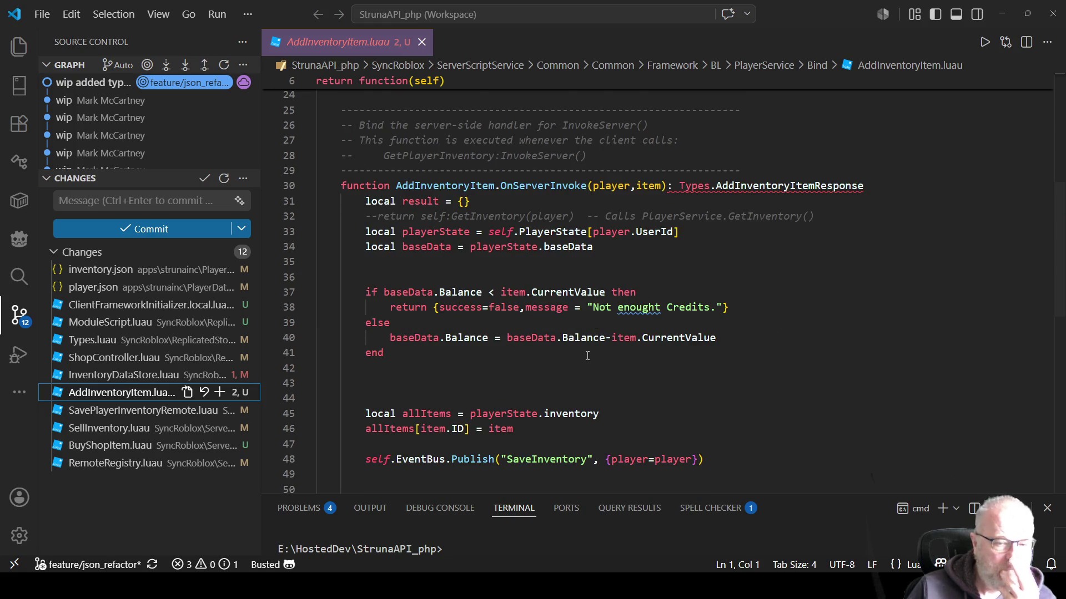
{"action": "scroll", "coordinate": [585, 358], "scroll_direction": "down", "scroll_amount": 2}
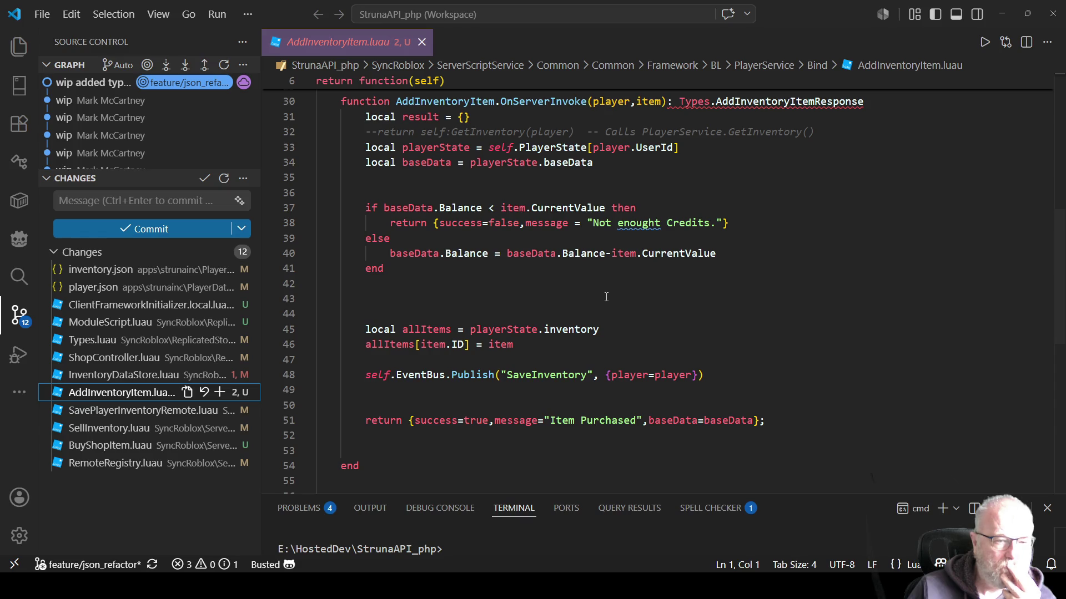
{"action": "scroll", "coordinate": [606, 297], "scroll_direction": "up", "scroll_amount": 3}
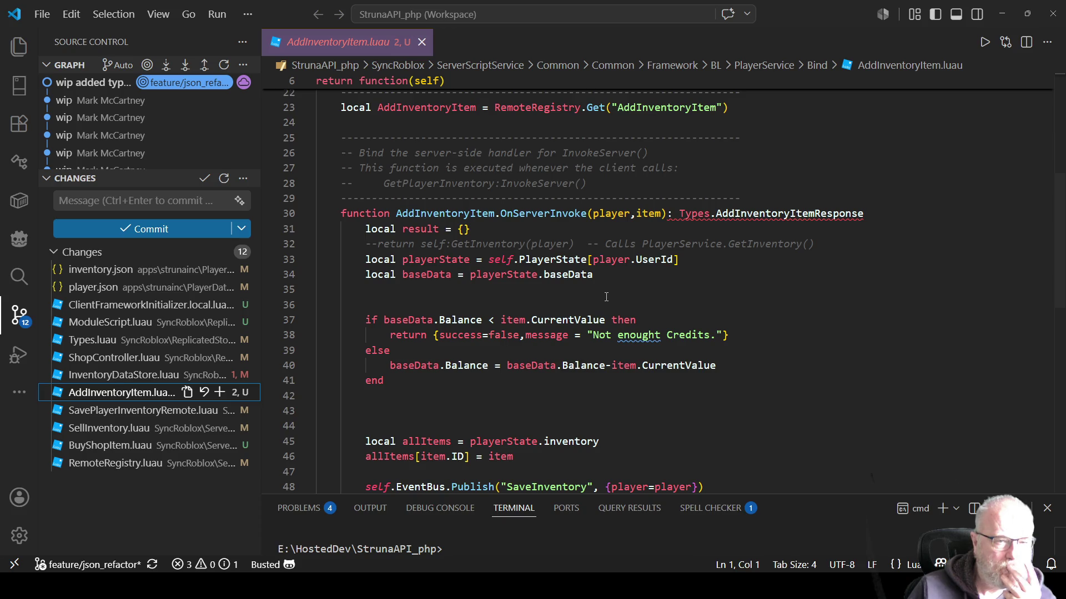
{"action": "scroll", "coordinate": [606, 297], "scroll_direction": "down", "scroll_amount": 1}
{"action": "scroll", "coordinate": [606, 304], "scroll_direction": "down", "scroll_amount": 1}
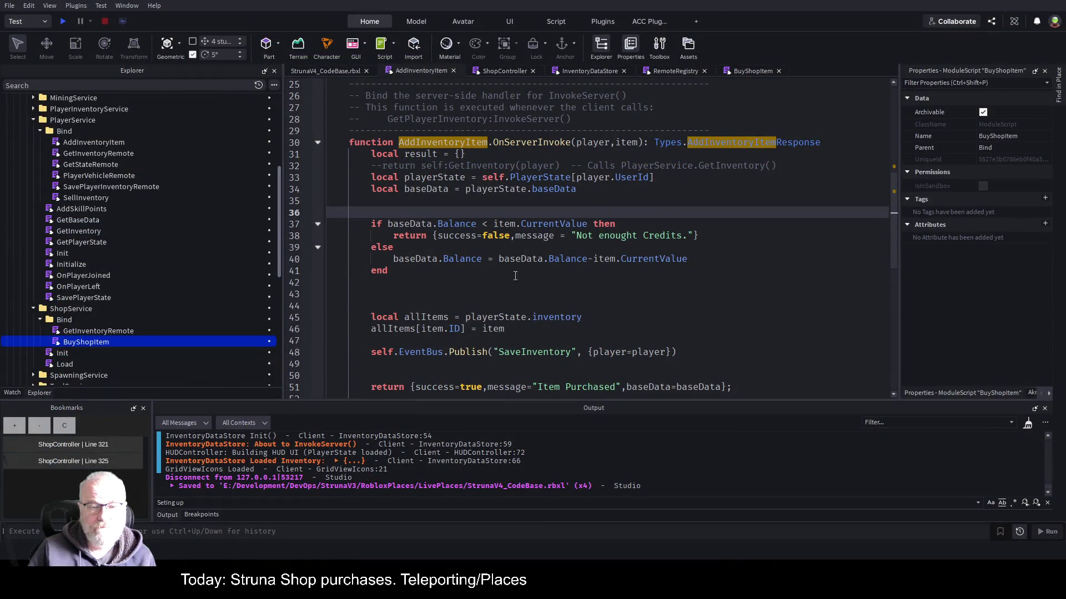
Review the AddInventoryItem and BuyShopItem scripts around lines 35–42.
{"action": "left_click", "coordinate": [515, 277]}
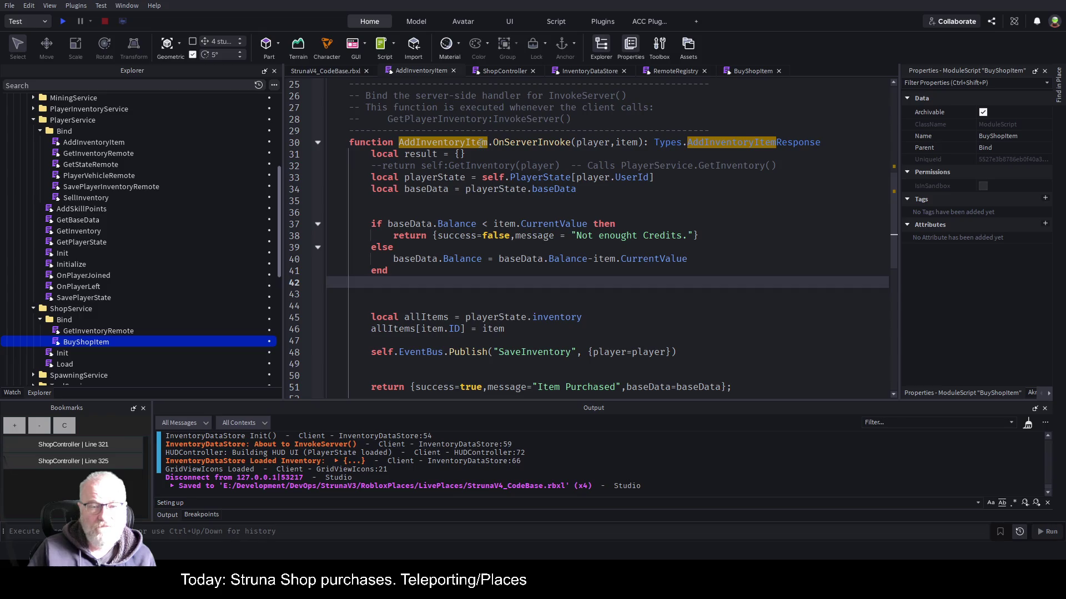
{"action": "left_click", "coordinate": [672, 201]}
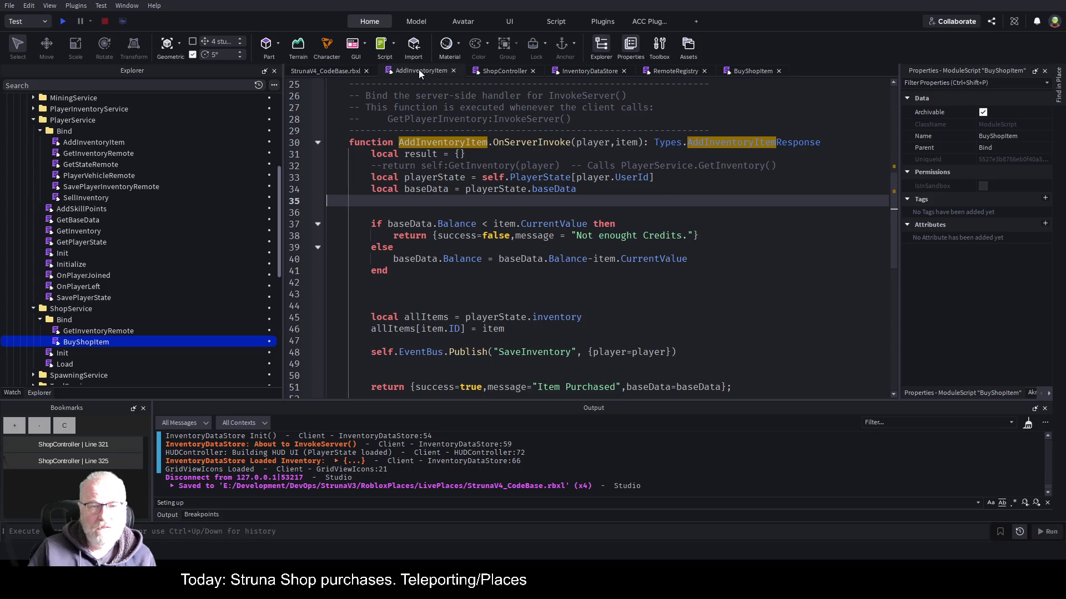
{"action": "left_click", "coordinate": [739, 71]}
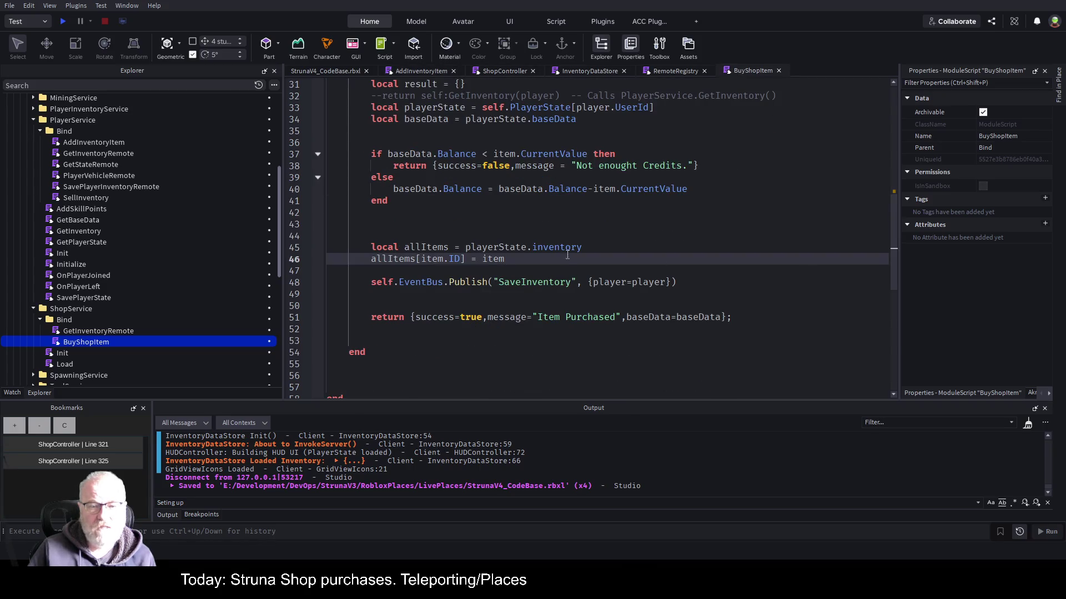
{"action": "left_click", "coordinate": [418, 72]}
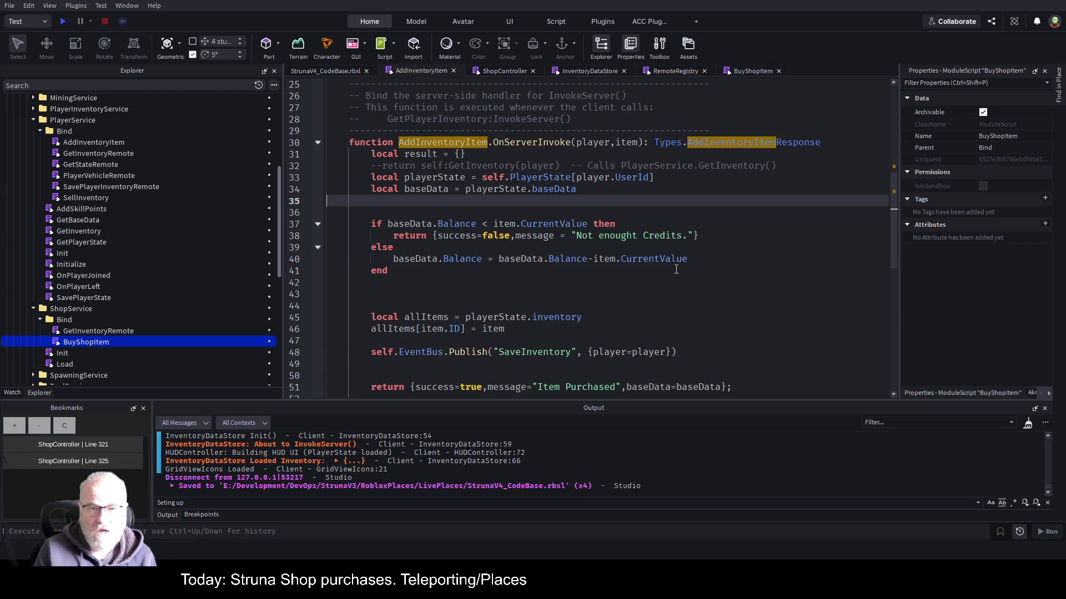
{"action": "left_click", "coordinate": [691, 260]}
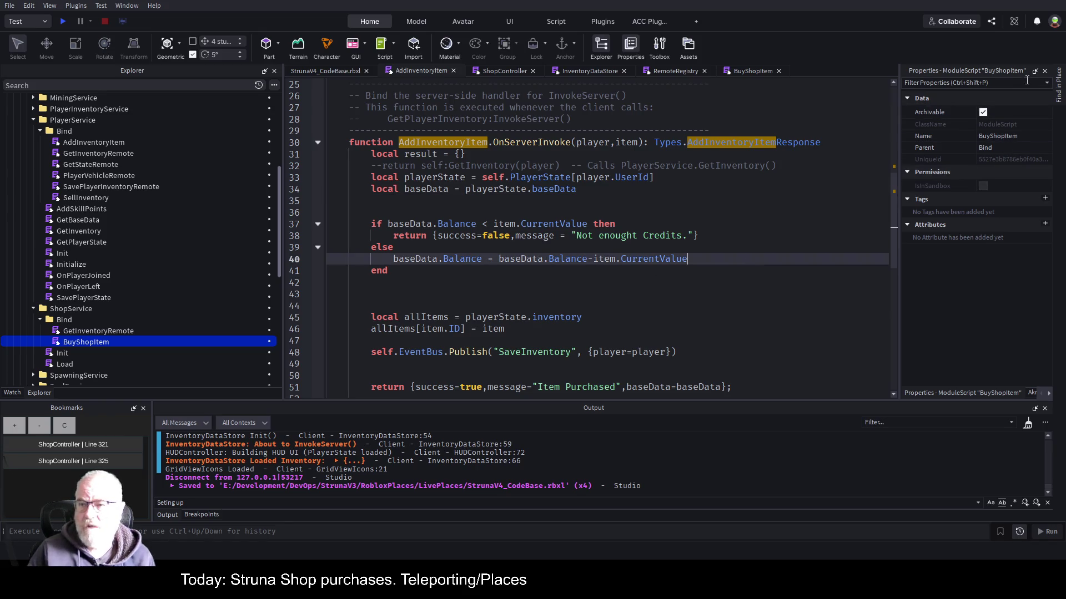
Search all scripts for AddInventoryItem, inspect the ShopController call at line 325, and start a playtest.
{"action": "left_click", "coordinate": [1060, 98]}
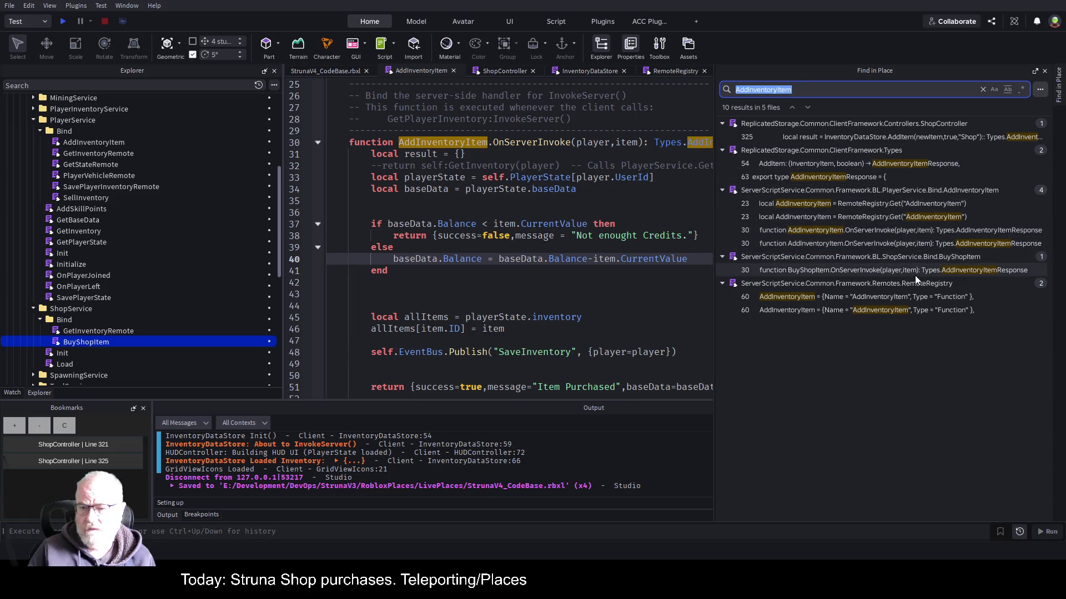
{"action": "left_click", "coordinate": [946, 135]}
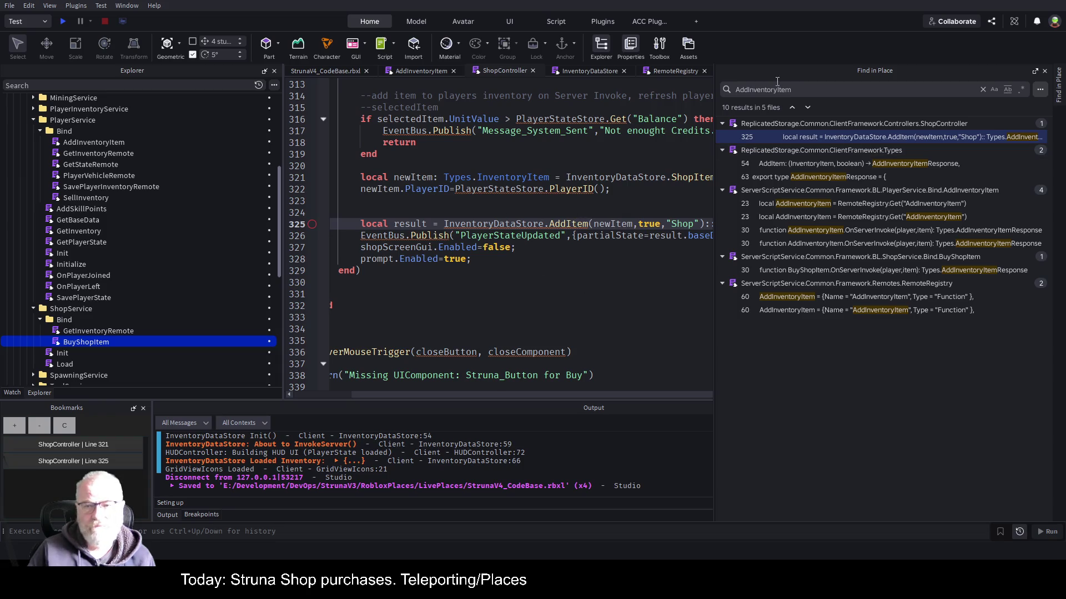
{"action": "left_click", "coordinate": [1034, 71]}
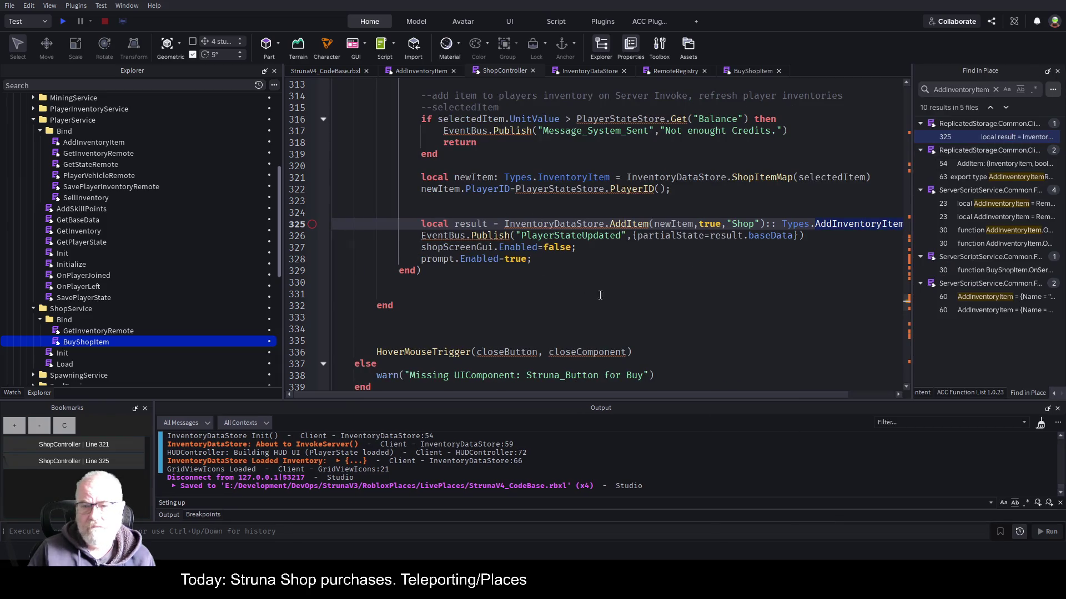
{"action": "left_click", "coordinate": [576, 288]}
{"action": "scroll", "coordinate": [596, 266], "scroll_direction": "up", "scroll_amount": 2}
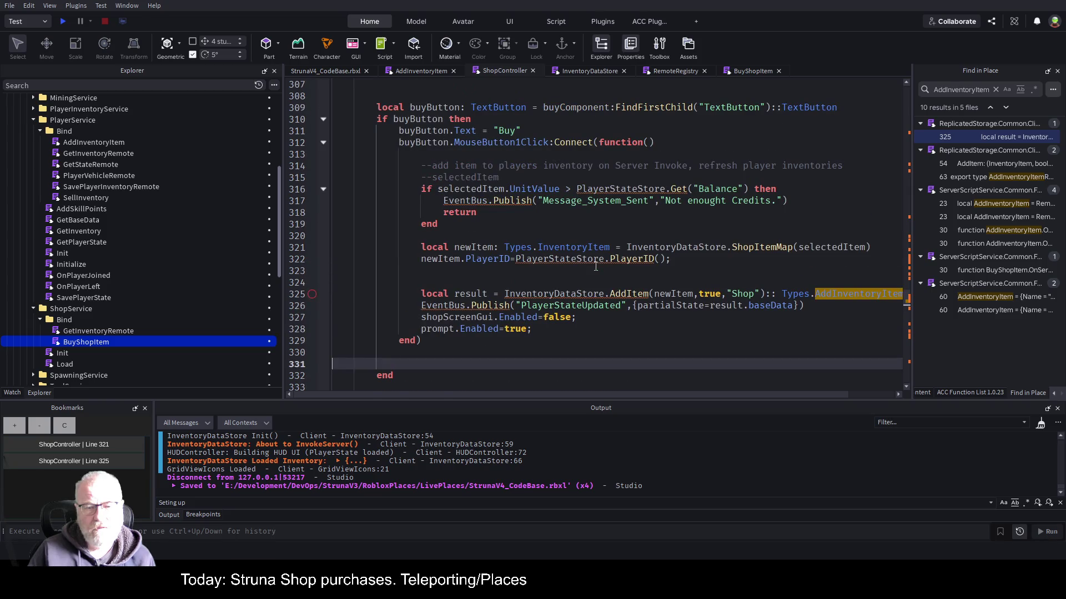
{"action": "left_click", "coordinate": [63, 21]}
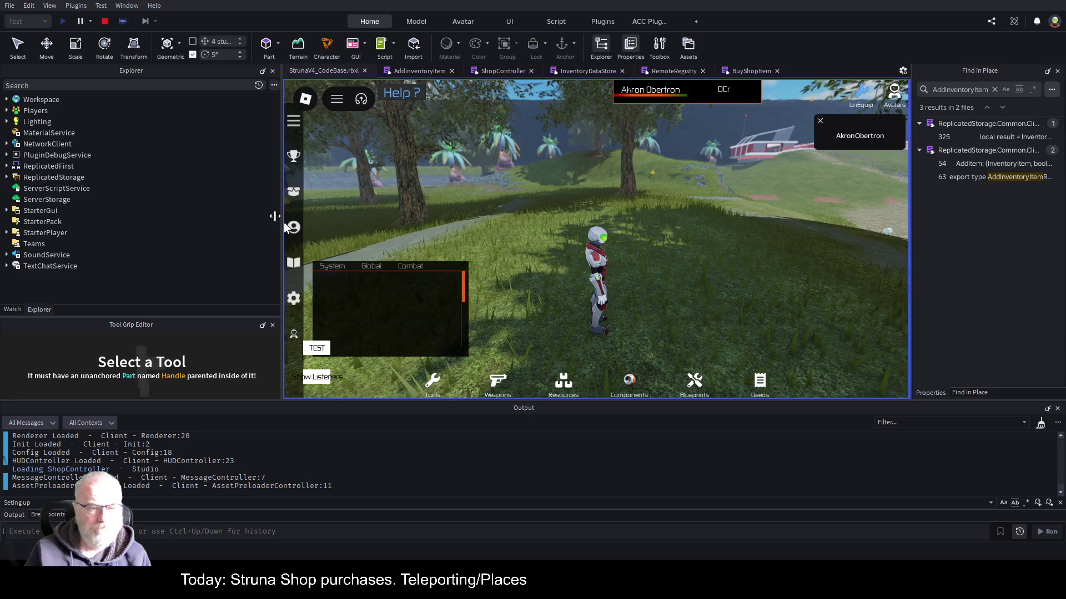
Equip and fire the OOF001 scanner, then open the InventoryDataStore error at line 213.
{"action": "left_click_drag", "start_coordinate": [283, 213], "coordinate": [140, 217]}
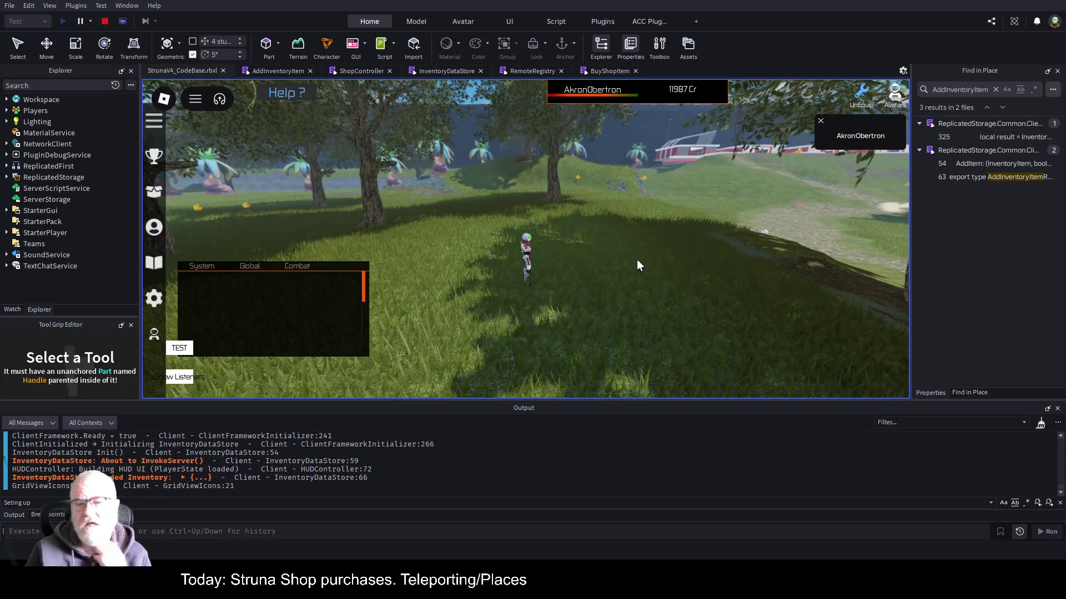
{"action": "scroll", "coordinate": [328, 305], "scroll_direction": "down", "scroll_amount": 3}
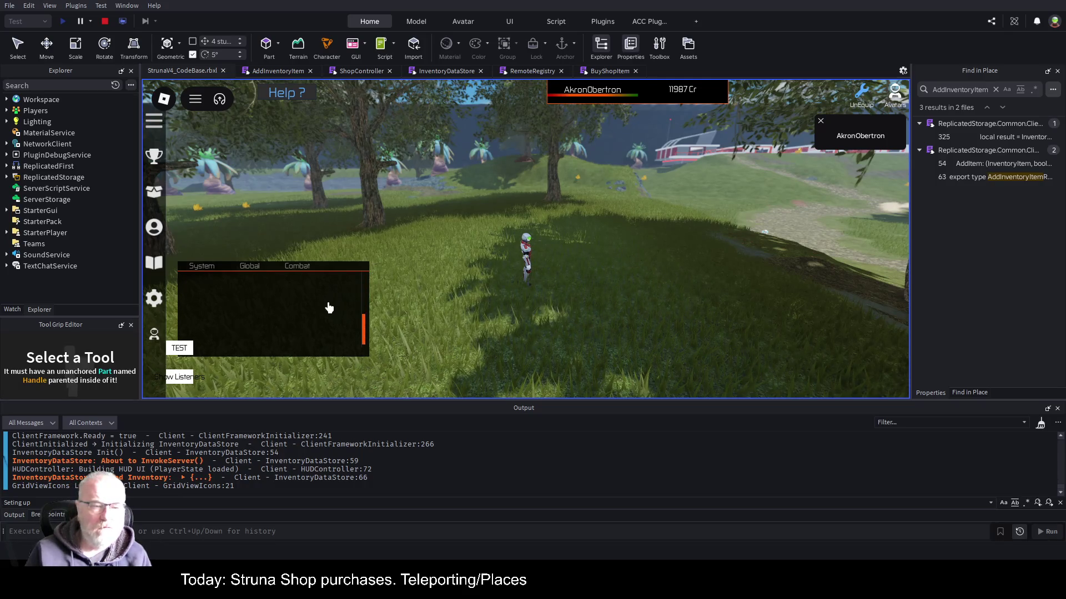
{"action": "key", "text": "i"}
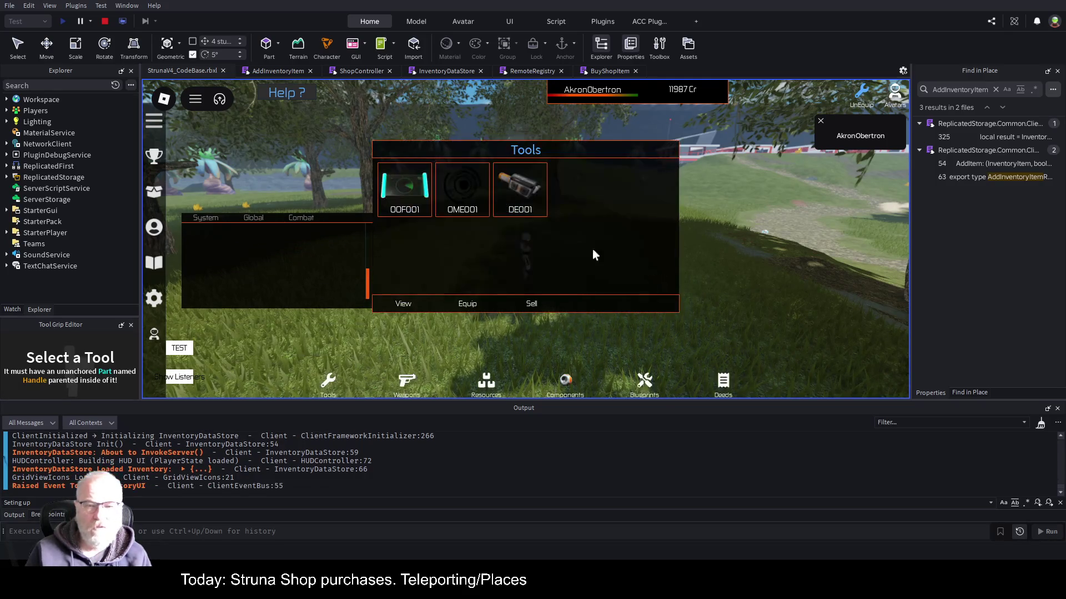
{"action": "left_click", "coordinate": [404, 189]}
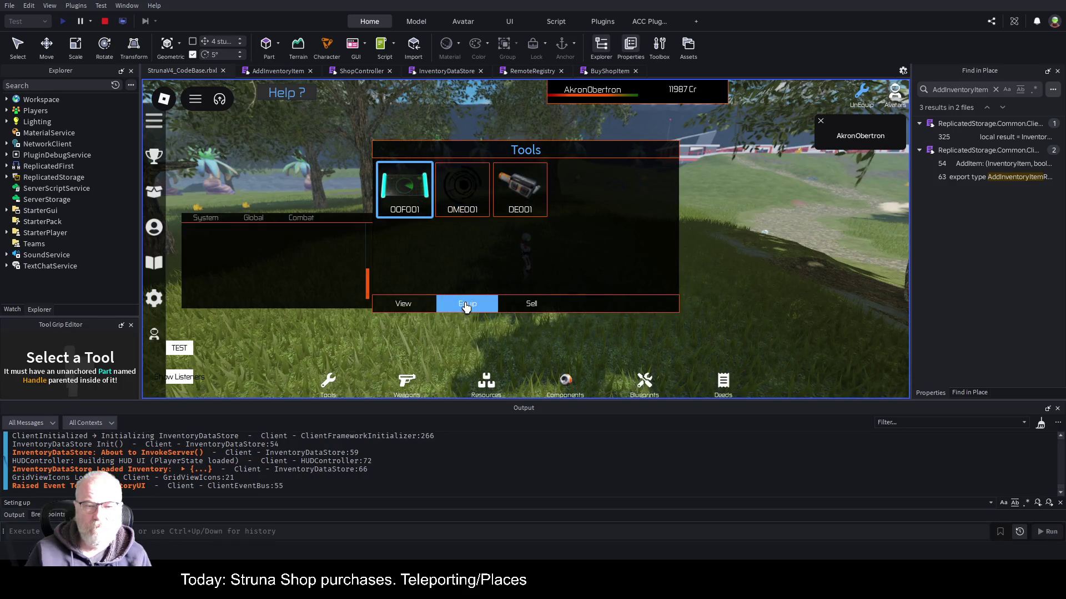
{"action": "left_click", "coordinate": [467, 304]}
{"action": "left_click", "coordinate": [591, 300]}
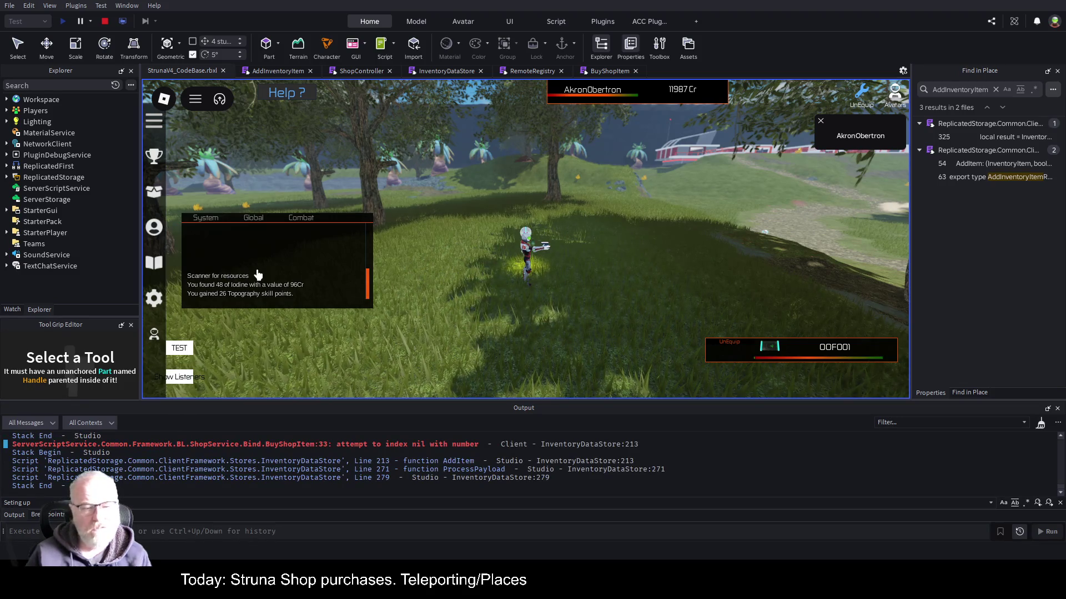
{"action": "left_click", "coordinate": [402, 446]}
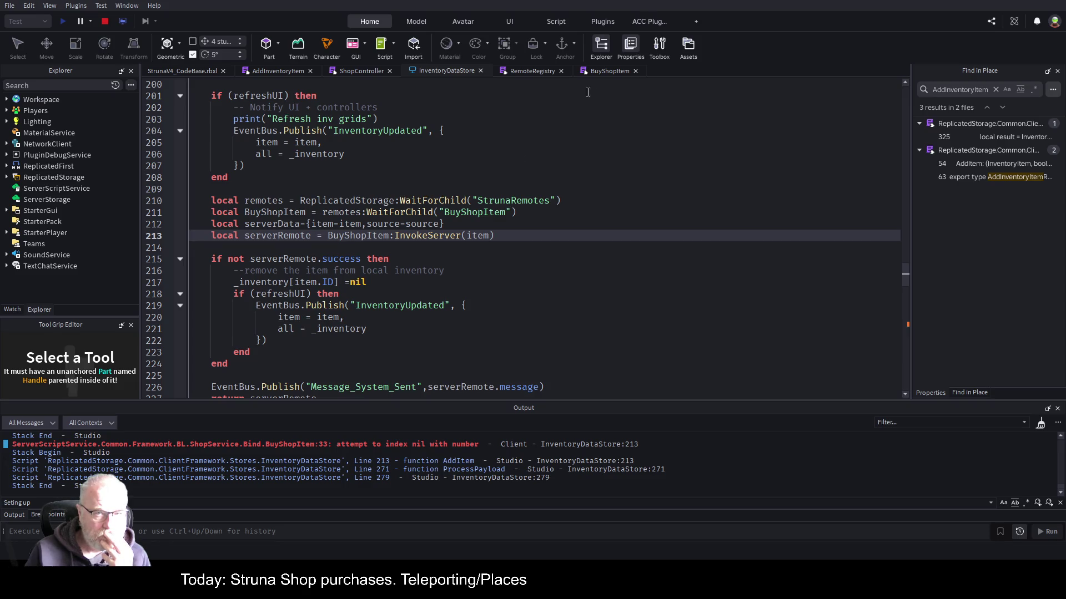
Check the BuyShopItem remote under ReplicatedStorage > StrunaRemotes, then breakpoint InventoryDataStore line 211.
{"action": "left_click", "coordinate": [530, 71]}
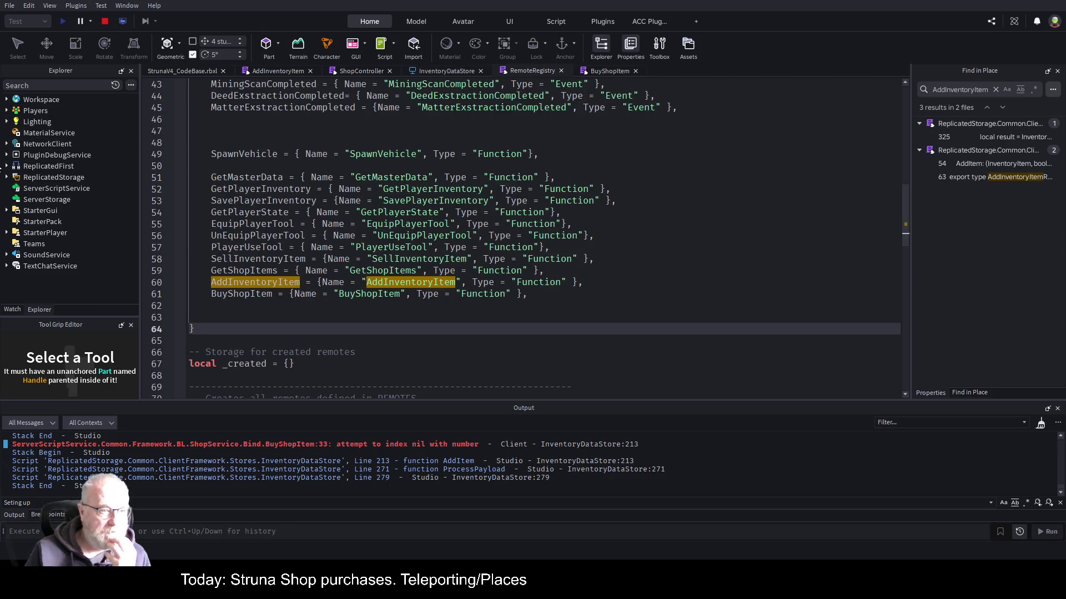
{"action": "left_click", "coordinate": [6, 177]}
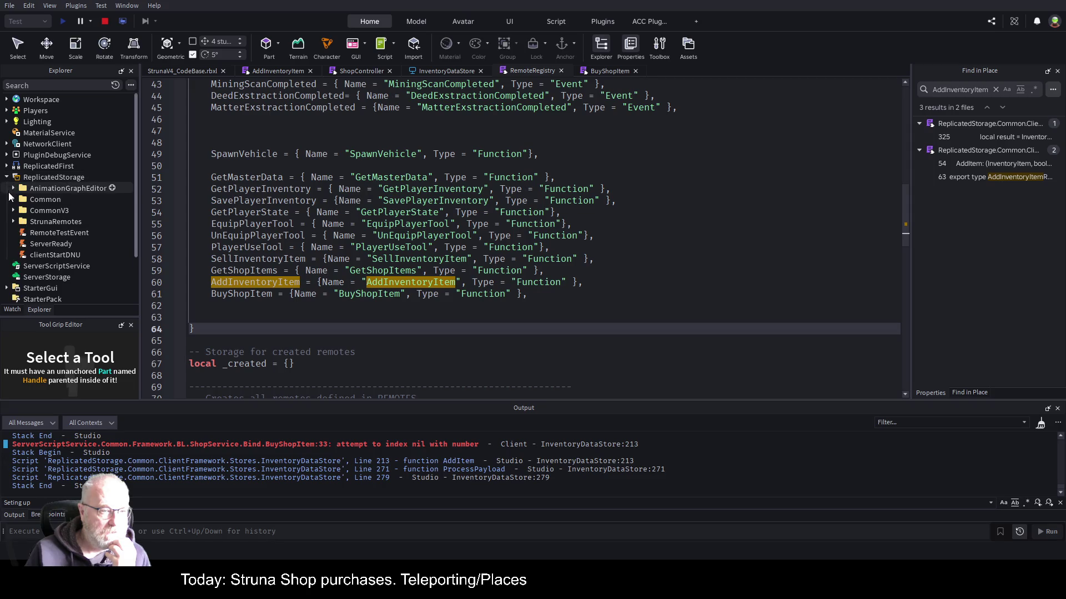
{"action": "left_click", "coordinate": [13, 221]}
{"action": "left_click", "coordinate": [68, 242]}
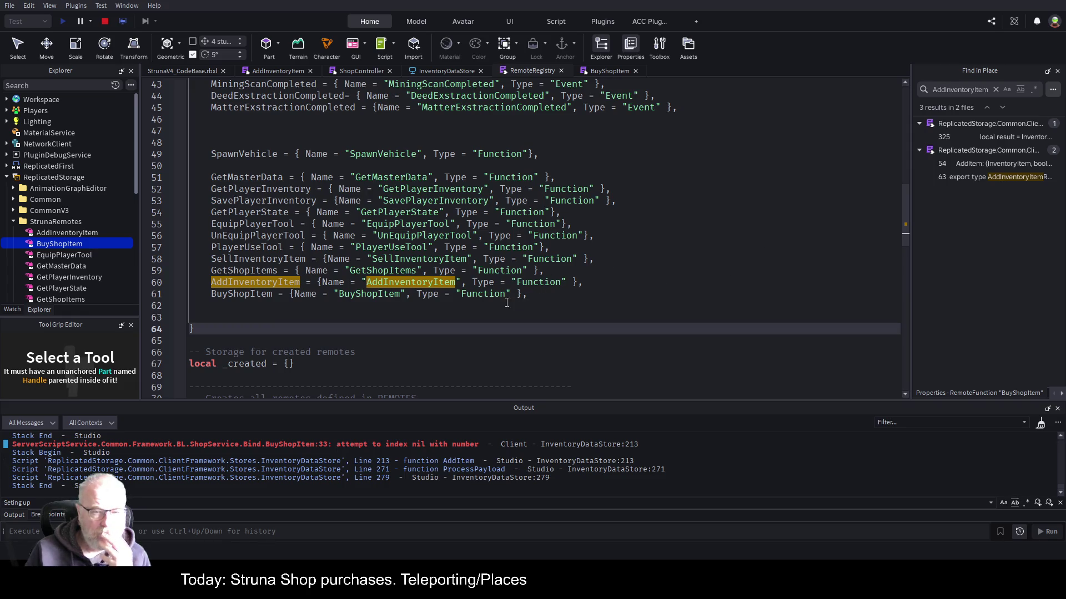
{"action": "left_click", "coordinate": [598, 447]}
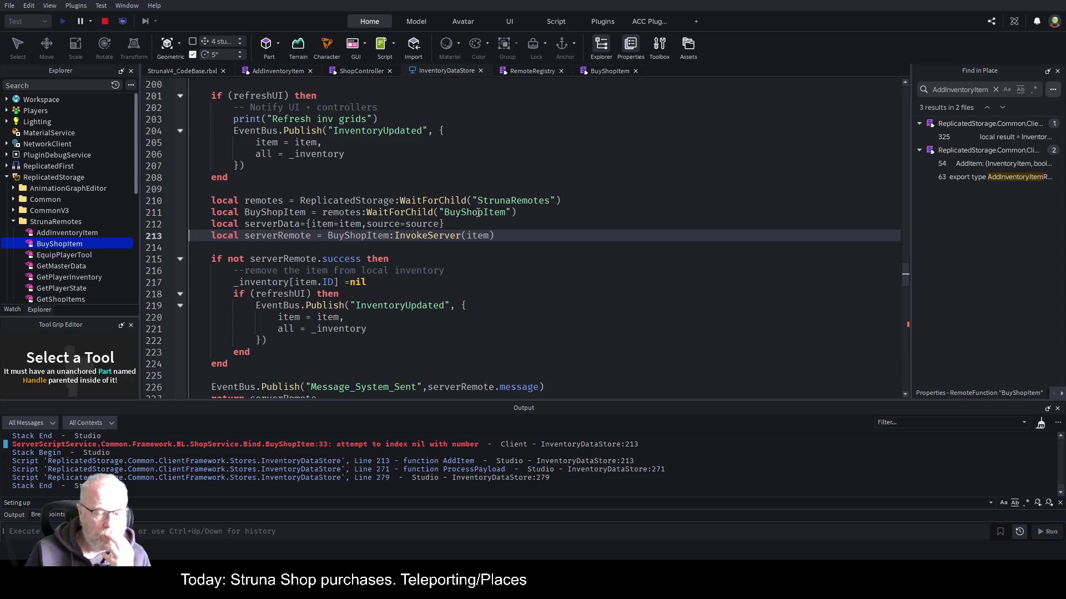
{"action": "left_click", "coordinate": [168, 212]}
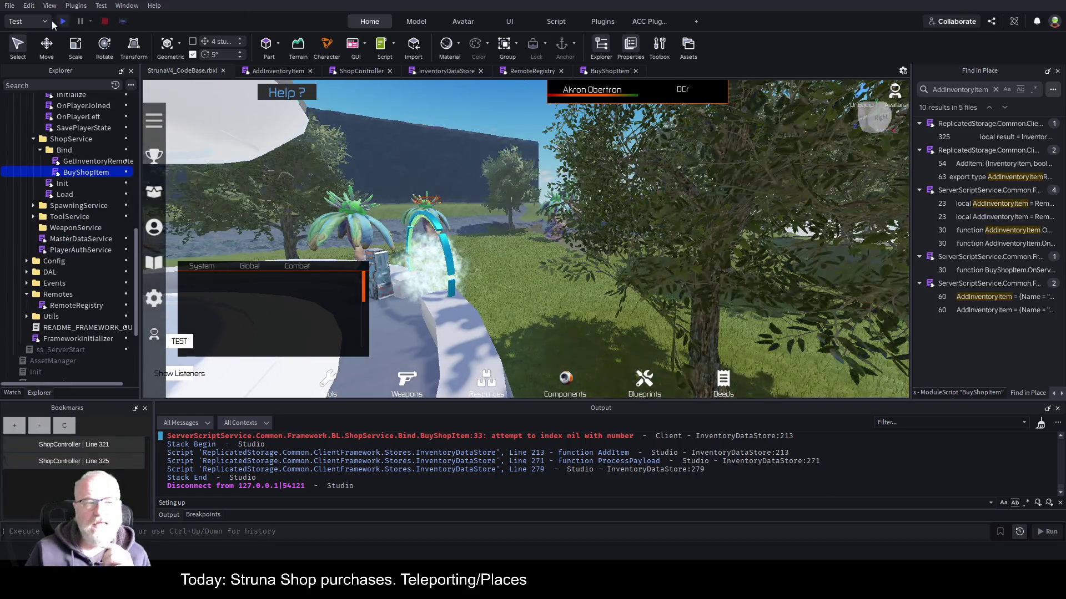
Start an F5 playtest, walk the character around, and check AddInventoryItem's line 37 balance check.
{"action": "key", "text": "F5"}
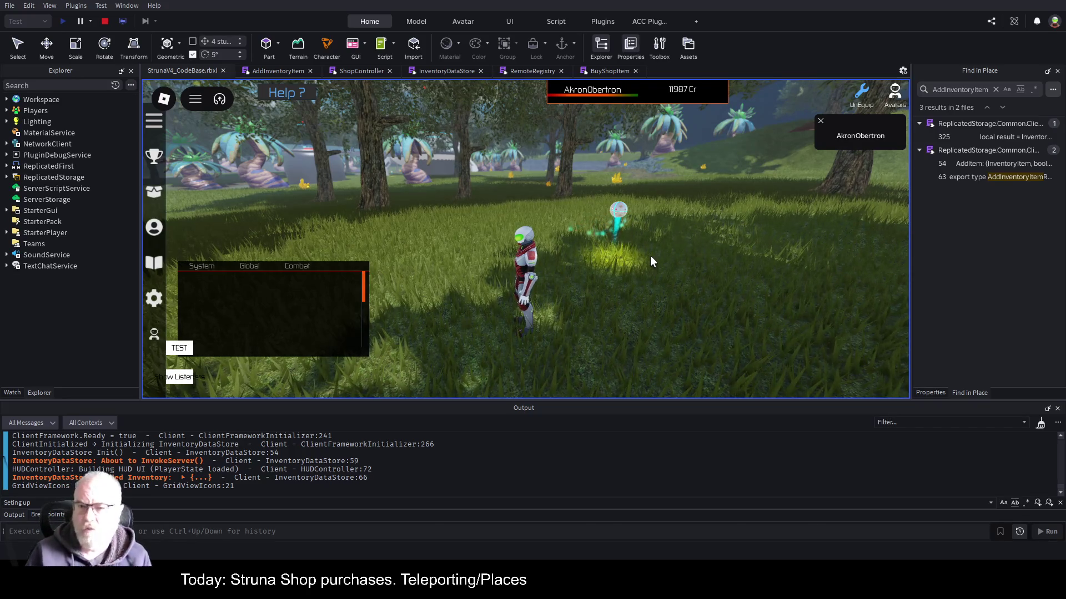
{"action": "left_click", "coordinate": [819, 123]}
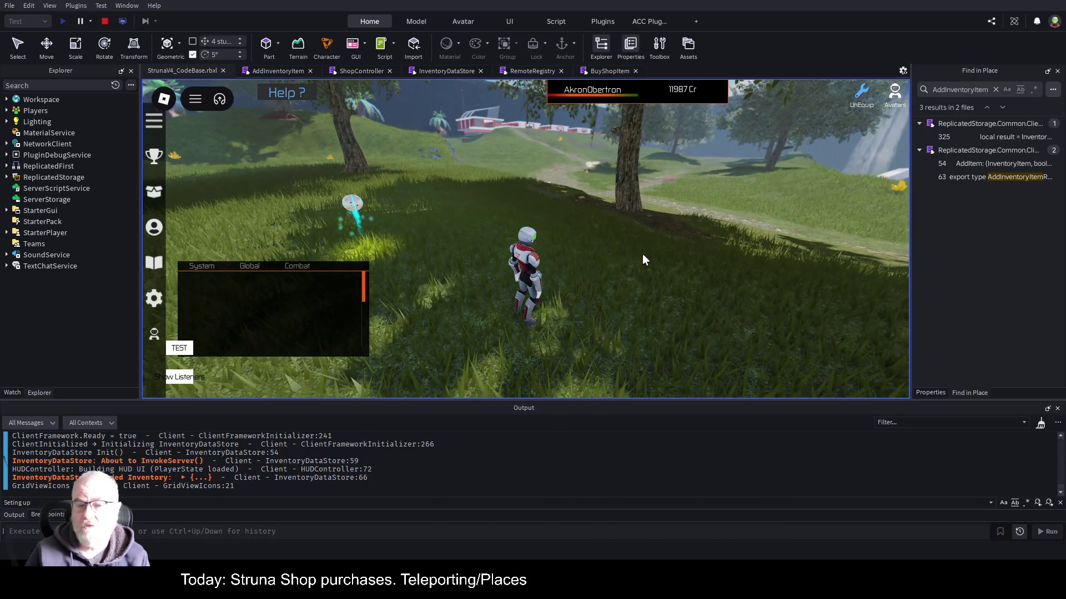
{"action": "key", "text": "w"}
{"action": "key", "text": "a"}
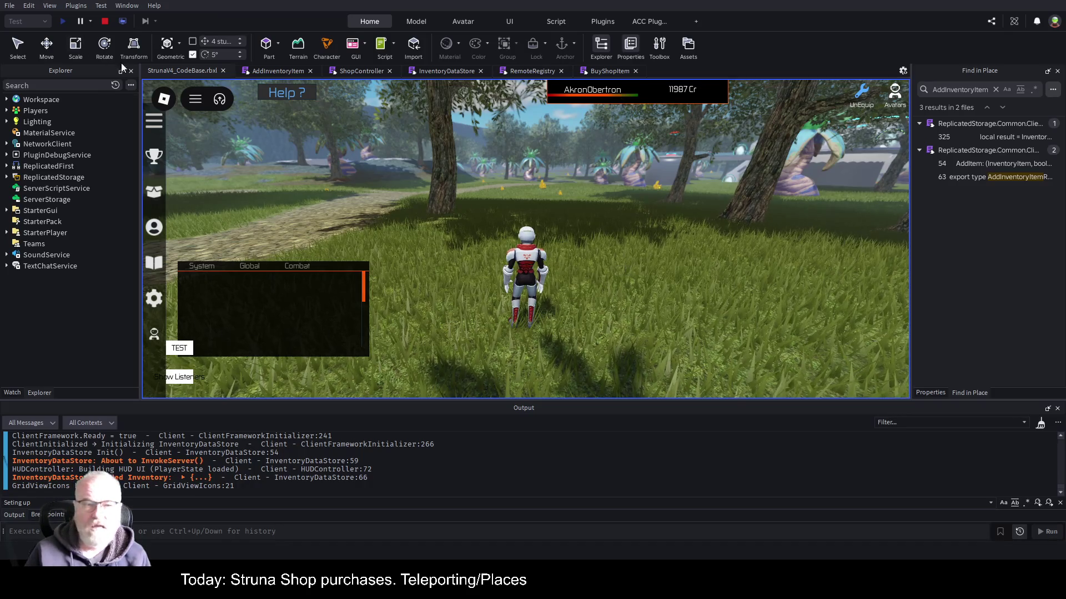
{"action": "left_click", "coordinate": [282, 72]}
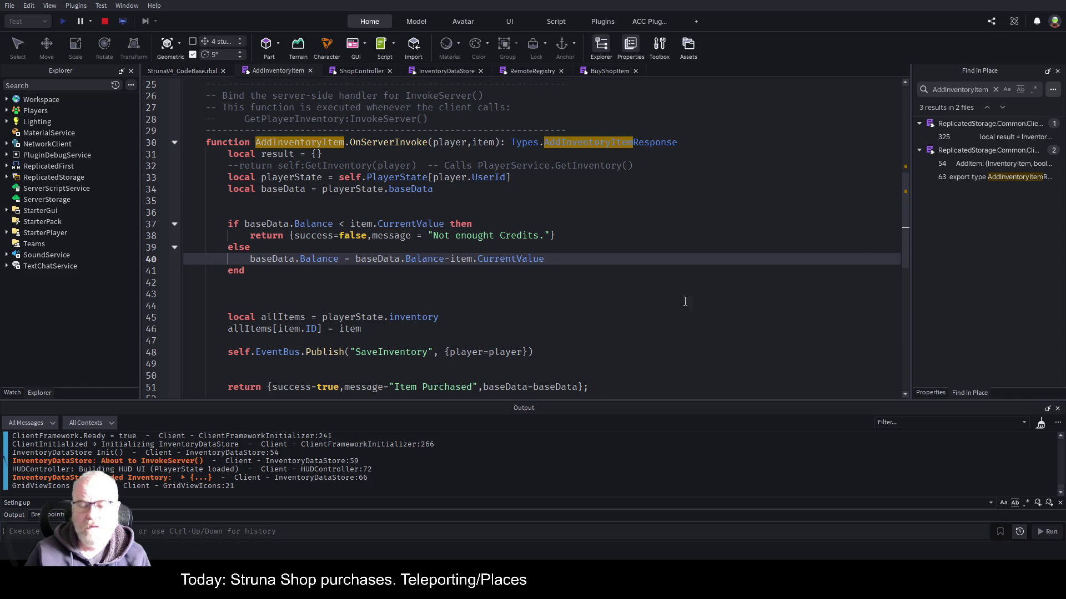
{"action": "left_click", "coordinate": [636, 223]}
{"action": "left_click", "coordinate": [190, 71]}
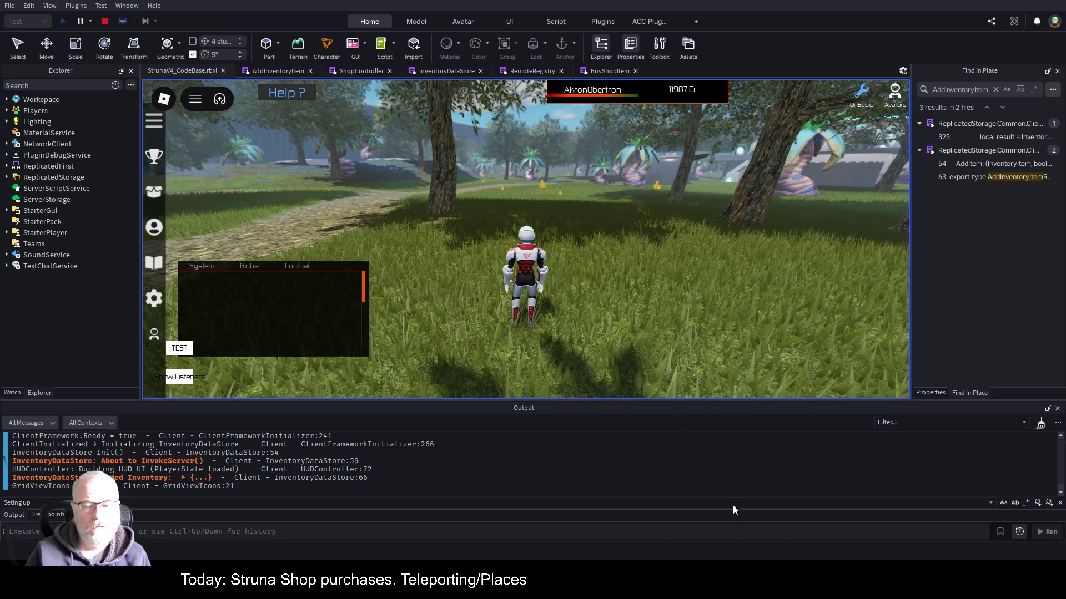
Equip and use the OOF001 tool, scanning while running along the cobblestone path.
{"action": "key", "text": "i"}
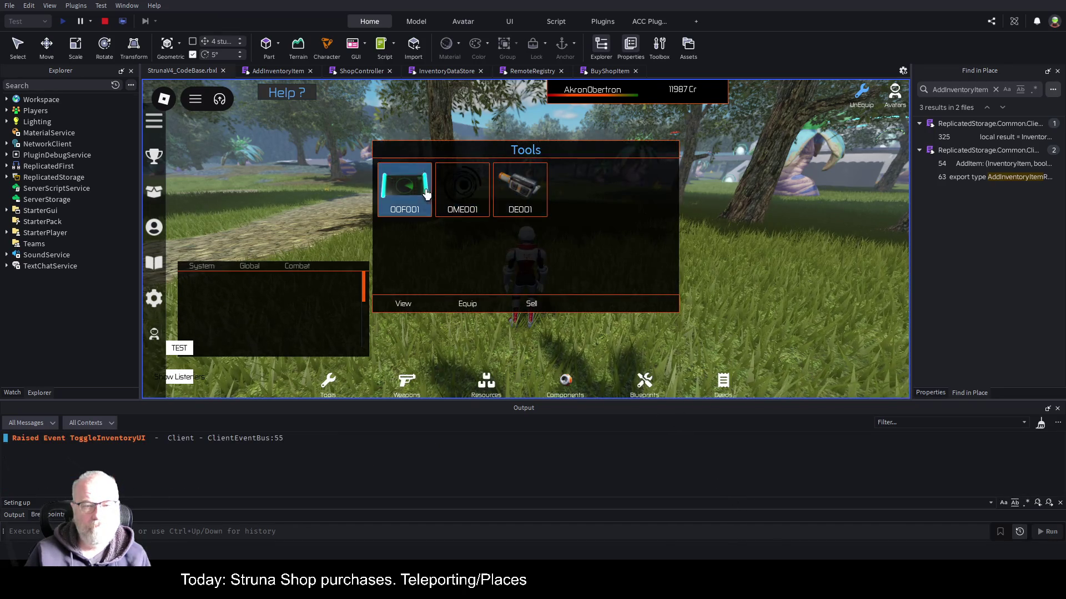
{"action": "left_click", "coordinate": [468, 299]}
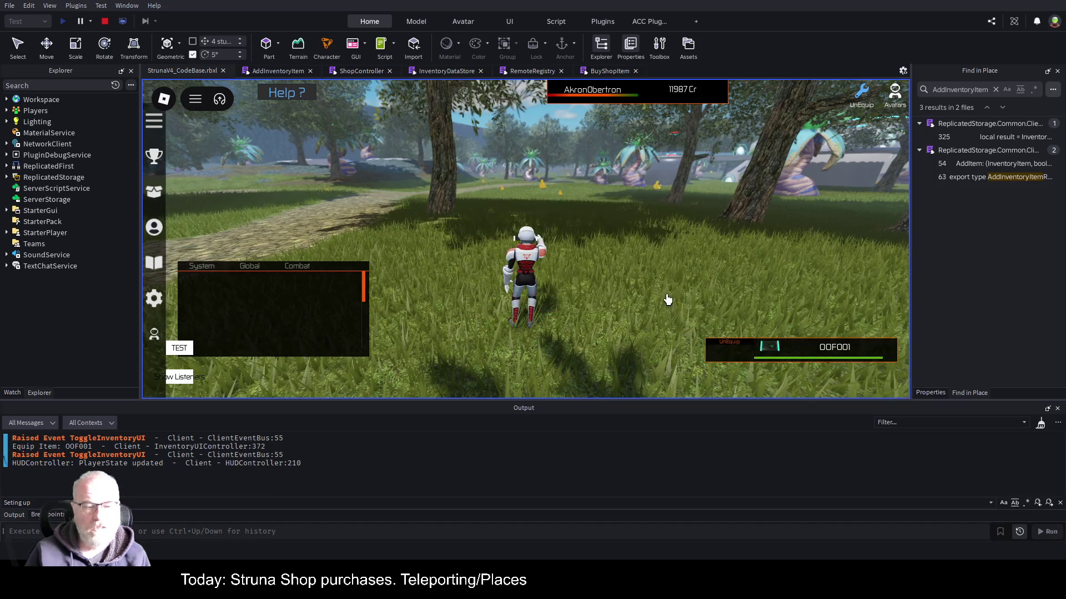
{"action": "left_click", "coordinate": [688, 288]}
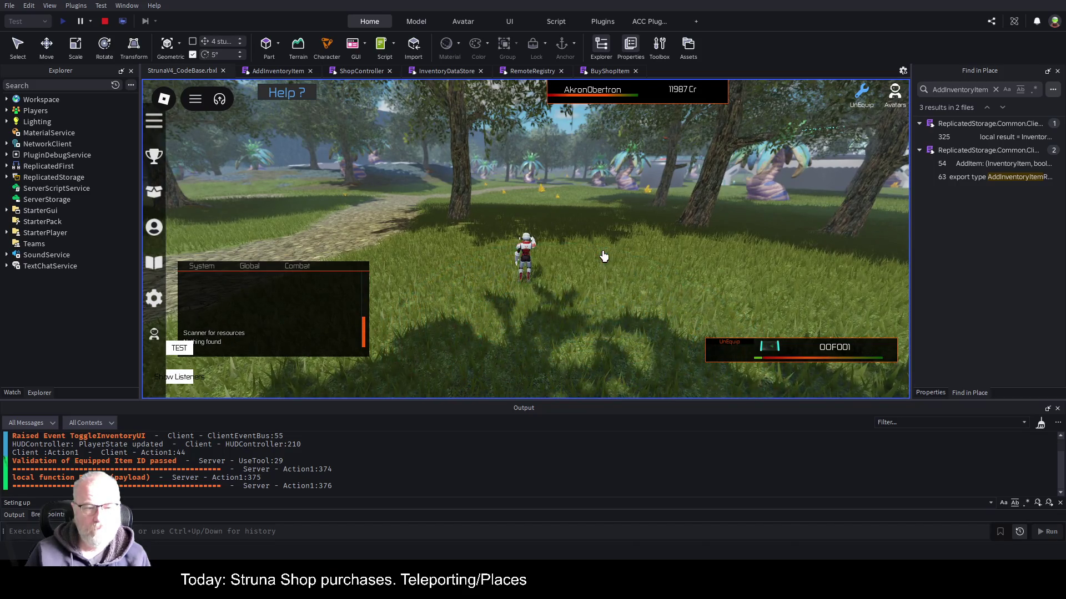
{"action": "key", "text": "d"}
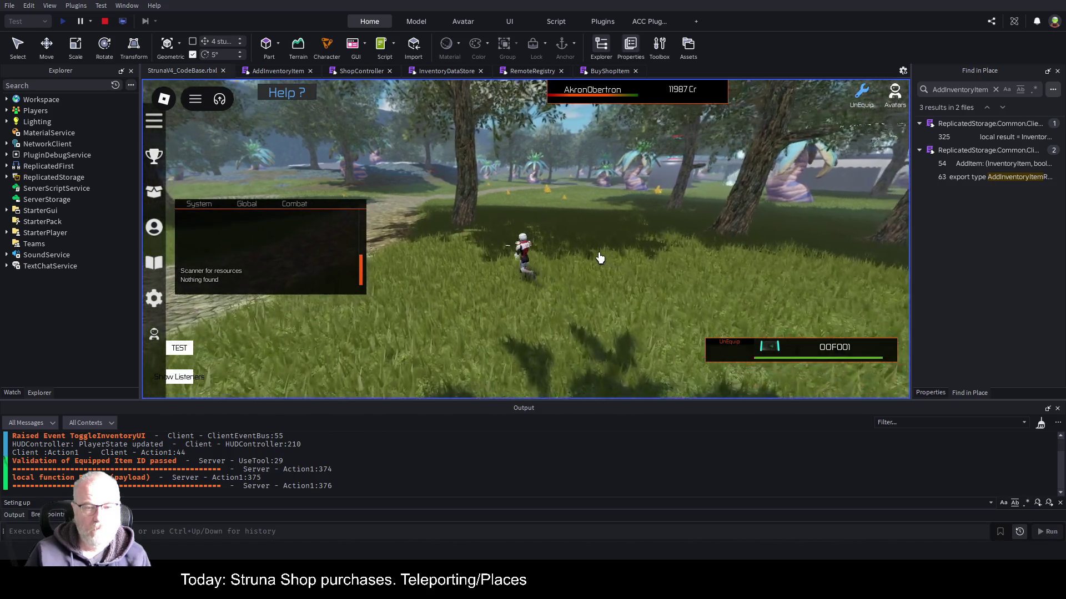
{"action": "key", "text": "w"}
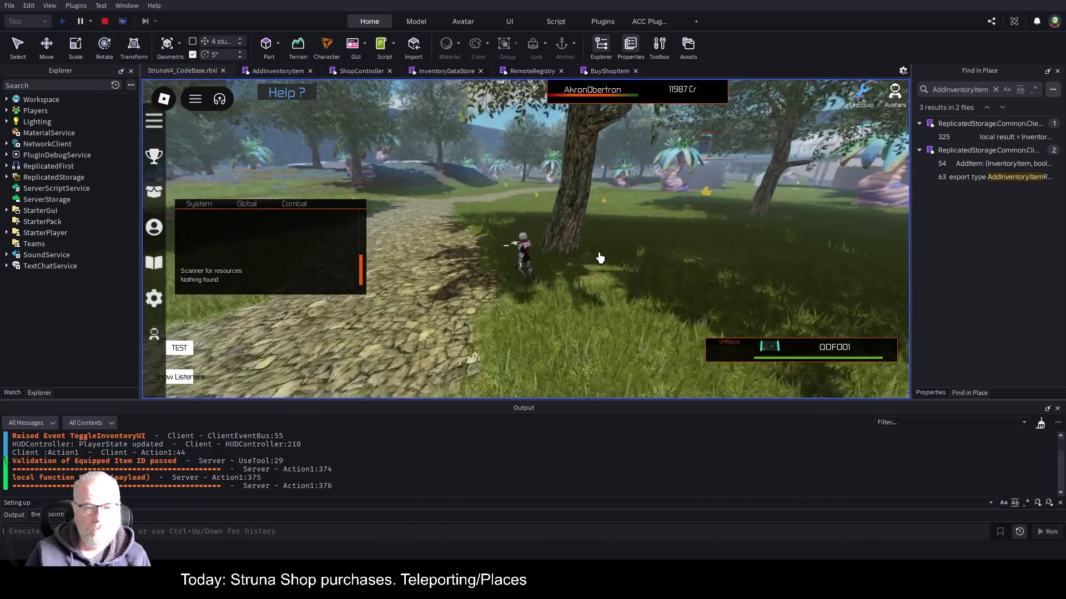
{"action": "key", "text": "w"}
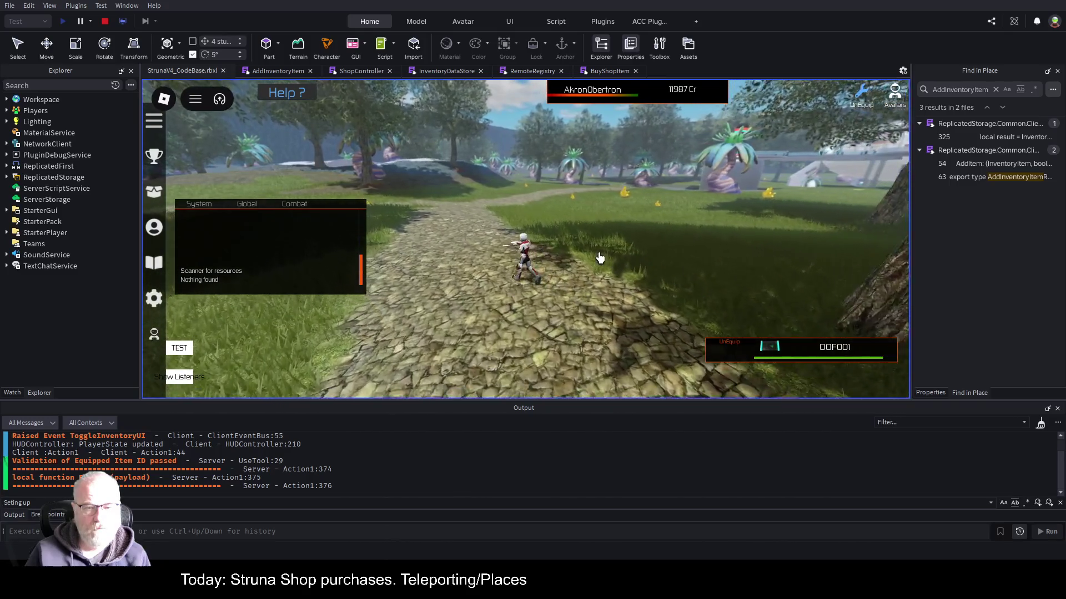
{"action": "key", "text": "w"}
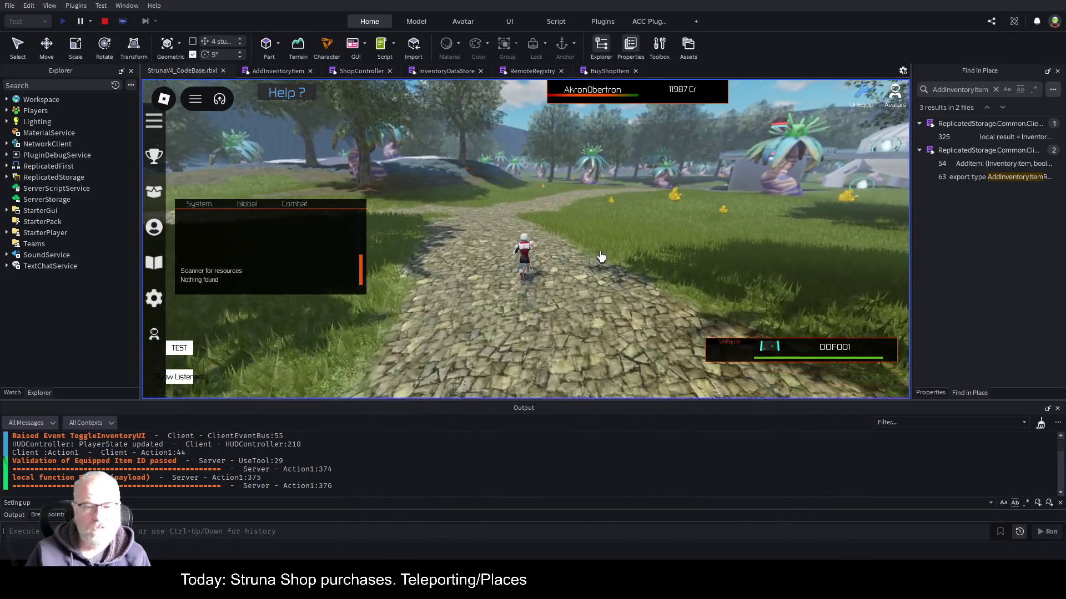
{"action": "left_click", "coordinate": [601, 257]}
Keep roaming up the path and scan again until the line 211 breakpoint pauses execution.
{"action": "key", "text": "a"}
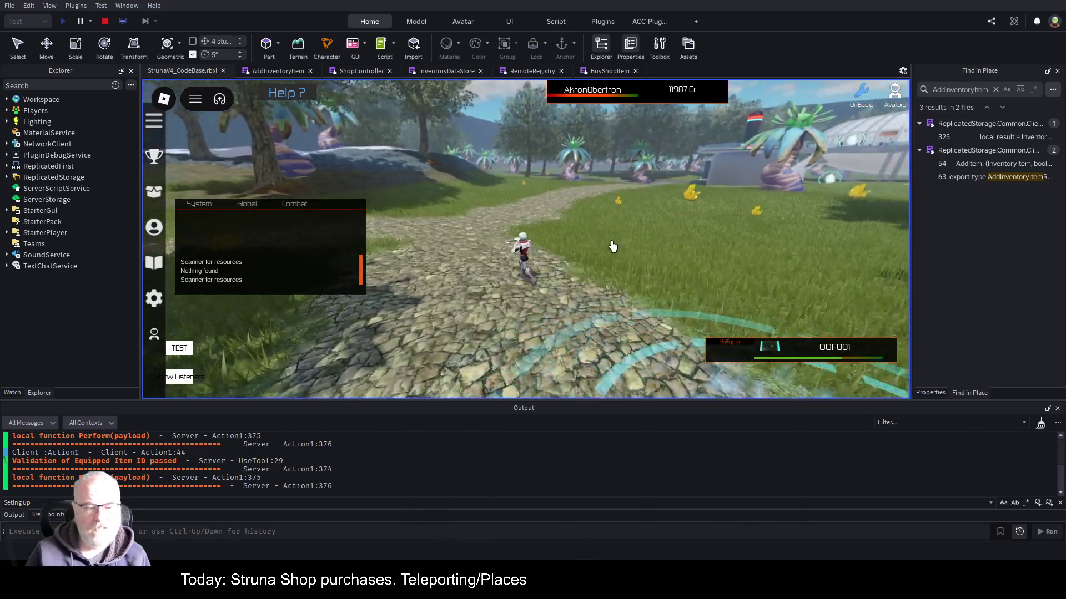
{"action": "key", "text": "w"}
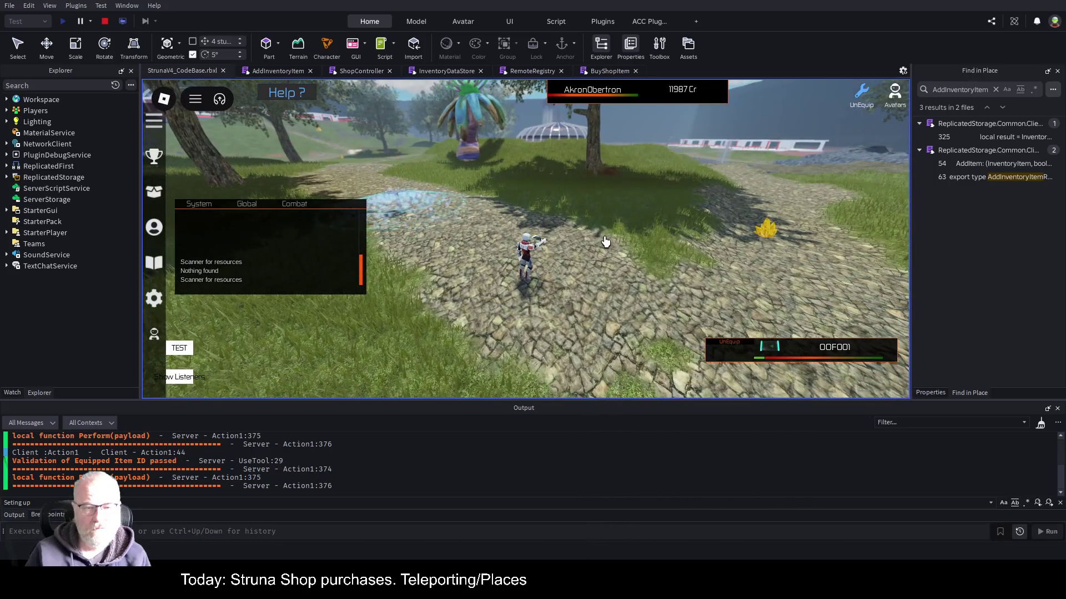
{"action": "key", "text": "w"}
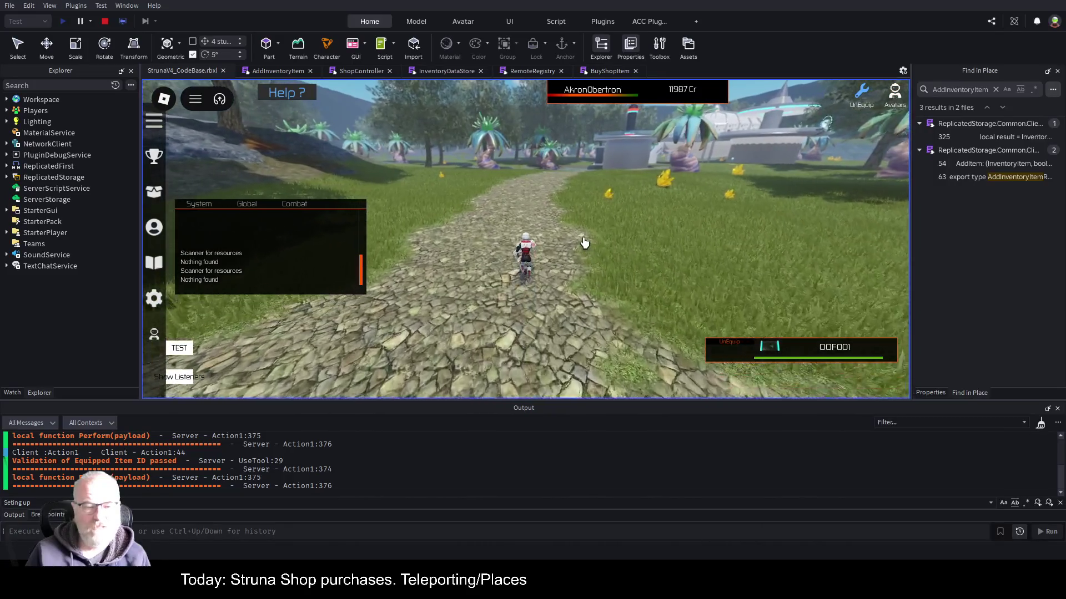
{"action": "left_click", "coordinate": [586, 243]}
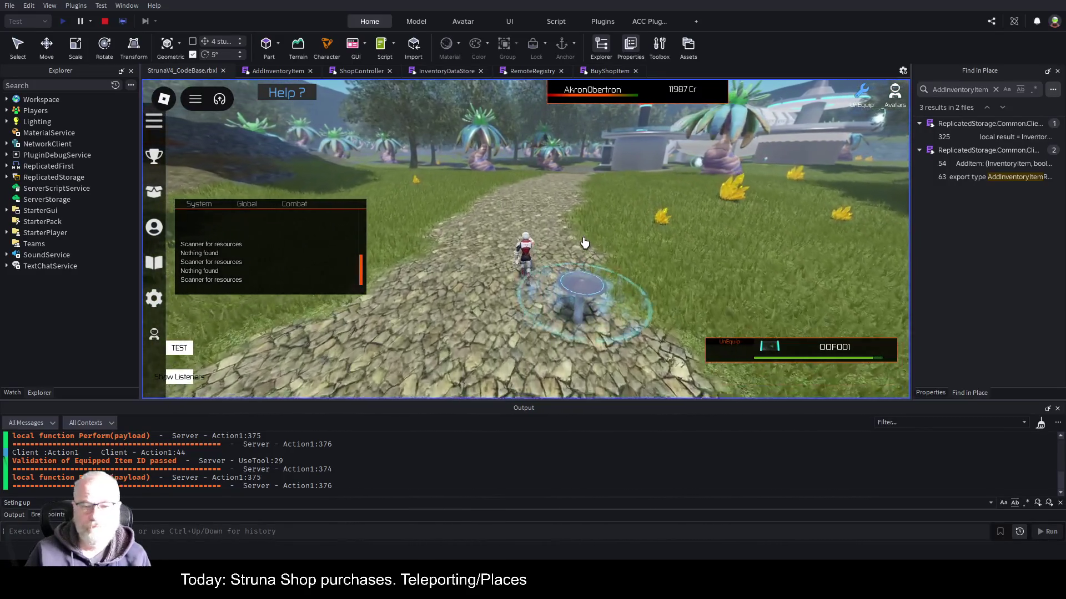
{"action": "key", "text": "a"}
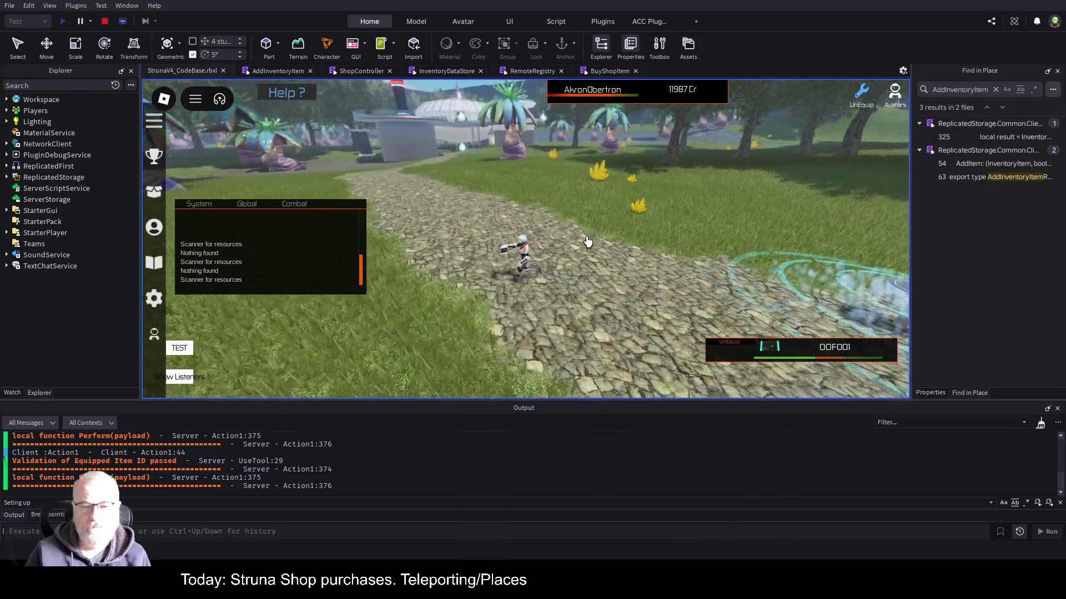
{"action": "key", "text": "d"}
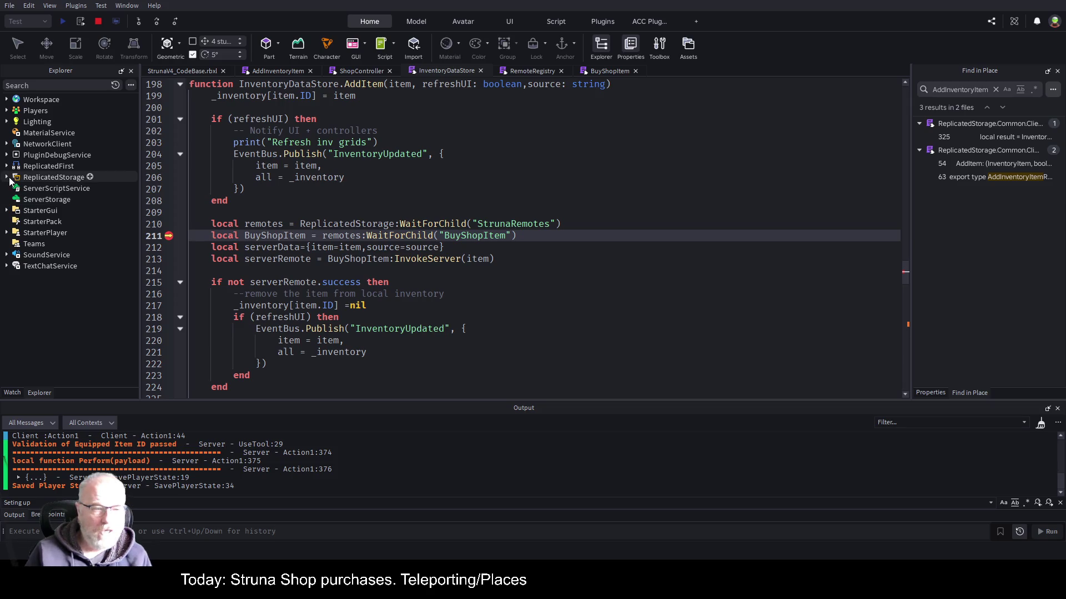
List the StrunaRemotes remotes and step over twice to the line 213 InvokeServer call.
{"action": "left_click", "coordinate": [8, 178]}
{"action": "left_click", "coordinate": [13, 222]}
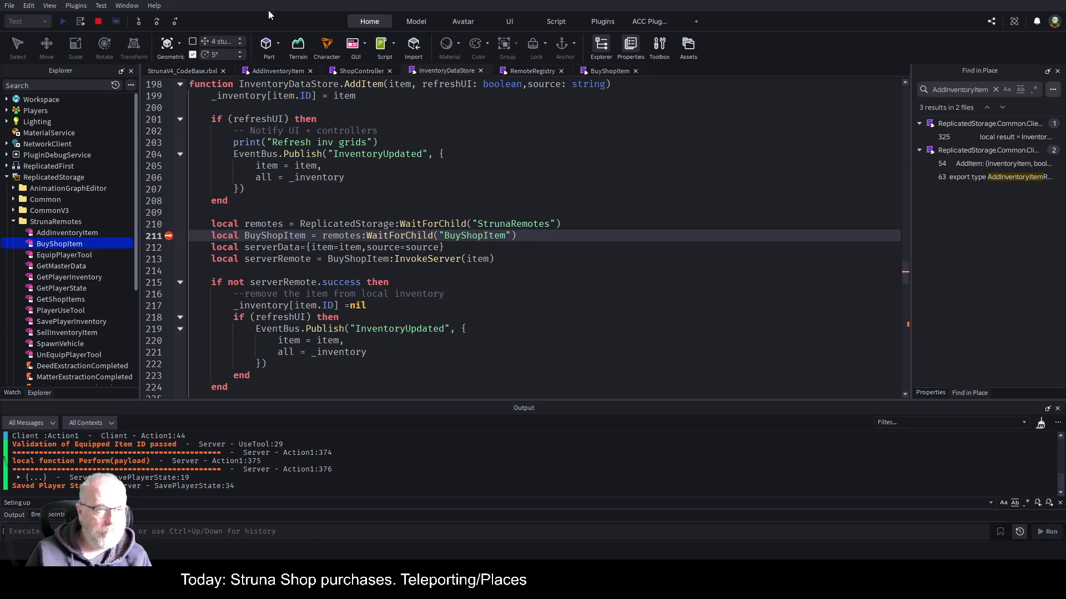
{"action": "left_click", "coordinate": [157, 21]}
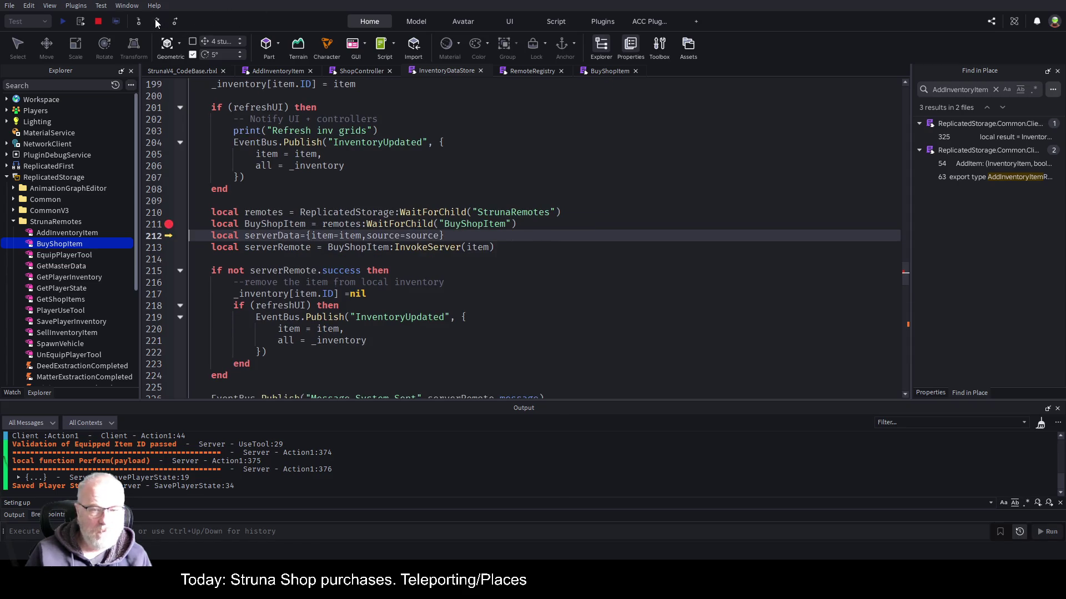
{"action": "left_click", "coordinate": [157, 21]}
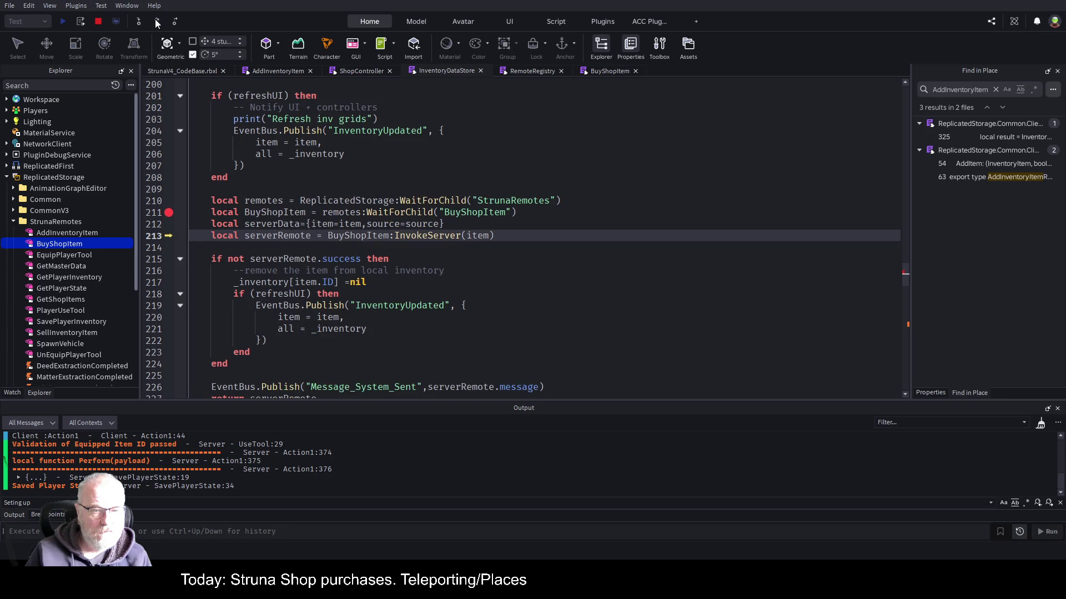
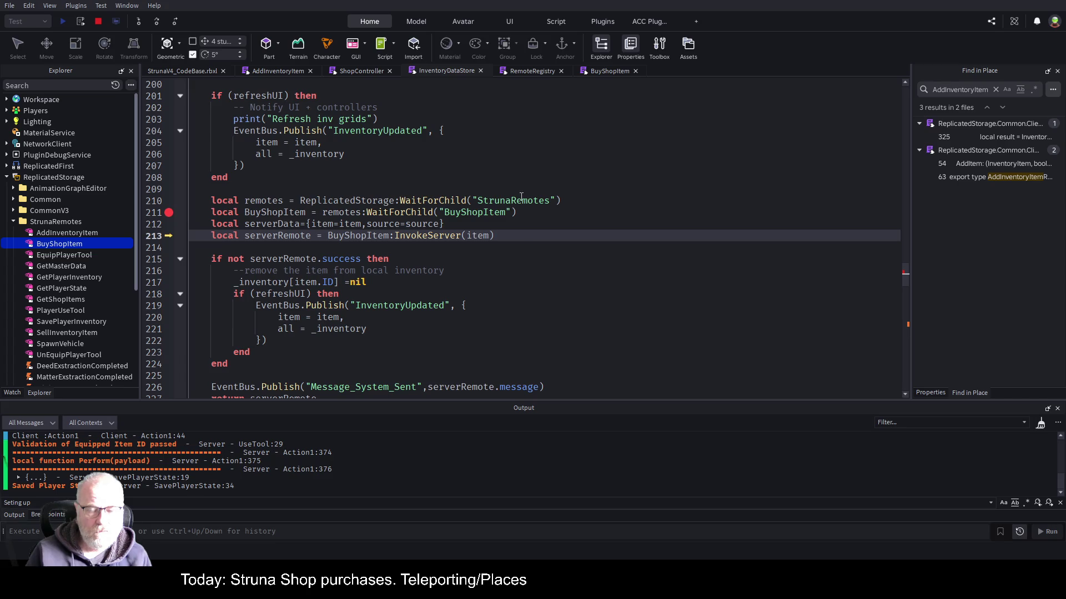
End the running playtest, leaving InventoryDataStore's AddItem code in view.
{"action": "left_click", "coordinate": [479, 175]}
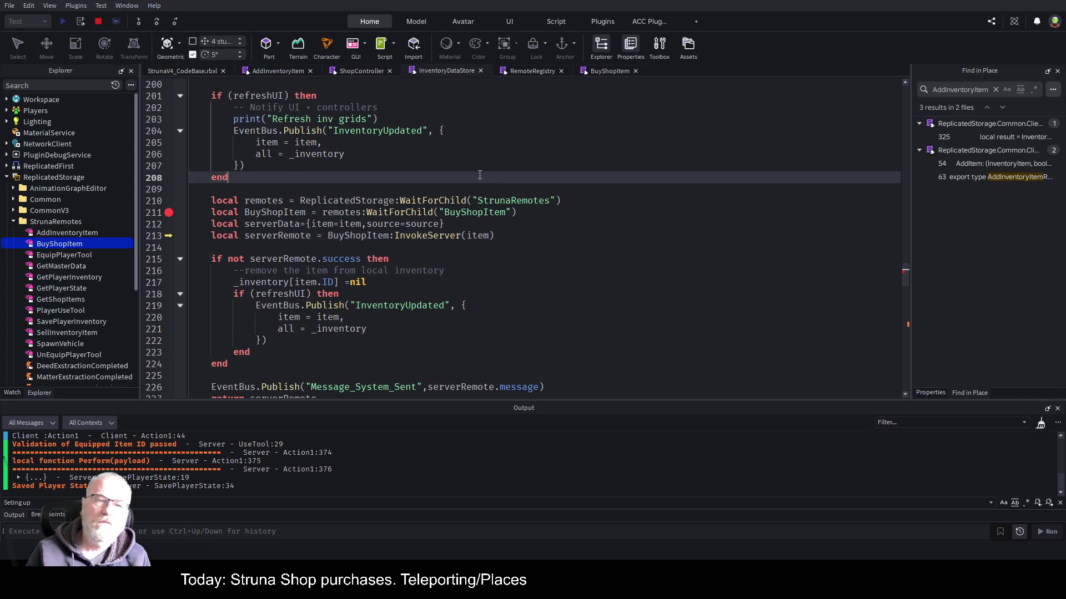
{"action": "scroll", "coordinate": [475, 178], "scroll_direction": "up", "scroll_amount": 2}
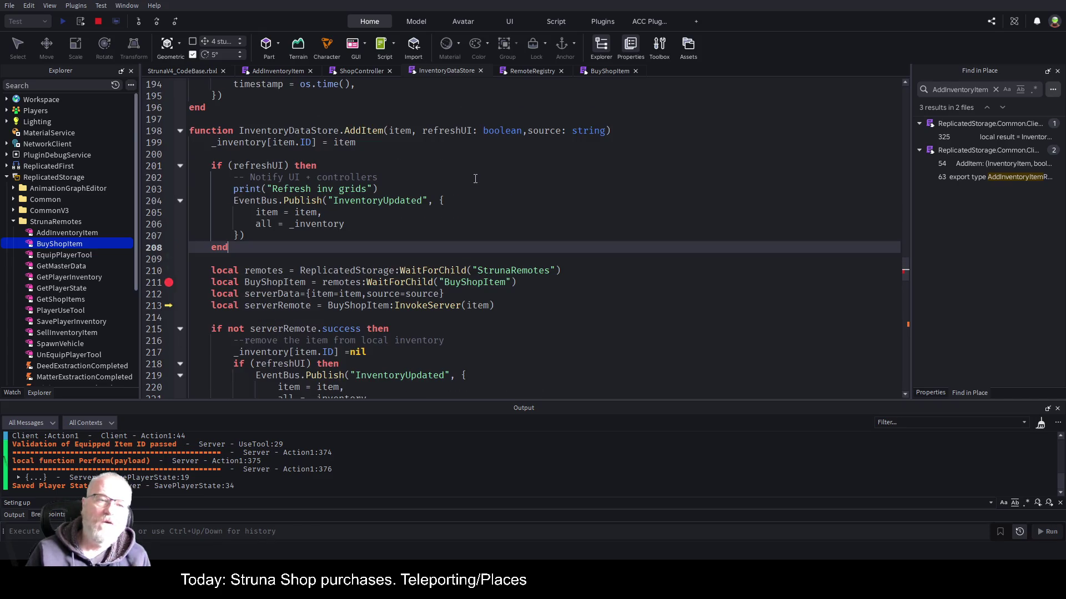
{"action": "left_click", "coordinate": [96, 22]}
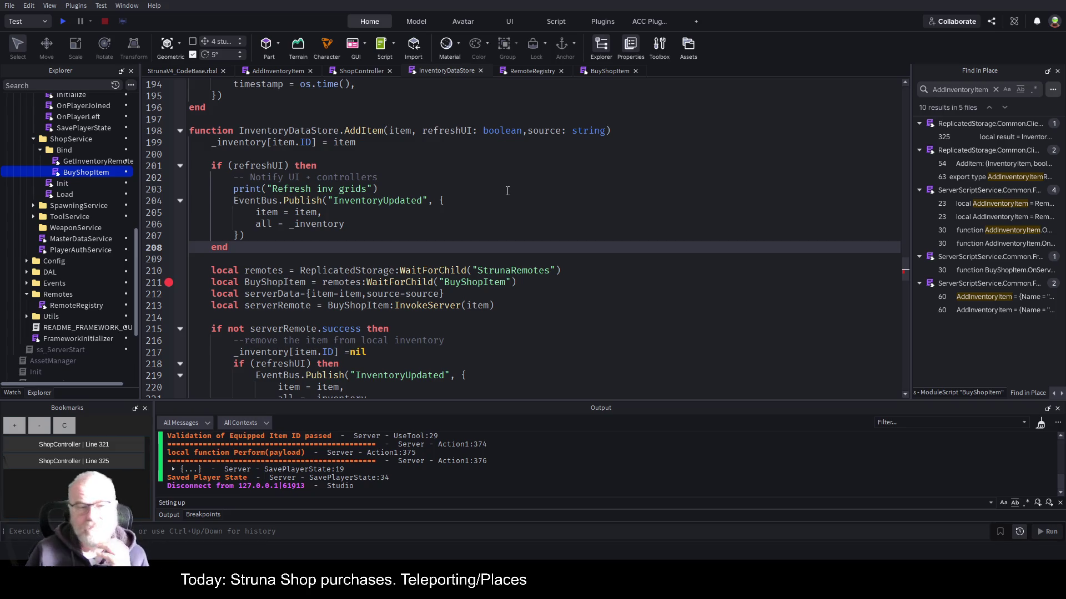
Review InventoryDataStore.AddItem's body and its BuyShopItem invoke and success check.
{"action": "left_click", "coordinate": [383, 130]}
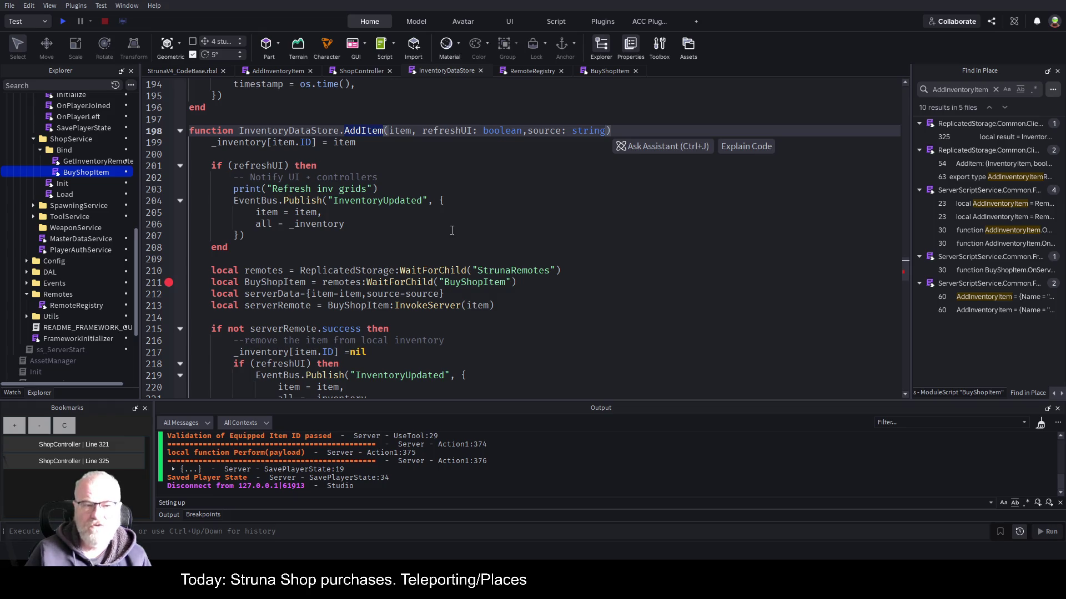
{"action": "scroll", "coordinate": [338, 240], "scroll_direction": "down", "scroll_amount": 1}
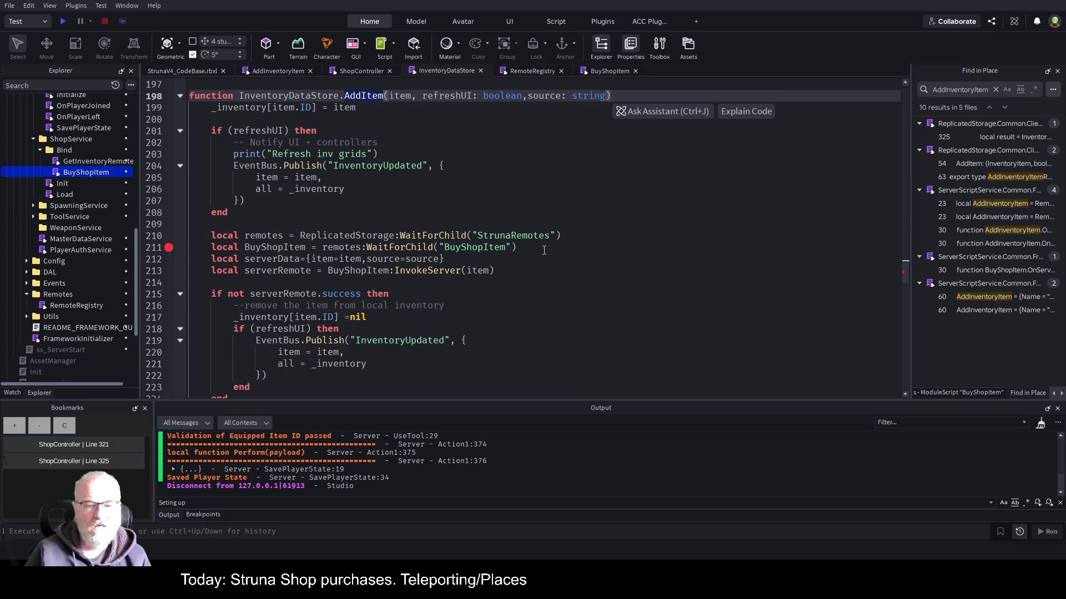
{"action": "scroll", "coordinate": [544, 250], "scroll_direction": "down", "scroll_amount": 3}
{"action": "scroll", "coordinate": [543, 260], "scroll_direction": "up", "scroll_amount": 2}
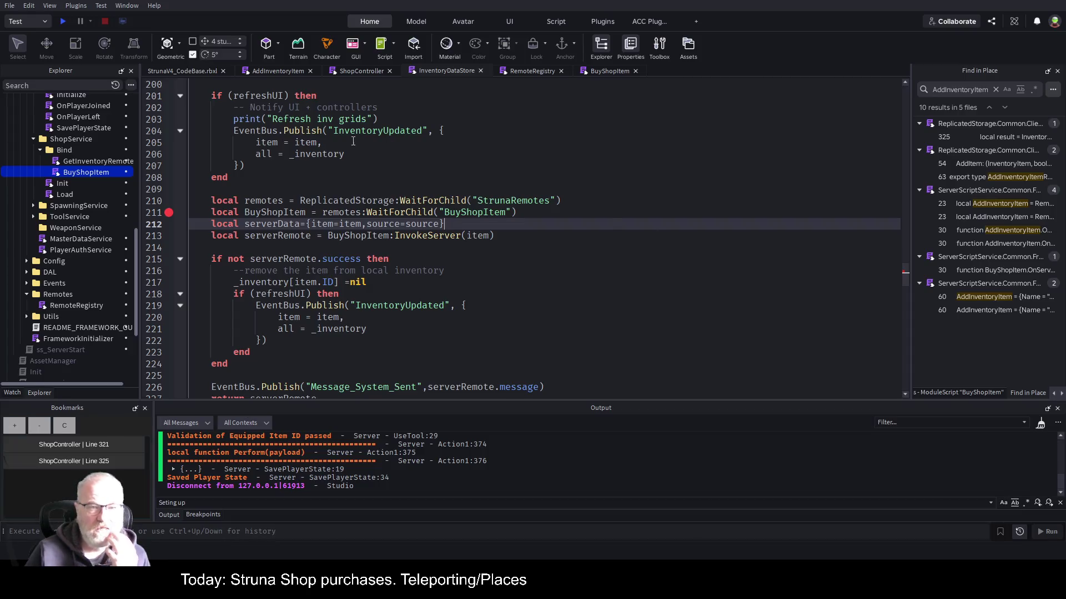
{"action": "scroll", "coordinate": [294, 165], "scroll_direction": "up", "scroll_amount": 1}
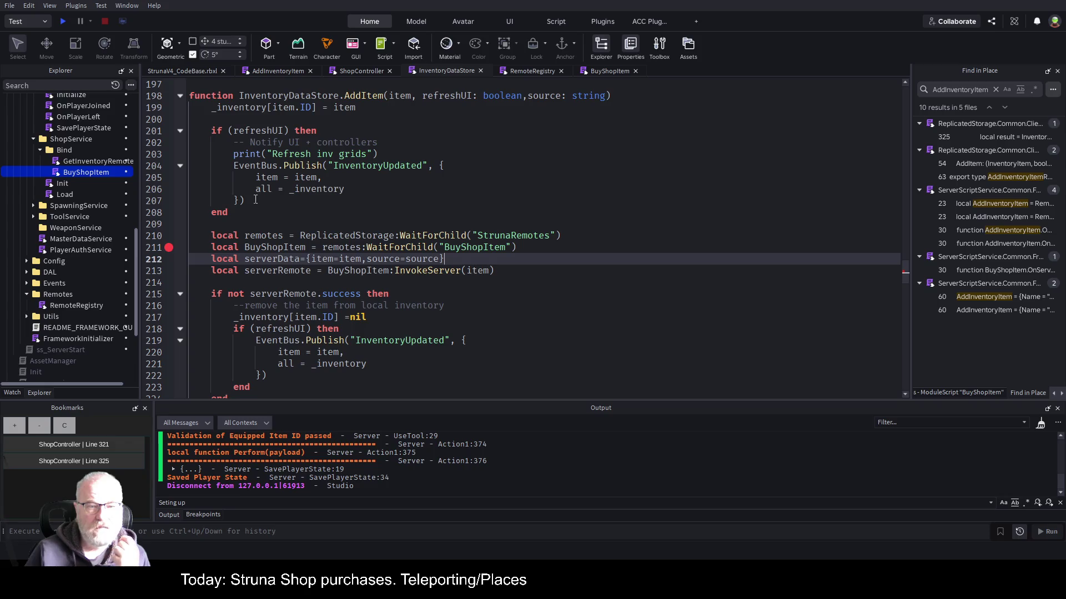
{"action": "left_click_drag", "start_coordinate": [232, 215], "coordinate": [235, 123]}
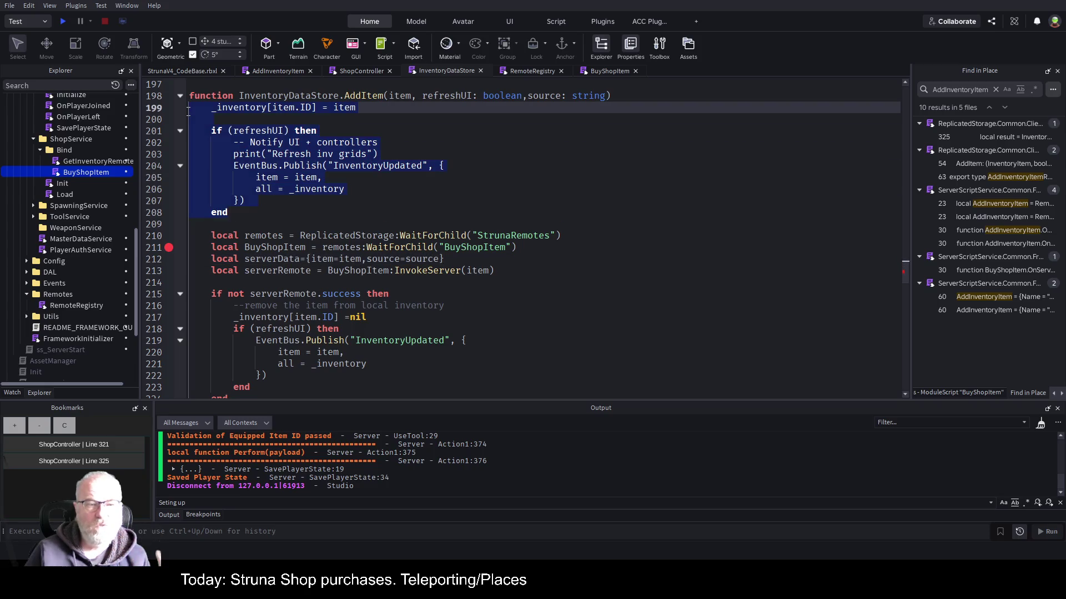
{"action": "left_click", "coordinate": [466, 187]}
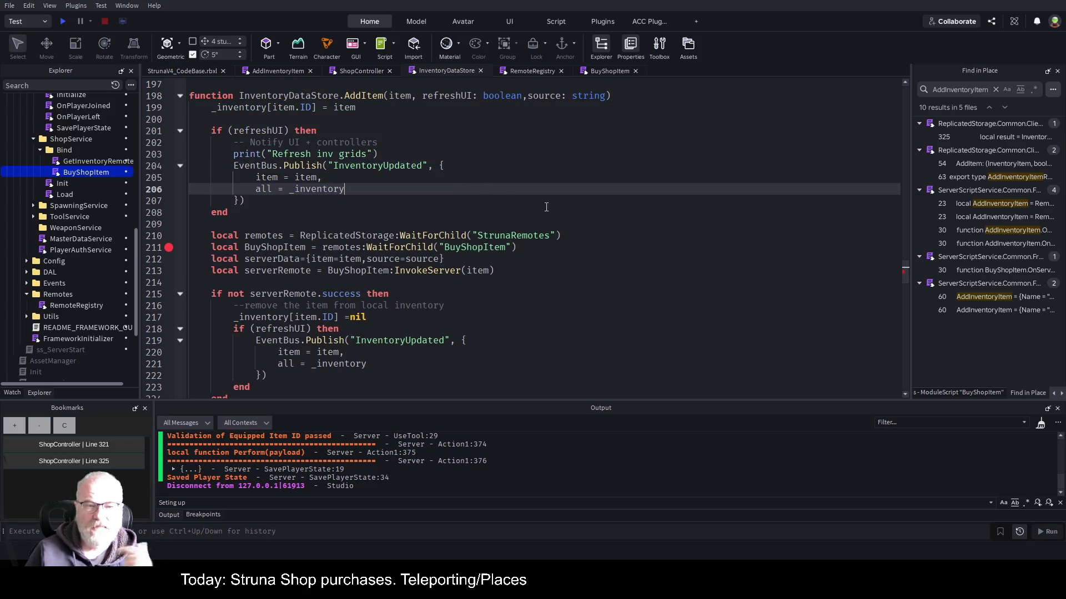
{"action": "left_click", "coordinate": [267, 233]}
{"action": "left_click", "coordinate": [632, 289]}
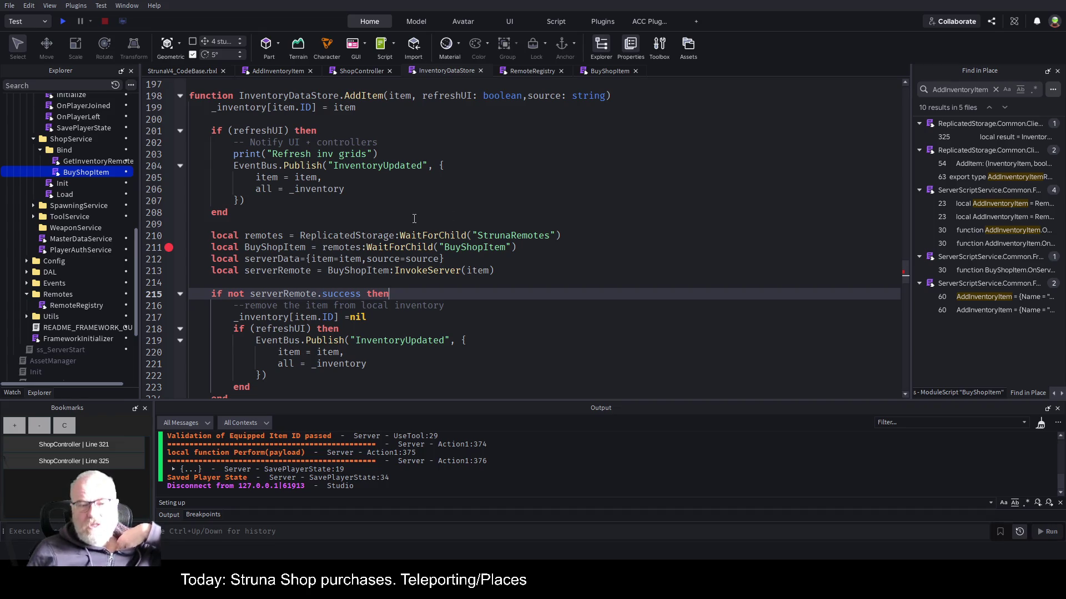
{"action": "double_click", "coordinate": [466, 248]}
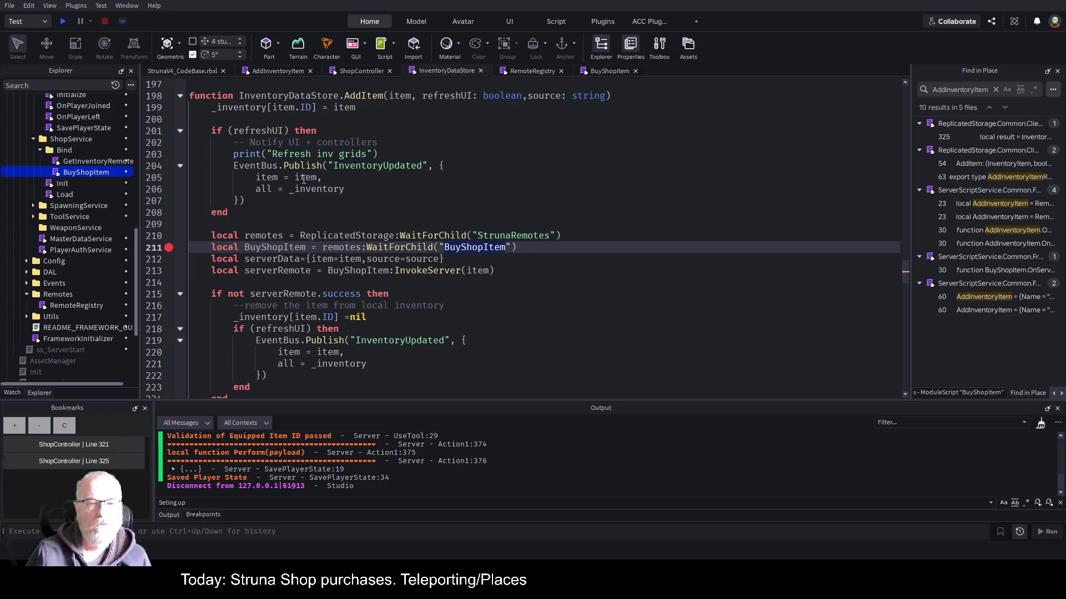
Compare with ShopController's InventoryDataStore.AddItem call on line 325.
{"action": "left_click", "coordinate": [351, 72]}
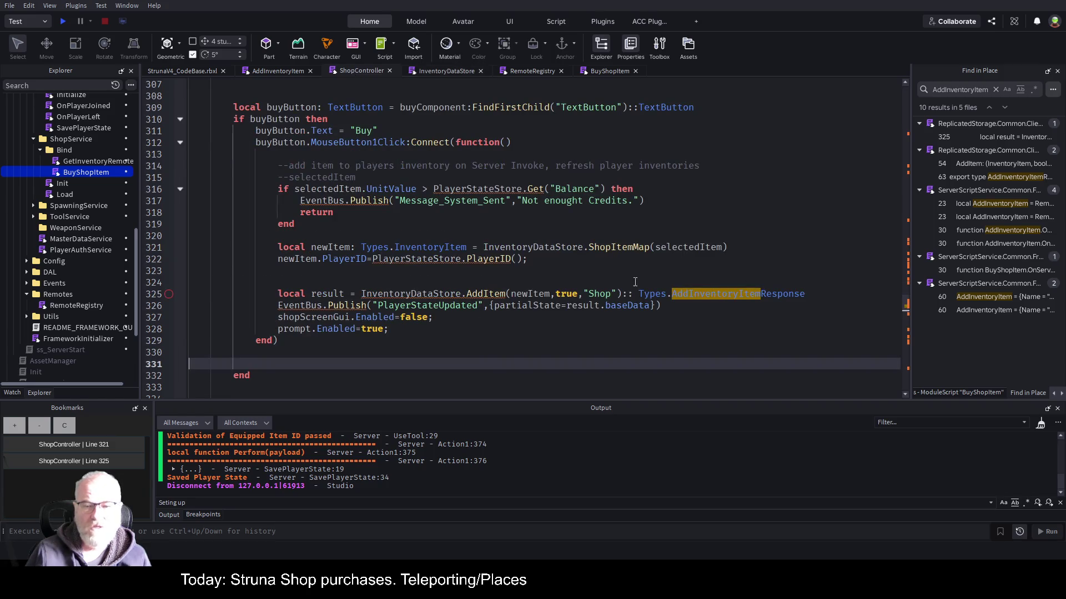
{"action": "left_click", "coordinate": [484, 291]}
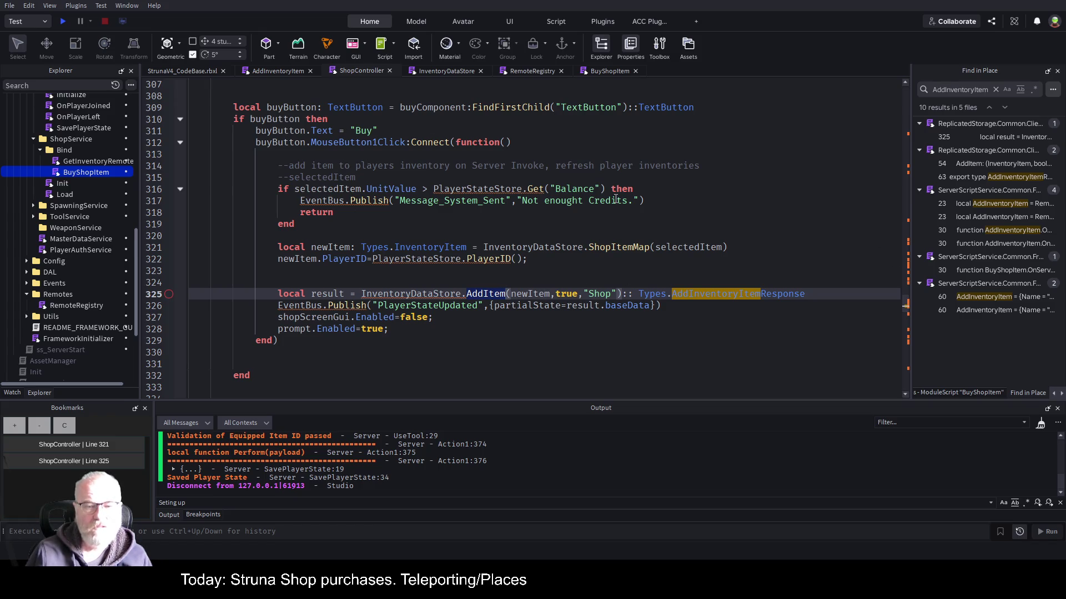
{"action": "left_click", "coordinate": [442, 294]}
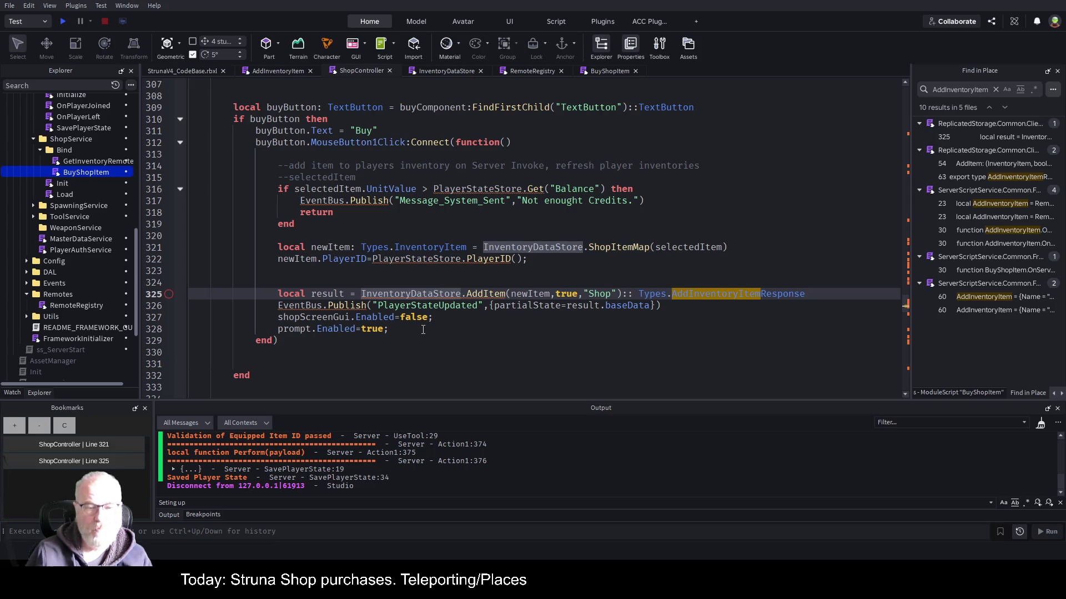
Select lines 210–224, the server-invoke block, in InventoryDataStore.
{"action": "left_click", "coordinate": [454, 71]}
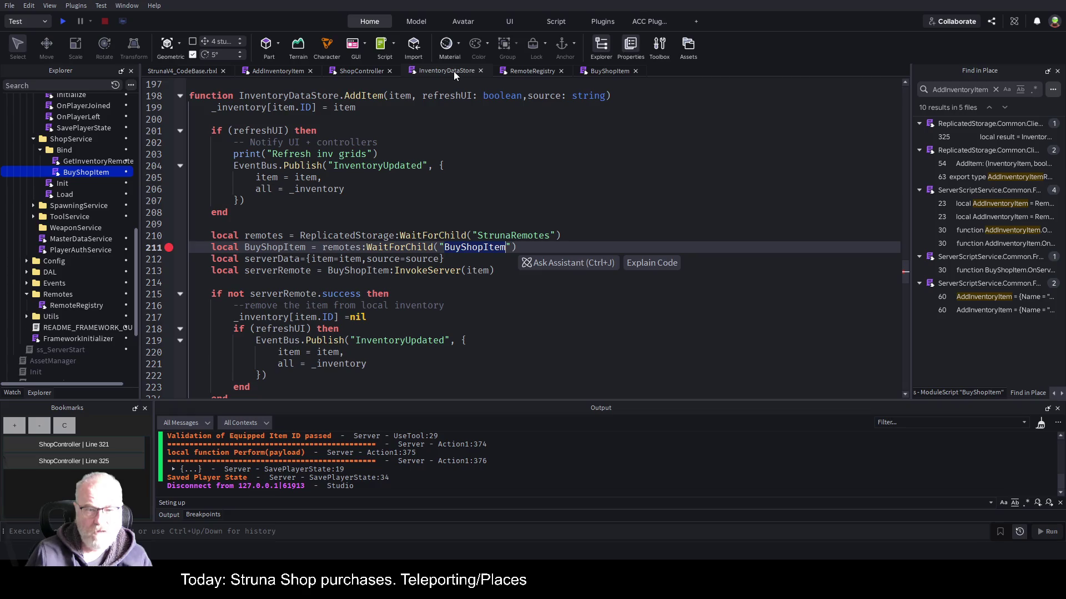
{"action": "mouse_move", "coordinate": [228, 223]}
{"action": "left_mouse_down"}
{"action": "mouse_move", "coordinate": [515, 248]}
{"action": "mouse_move", "coordinate": [497, 272]}
{"action": "mouse_move", "coordinate": [524, 273]}
{"action": "mouse_move", "coordinate": [333, 336]}
{"action": "mouse_move", "coordinate": [378, 341]}
{"action": "mouse_move", "coordinate": [297, 318]}
{"action": "mouse_move", "coordinate": [230, 364]}
{"action": "left_mouse_up"}
{"action": "key", "text": "ctrl+c"}
{"action": "scroll", "coordinate": [297, 318], "scroll_direction": "down", "scroll_amount": 1}
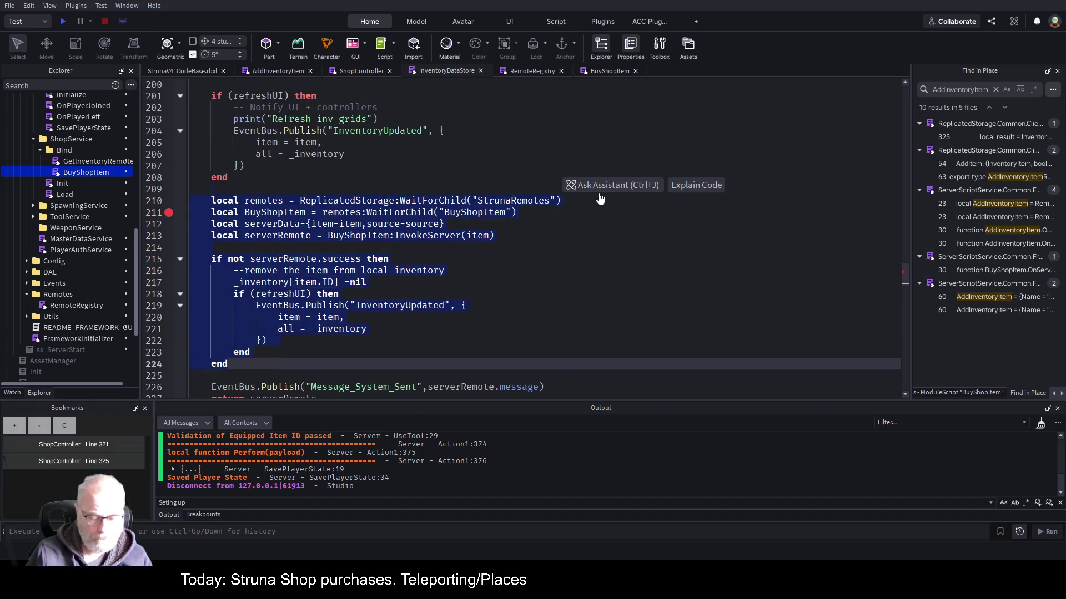
{"action": "key", "text": "Delete"}
{"action": "key", "text": "ctrl+s"}
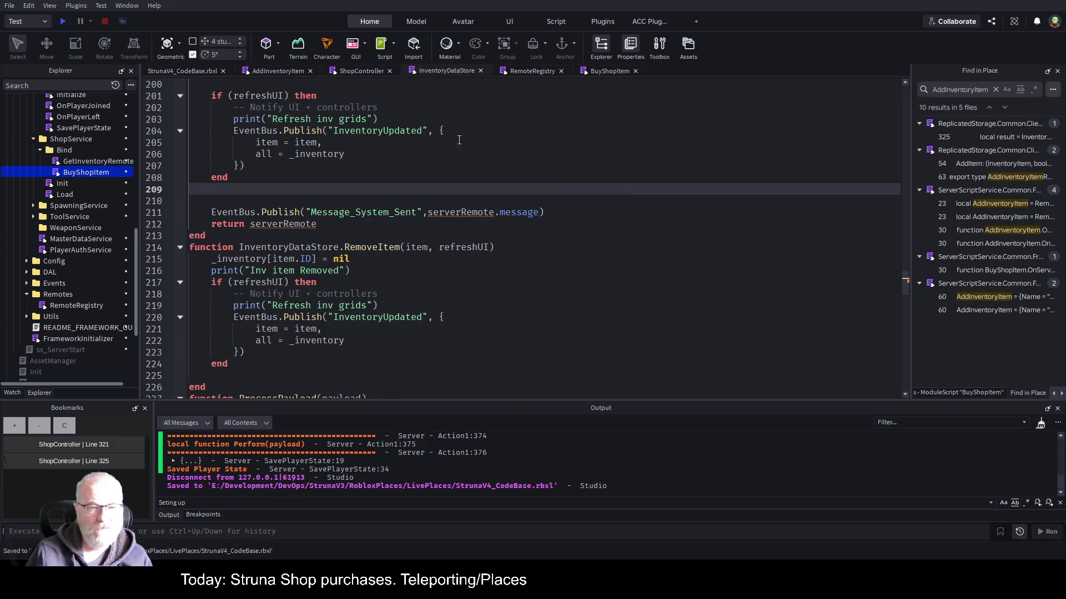
{"action": "scroll", "coordinate": [468, 163], "scroll_direction": "up", "scroll_amount": 2}
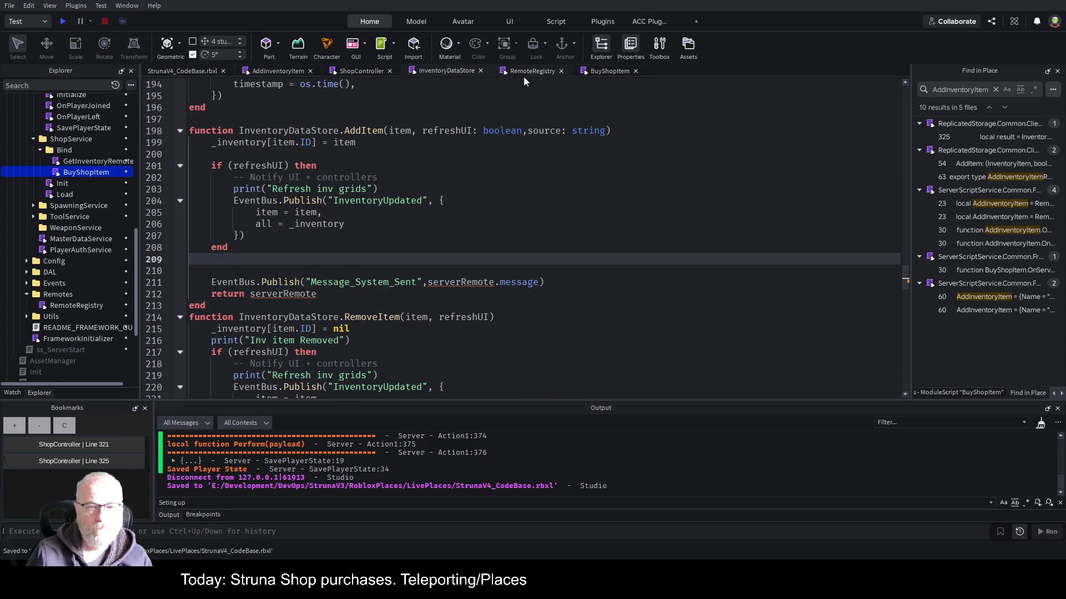
{"action": "left_click", "coordinate": [362, 72]}
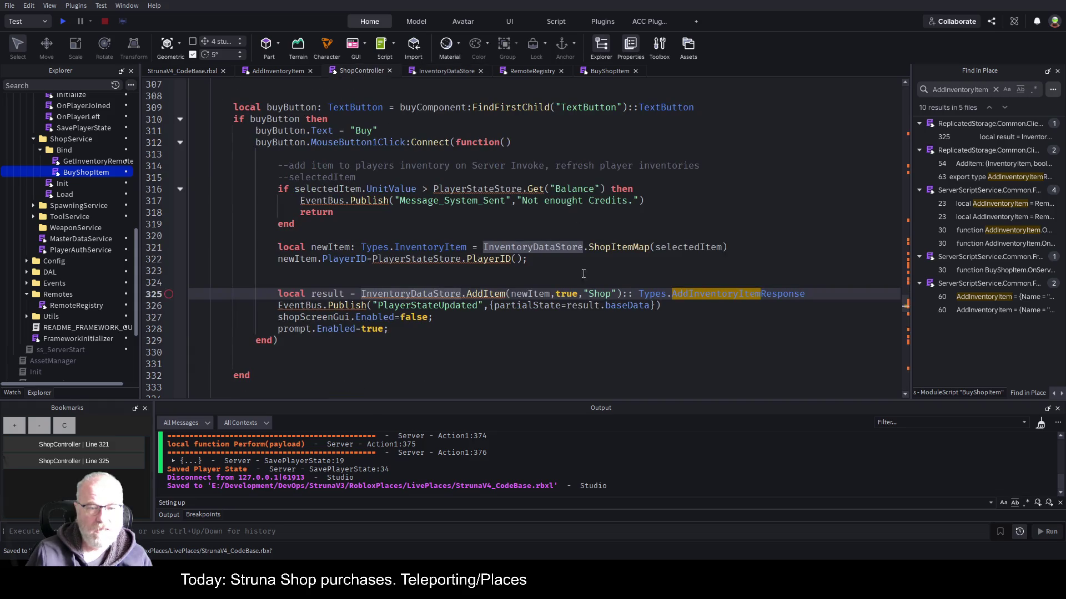
{"action": "left_click", "coordinate": [382, 282]}
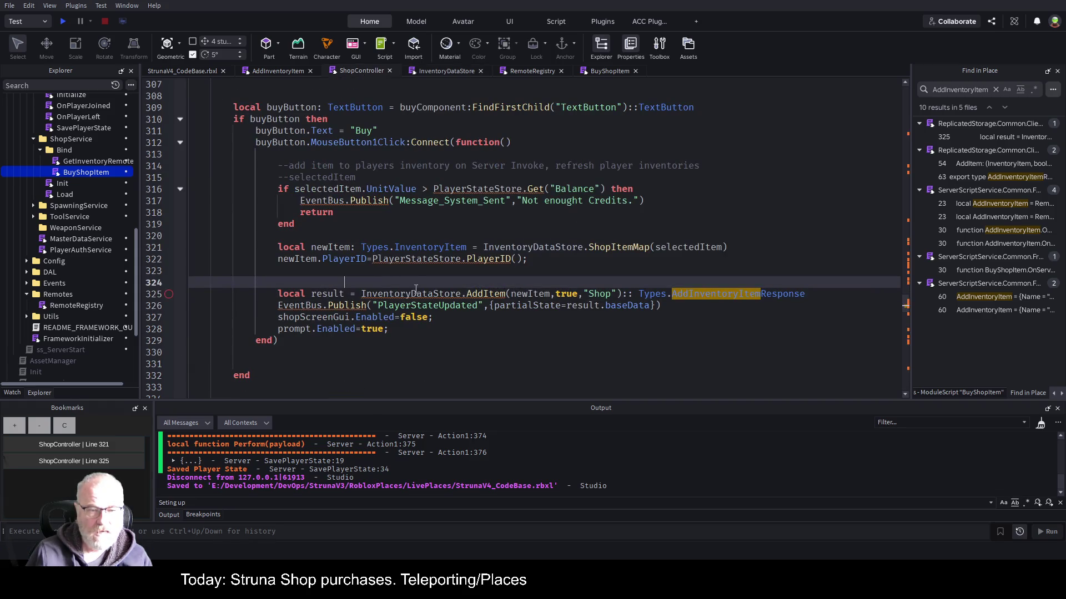
{"action": "key", "text": "Return"}
{"action": "key", "text": "Return"}
{"action": "key", "text": "Return"}
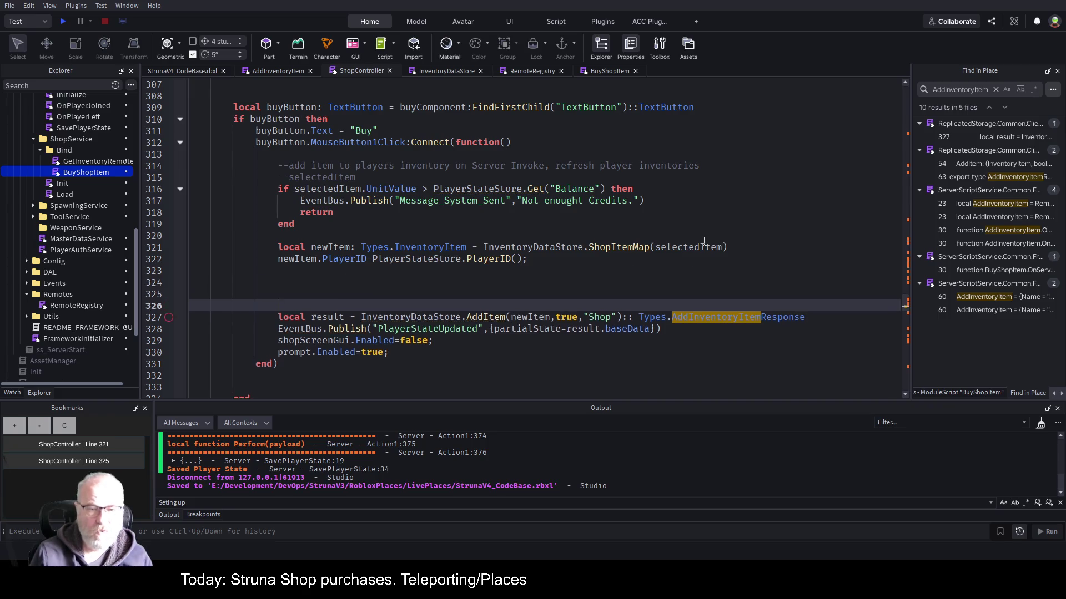
{"action": "key", "text": "Up"}
{"action": "key", "text": "Up"}
{"action": "key", "text": "Up"}
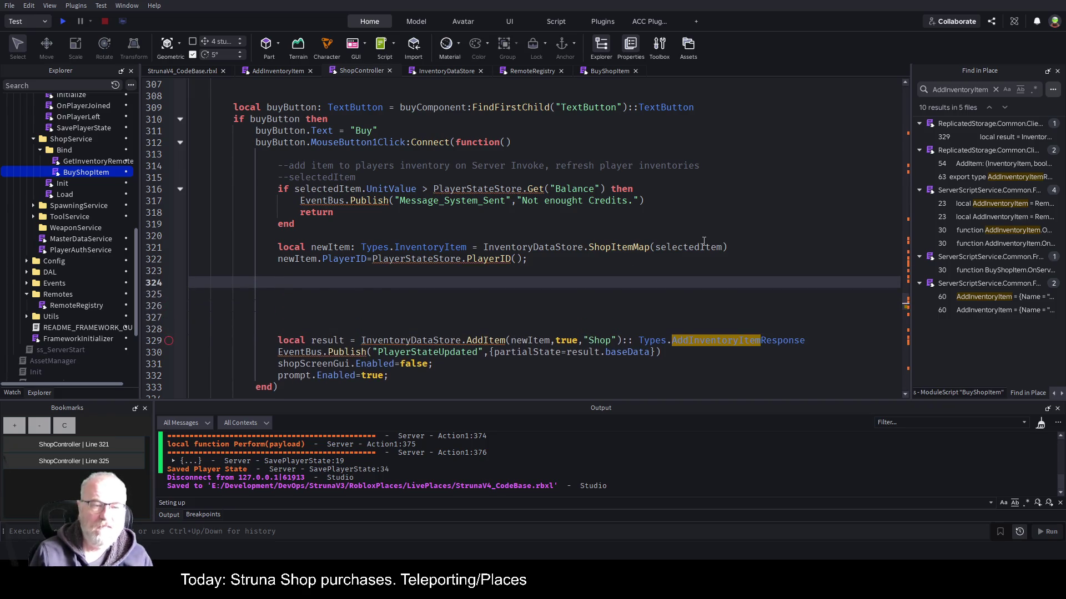
{"action": "key", "text": "ctrl+v"}
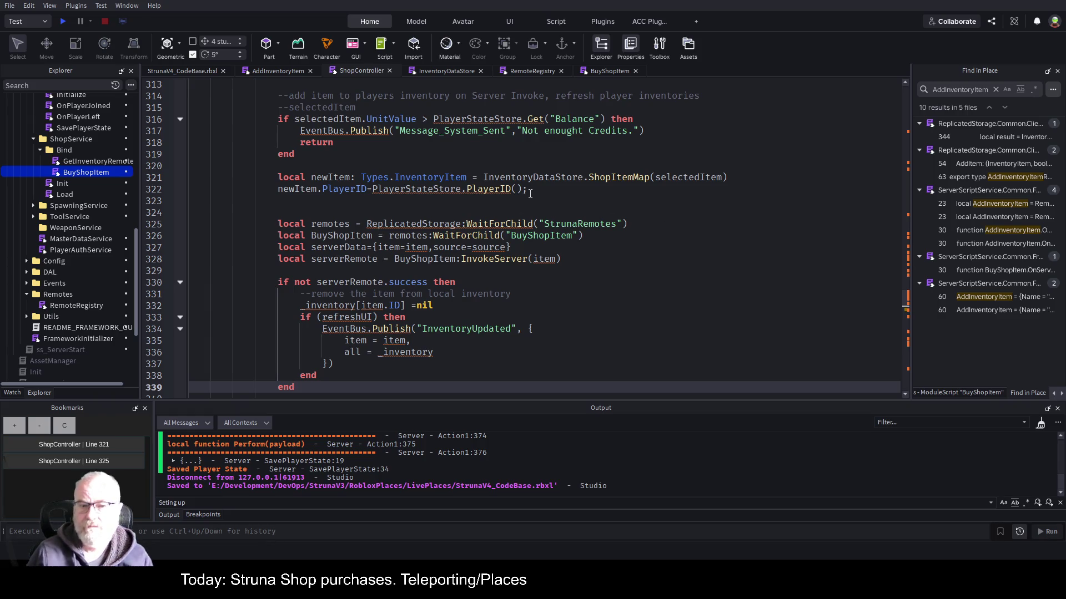
{"action": "scroll", "coordinate": [522, 216], "scroll_direction": "down", "scroll_amount": 1}
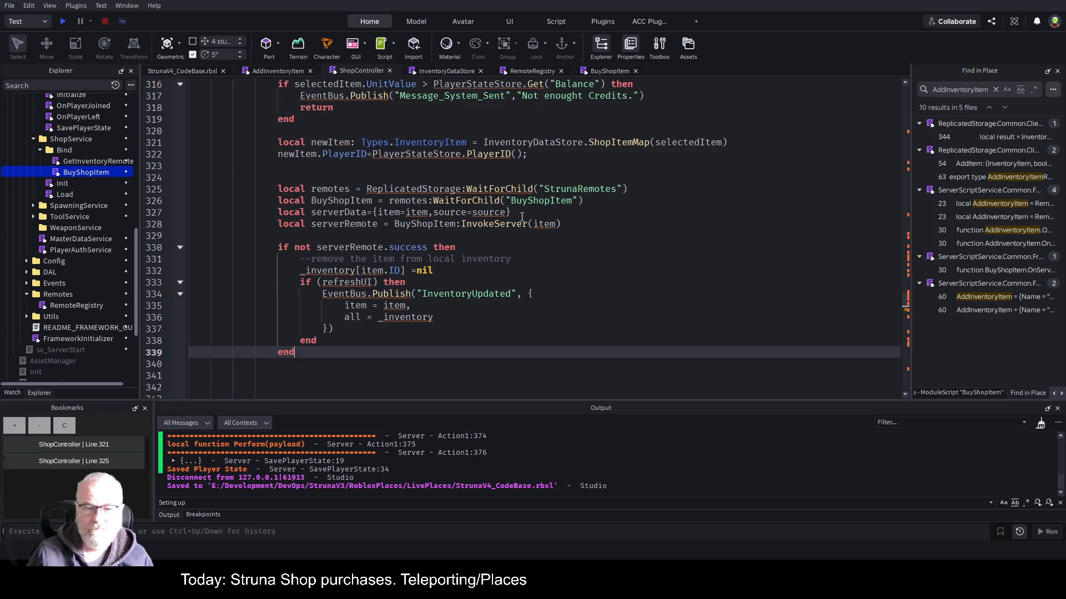
{"action": "left_click", "coordinate": [510, 247]}
{"action": "key", "text": "ctrl+s"}
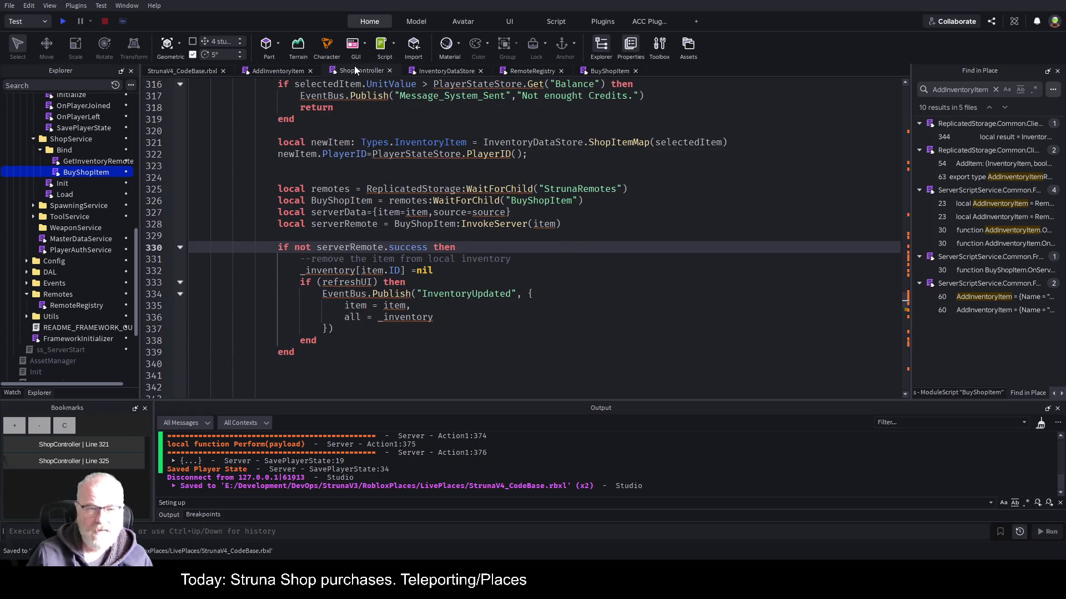
{"action": "left_click", "coordinate": [442, 68]}
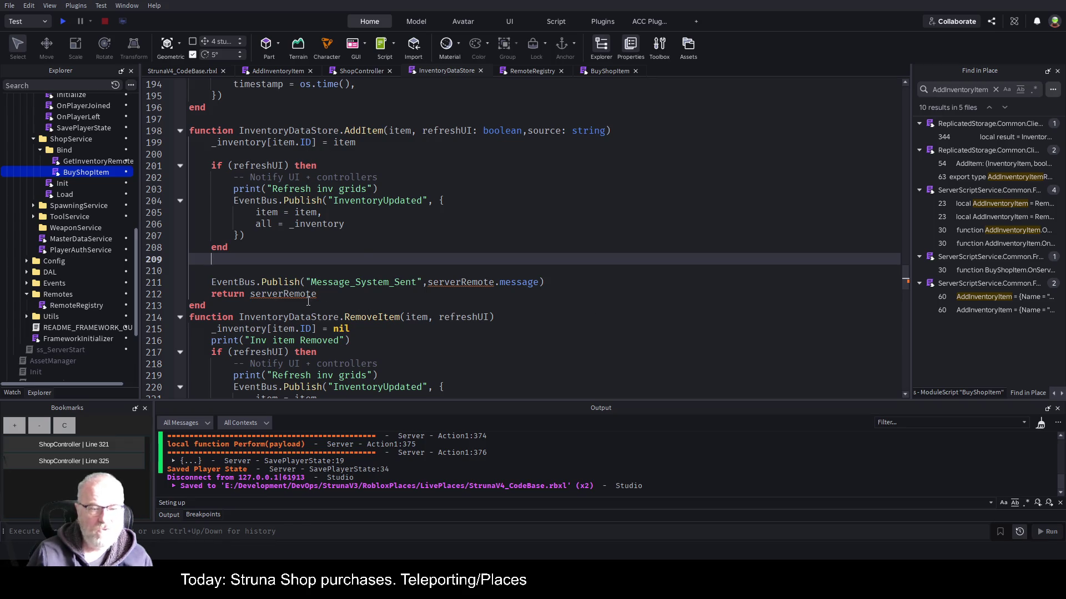
{"action": "scroll", "coordinate": [354, 258], "scroll_direction": "down", "scroll_amount": 3}
{"action": "scroll", "coordinate": [354, 258], "scroll_direction": "up", "scroll_amount": 2}
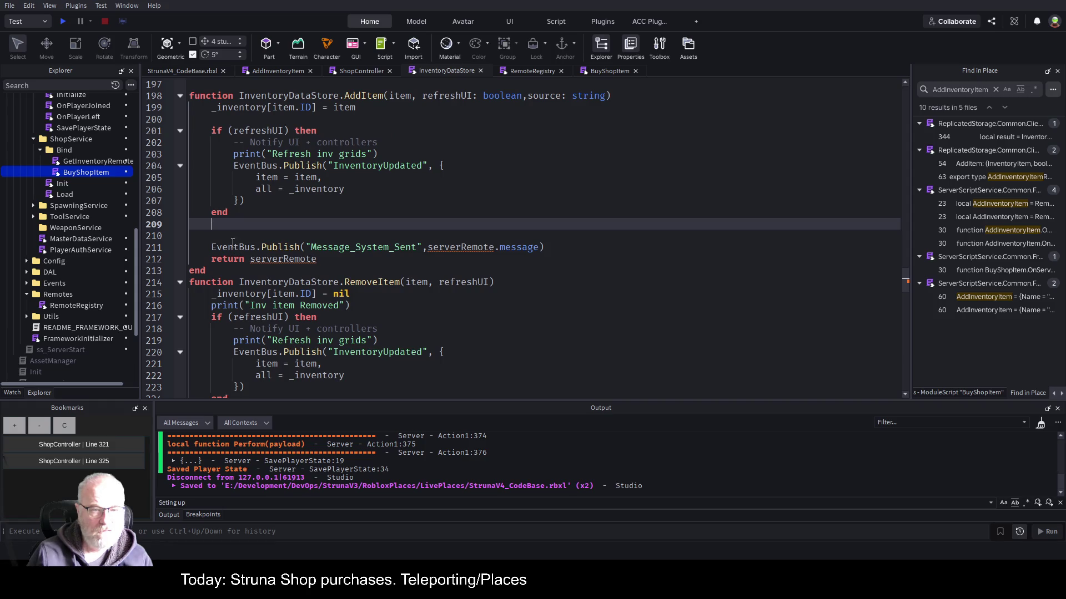
{"action": "left_click_drag", "start_coordinate": [232, 226], "coordinate": [342, 257]}
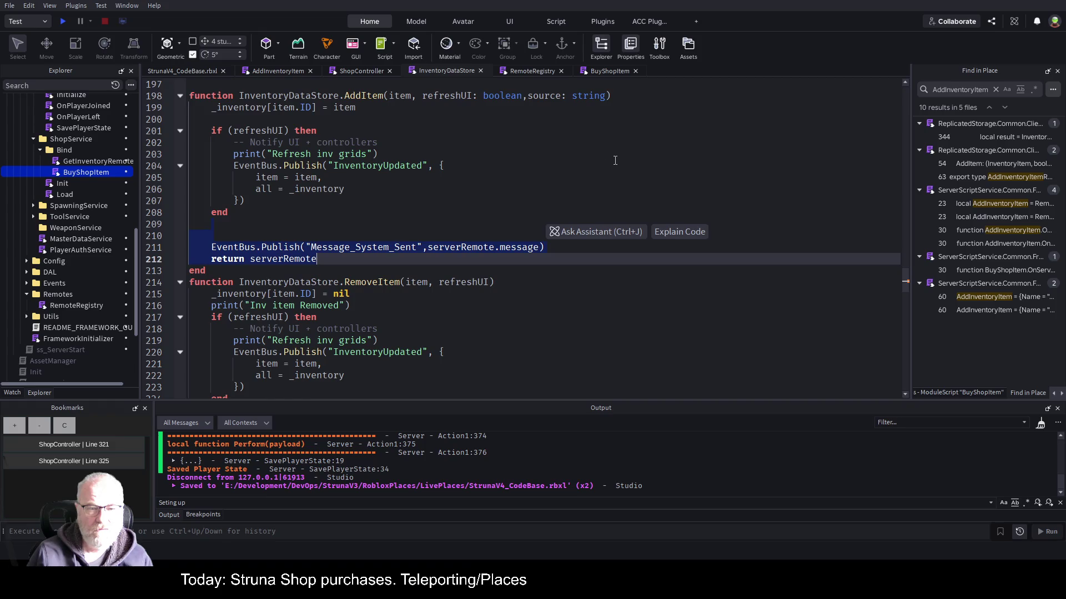
{"action": "key", "text": "BackSpace"}
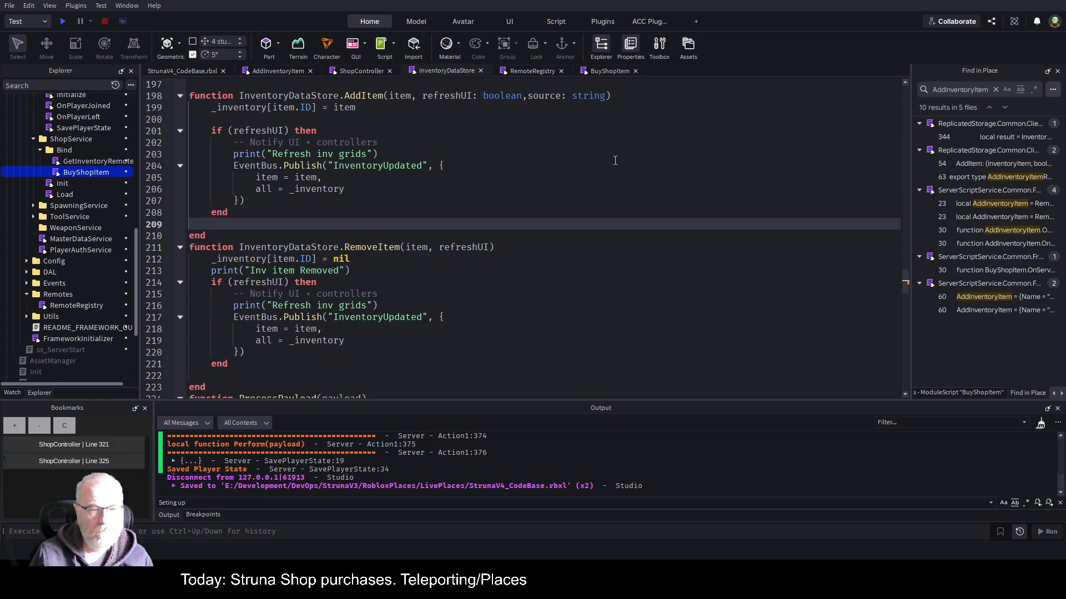
{"action": "key", "text": "ctrl+s"}
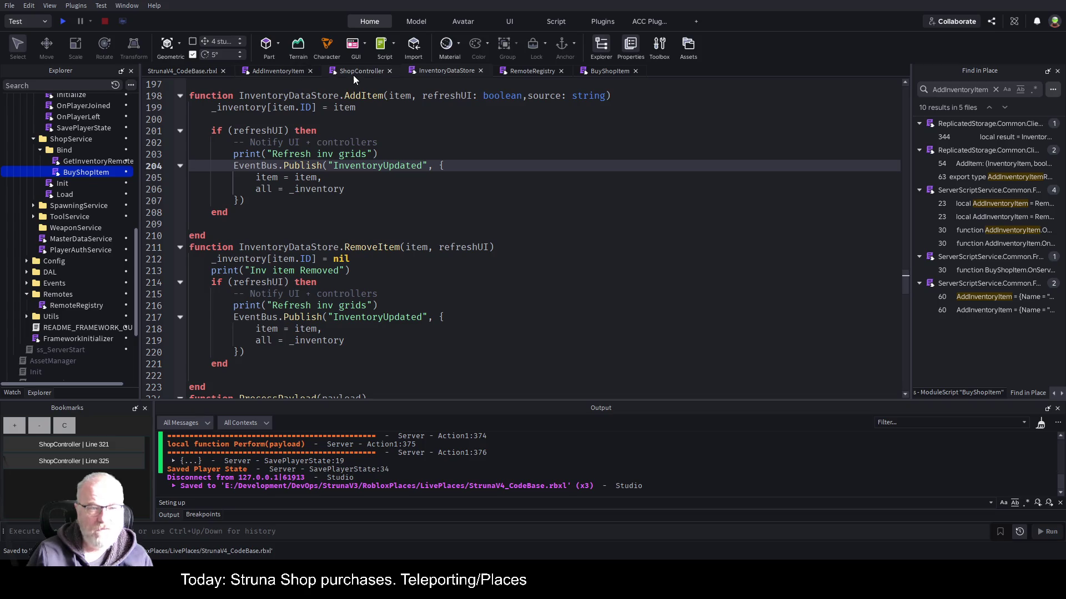
{"action": "left_click", "coordinate": [351, 72]}
{"action": "key", "text": "ctrl+s"}
{"action": "key", "text": "Up"}
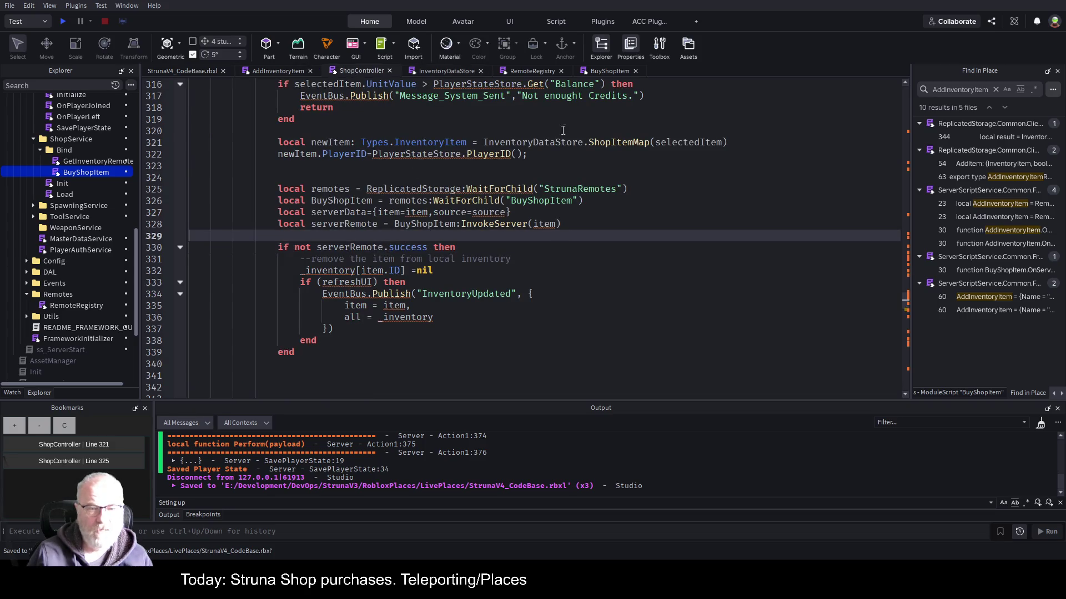
{"action": "scroll", "coordinate": [548, 163], "scroll_direction": "up", "scroll_amount": 1}
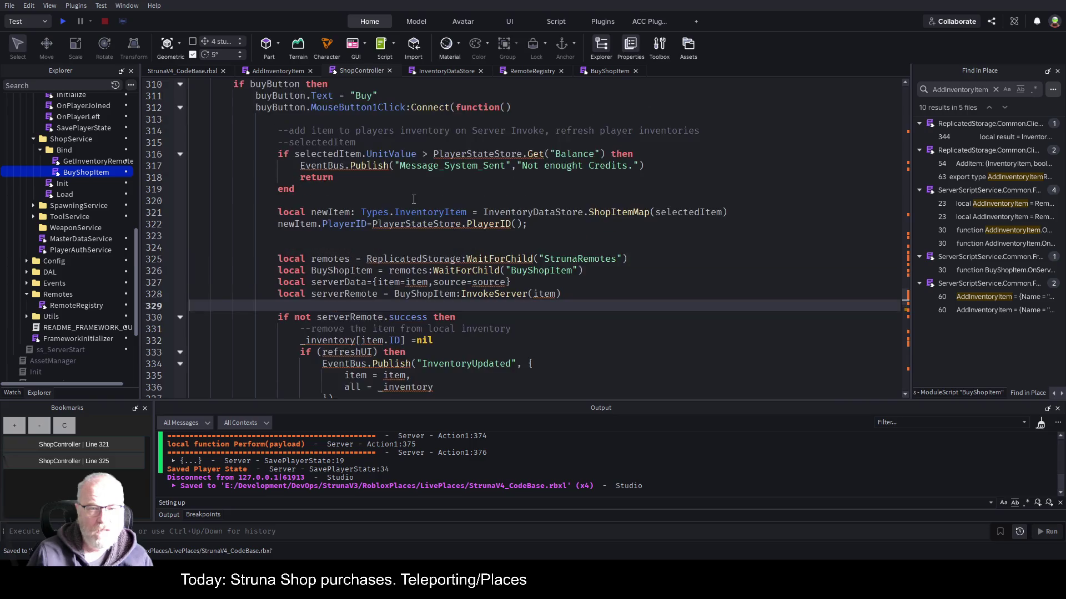
{"action": "scroll", "coordinate": [413, 199], "scroll_direction": "up", "scroll_amount": 3}
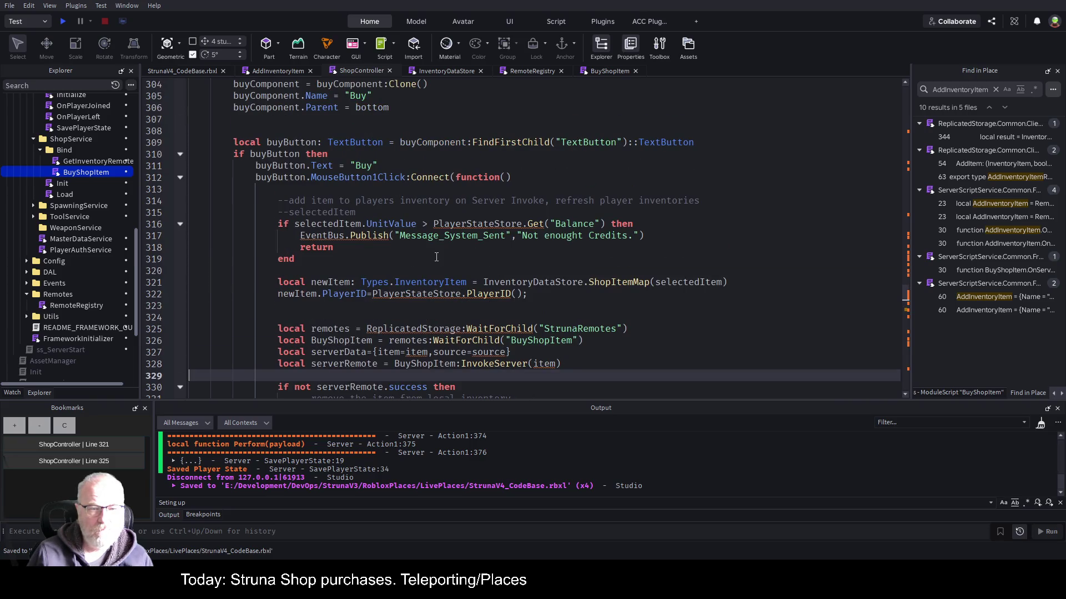
{"action": "scroll", "coordinate": [436, 257], "scroll_direction": "down", "scroll_amount": 4}
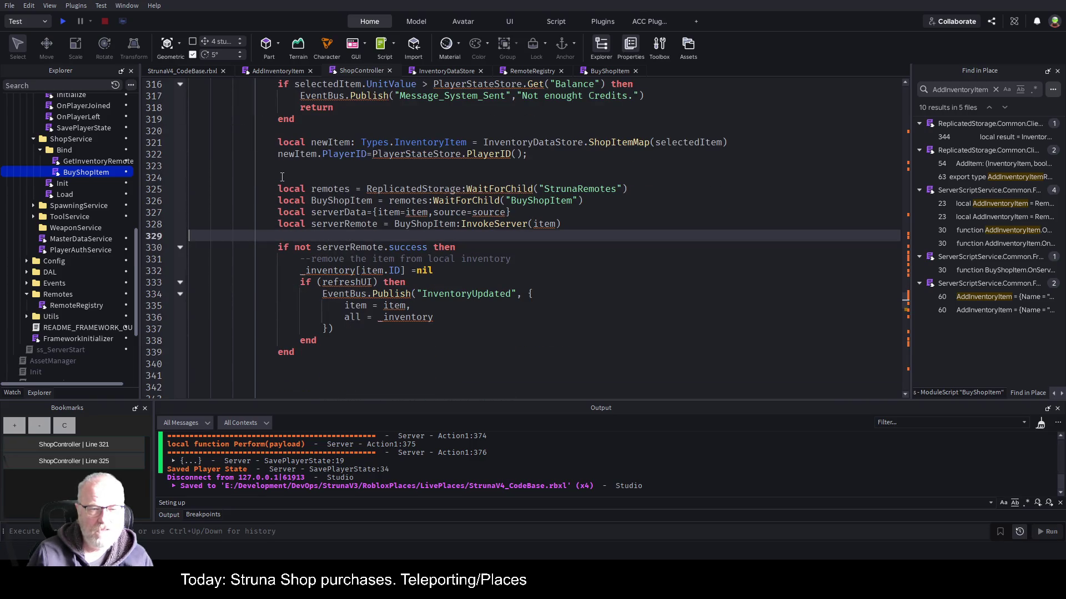
{"action": "mouse_move", "coordinate": [282, 177]}
{"action": "left_mouse_down"}
{"action": "mouse_move", "coordinate": [316, 248]}
{"action": "mouse_move", "coordinate": [327, 351]}
{"action": "left_mouse_up"}
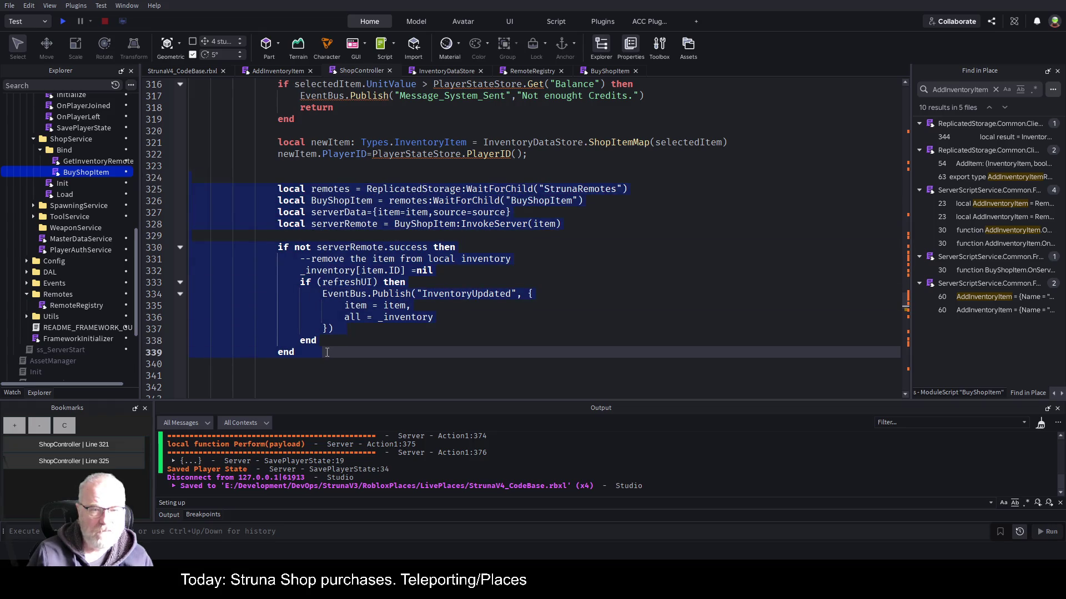
Comment out ShopController lines 325–339 with Ctrl+/ and save the script.
{"action": "key", "text": "ctrl+slash"}
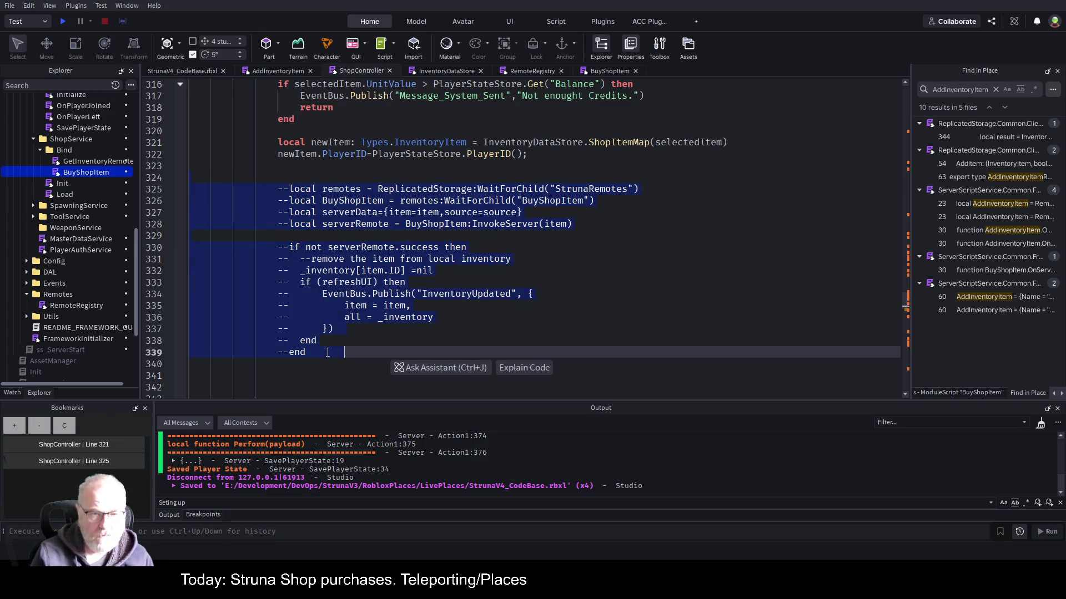
{"action": "key", "text": "ctrl+s"}
{"action": "left_click", "coordinate": [515, 223]}
{"action": "scroll", "coordinate": [511, 234], "scroll_direction": "down", "scroll_amount": 4}
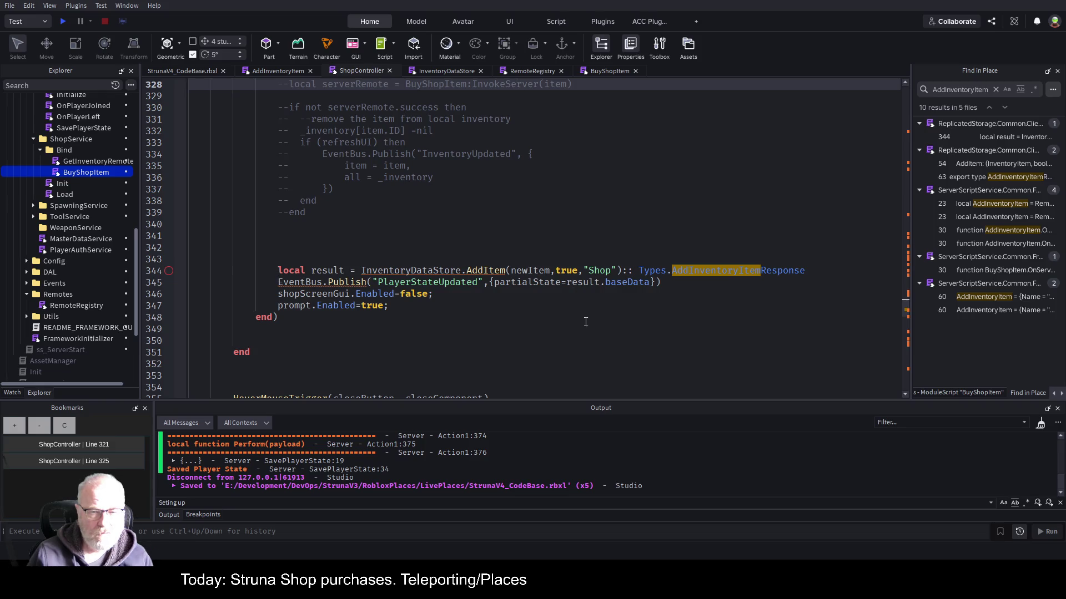
{"action": "left_click", "coordinate": [544, 251]}
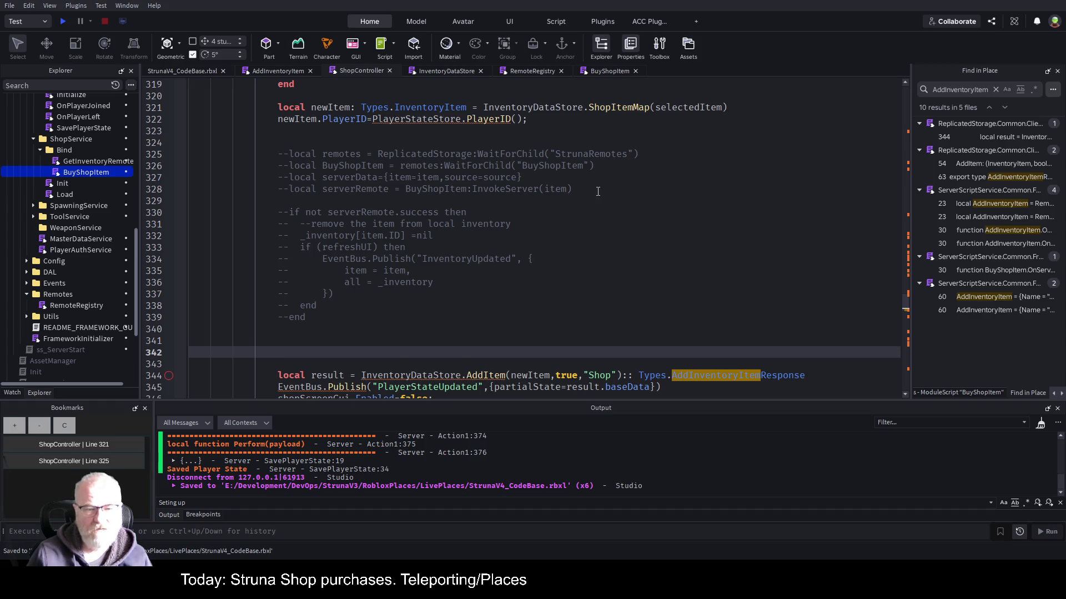
{"action": "scroll", "coordinate": [489, 244], "scroll_direction": "down", "scroll_amount": 2}
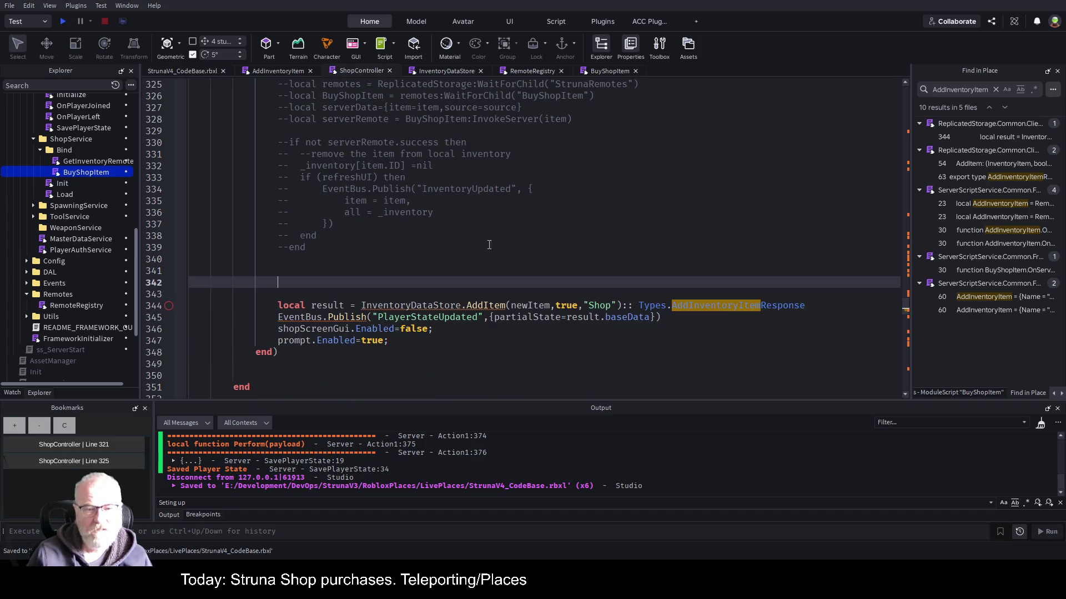
{"action": "left_click", "coordinate": [535, 234]}
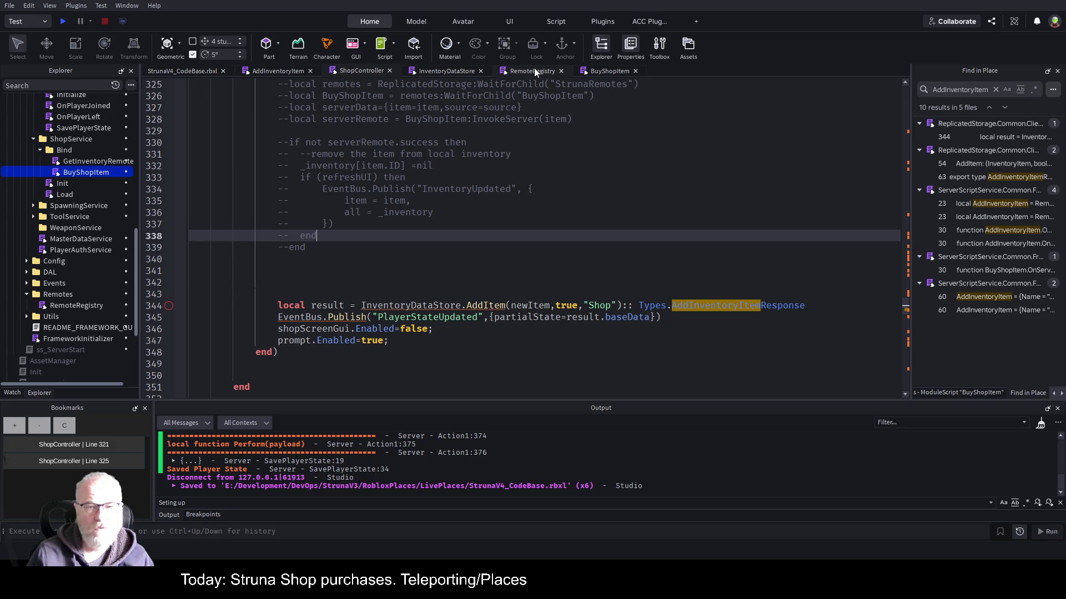
Open the AddInventoryItem server handler script via InventoryDataStore.
{"action": "left_click", "coordinate": [442, 70]}
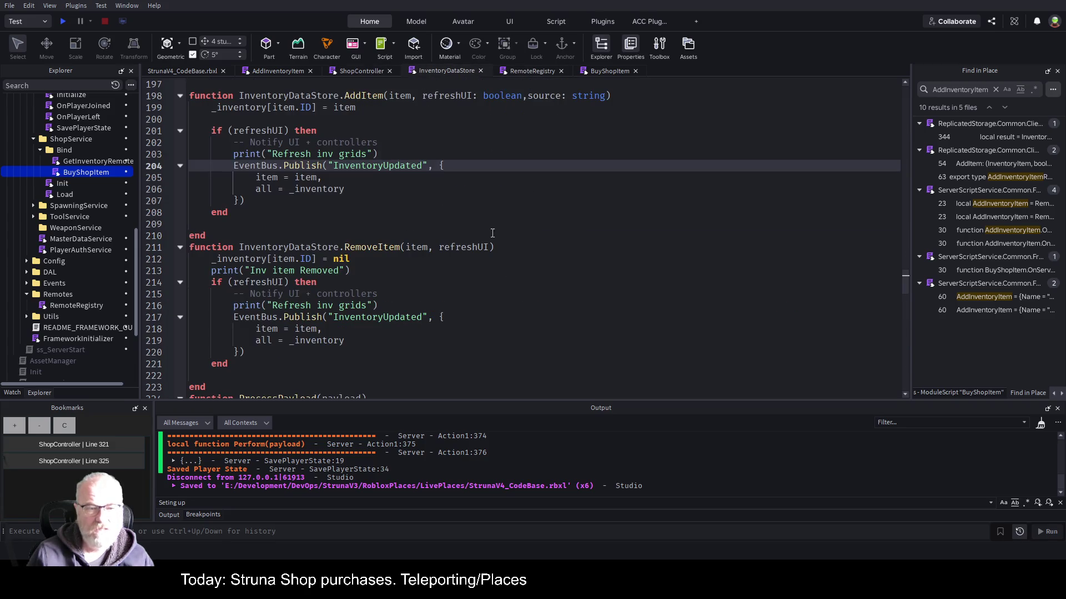
{"action": "left_click", "coordinate": [304, 222]}
{"action": "left_click", "coordinate": [276, 69]}
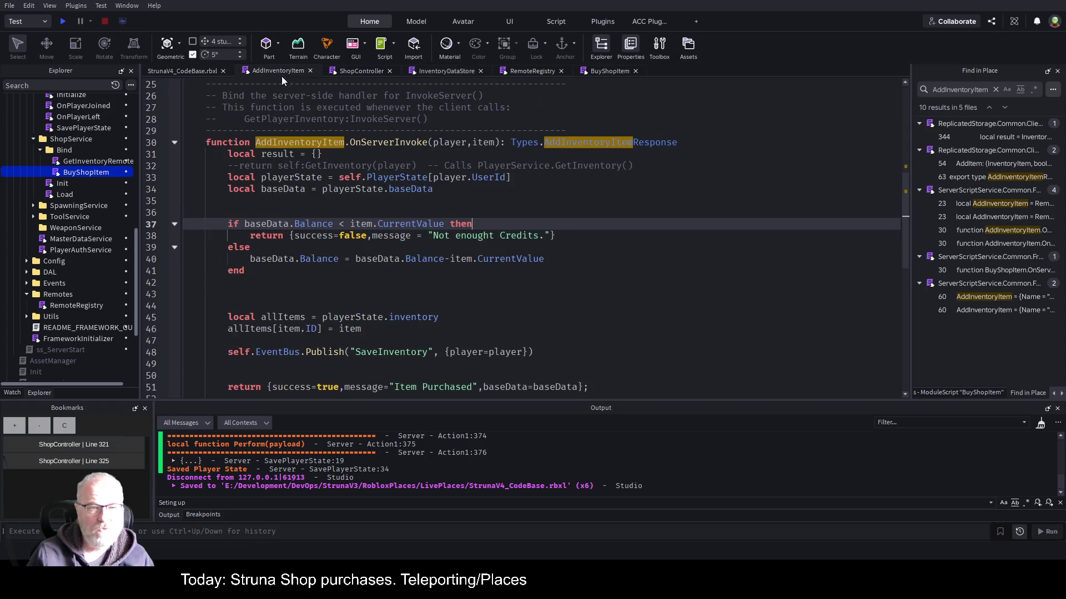
Check the baseData lookup on AddInventoryItem line 34, then start a play test.
{"action": "left_click", "coordinate": [402, 193]}
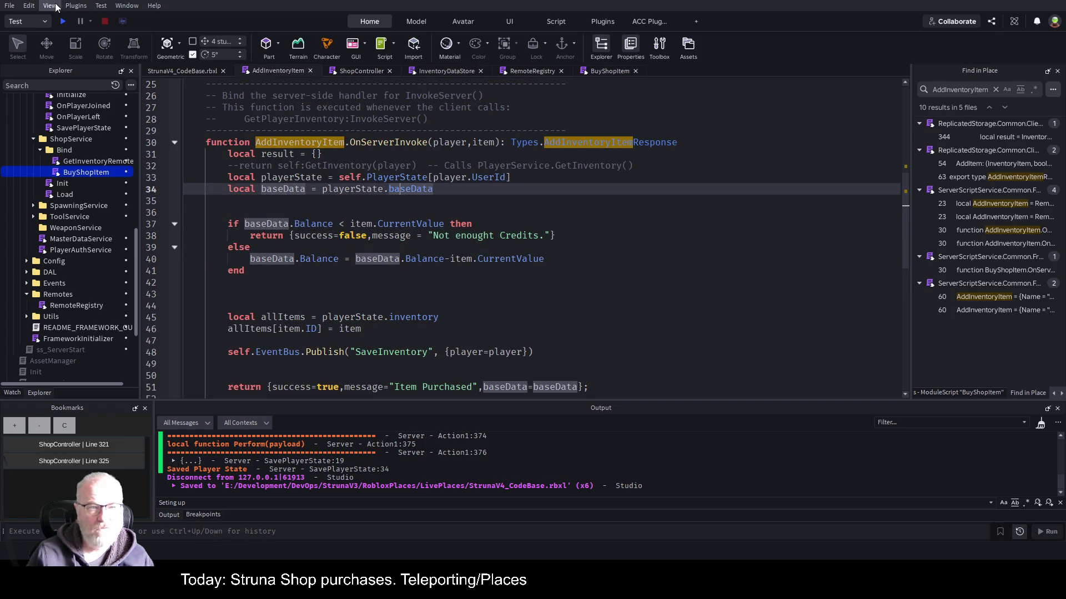
{"action": "left_click", "coordinate": [63, 21]}
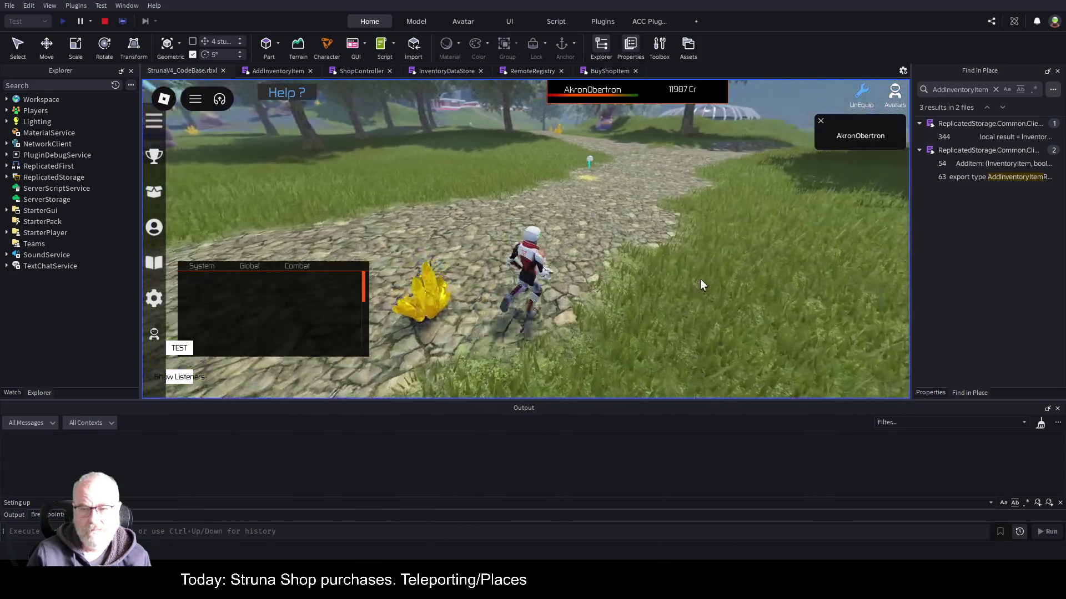
Equip OOF001, then switch to the OME001 scanner and scan for resources.
{"action": "key", "text": "i"}
{"action": "left_click", "coordinate": [404, 203]}
{"action": "left_click", "coordinate": [462, 308]}
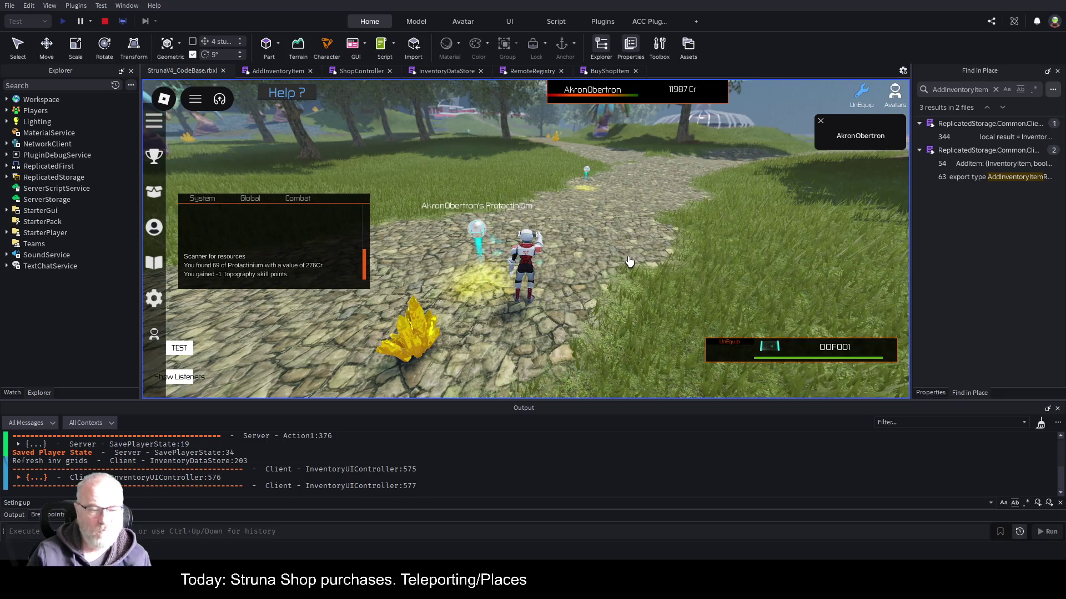
{"action": "key", "text": "d"}
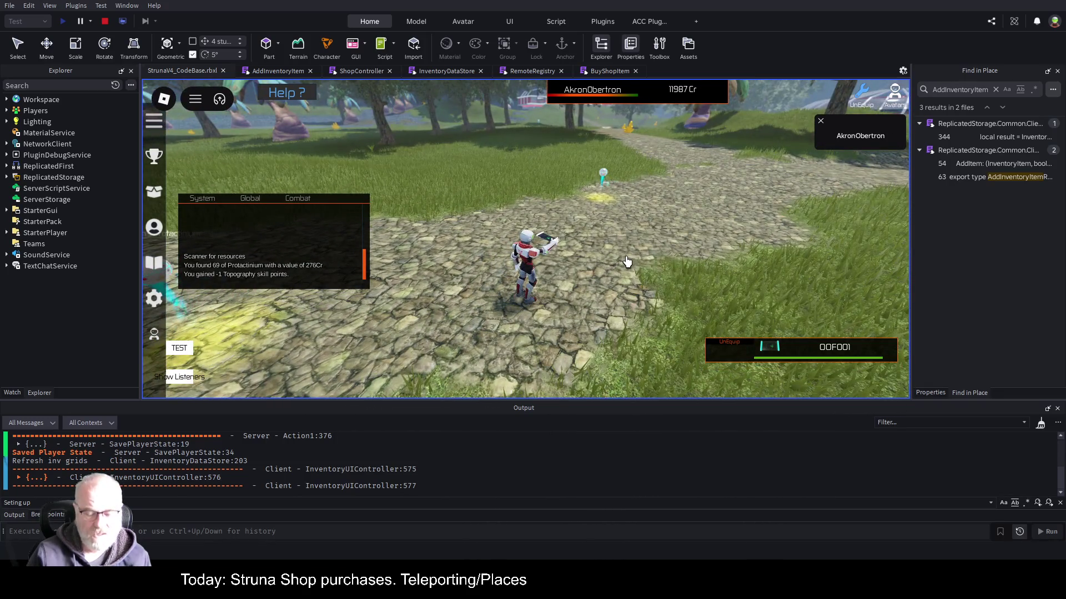
{"action": "key", "text": "i"}
{"action": "left_click", "coordinate": [463, 195]}
{"action": "left_click", "coordinate": [449, 309]}
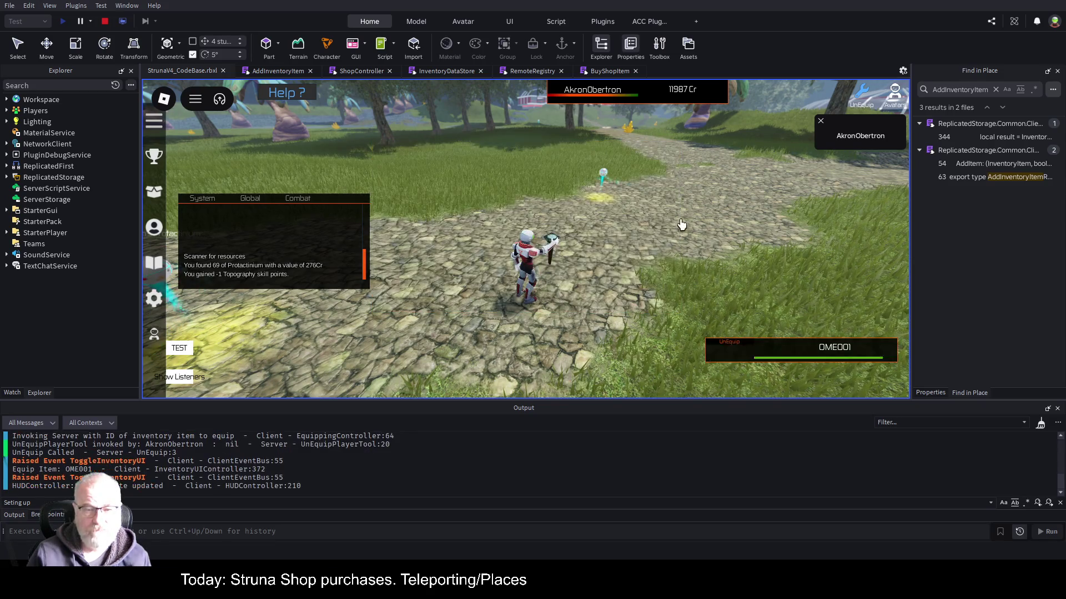
{"action": "left_click", "coordinate": [682, 224]}
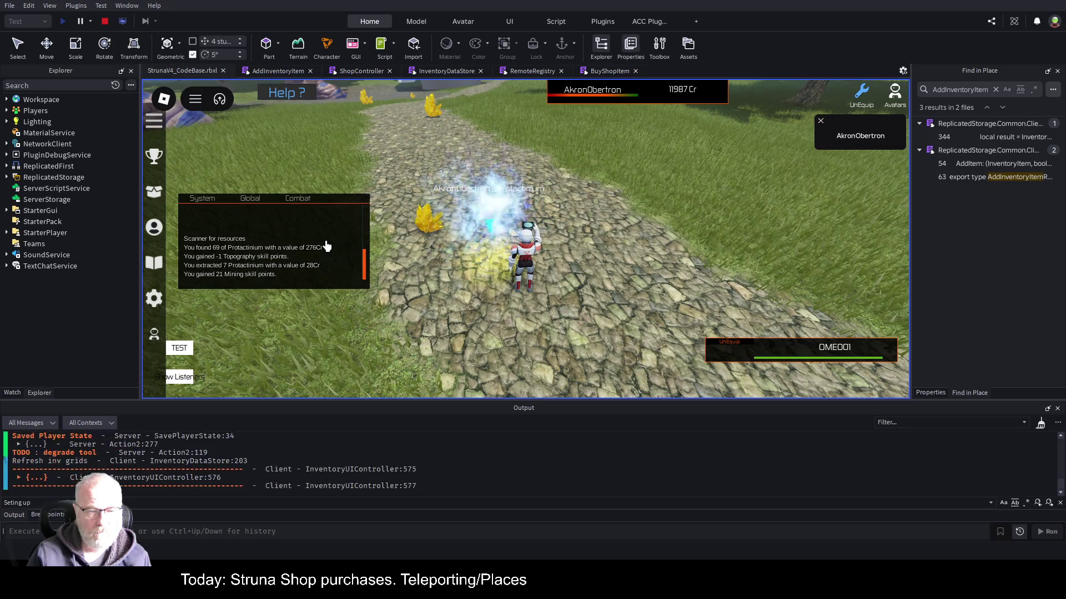
Walk the character to the Struna Inc Shop terminal and open the shop.
{"action": "key", "text": "1"}
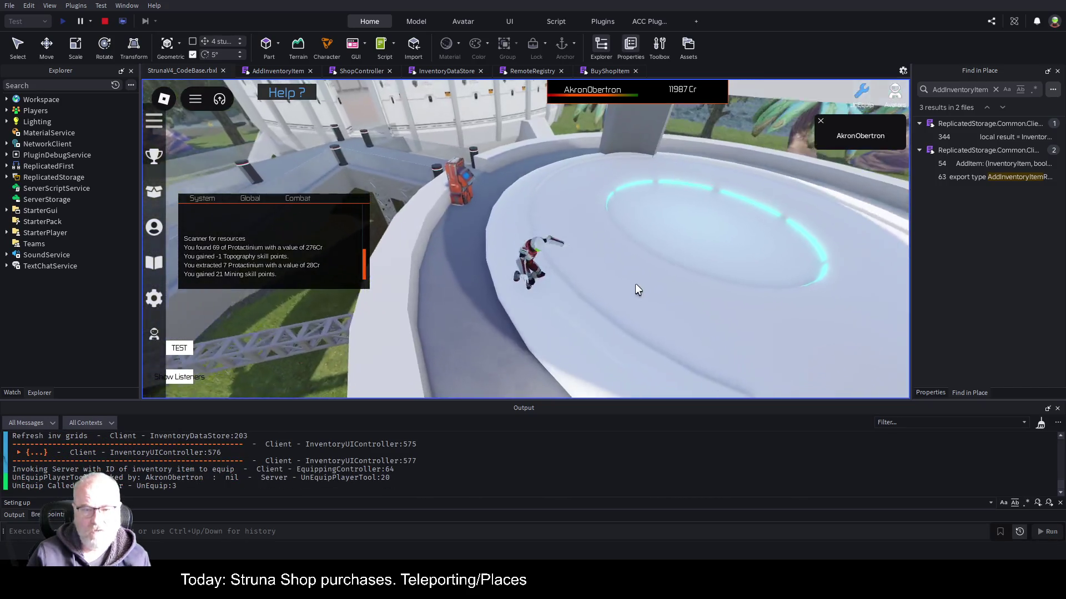
{"action": "key", "text": "w"}
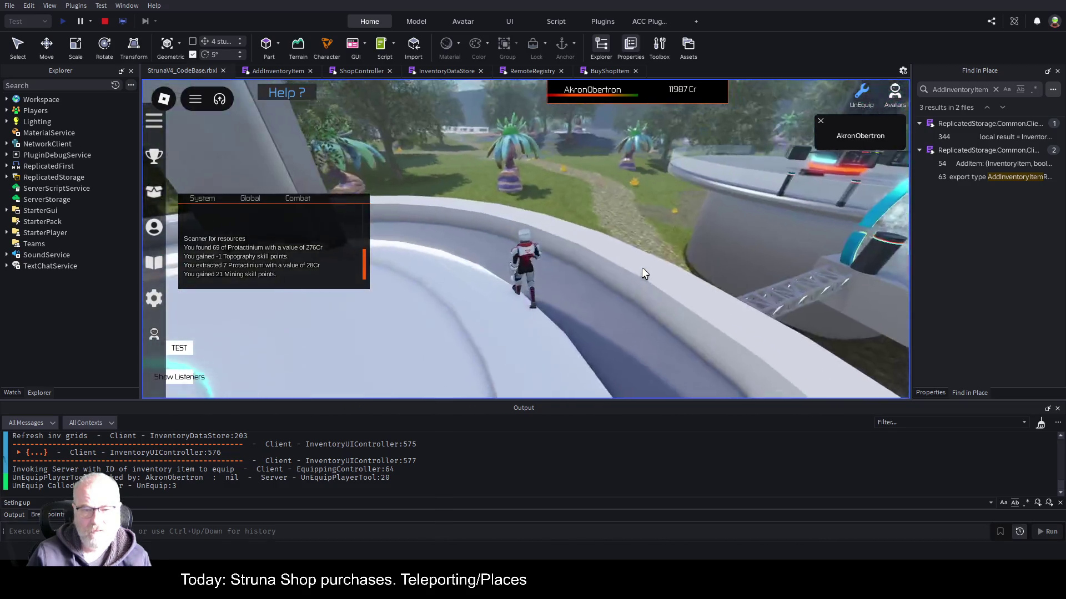
{"action": "key", "text": "a"}
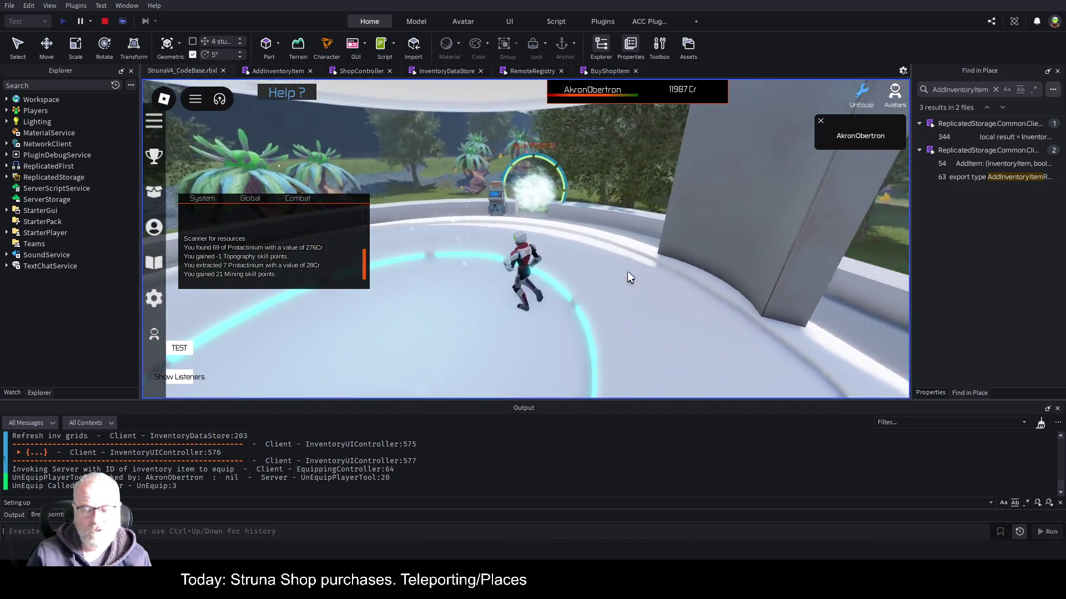
{"action": "key", "text": "w"}
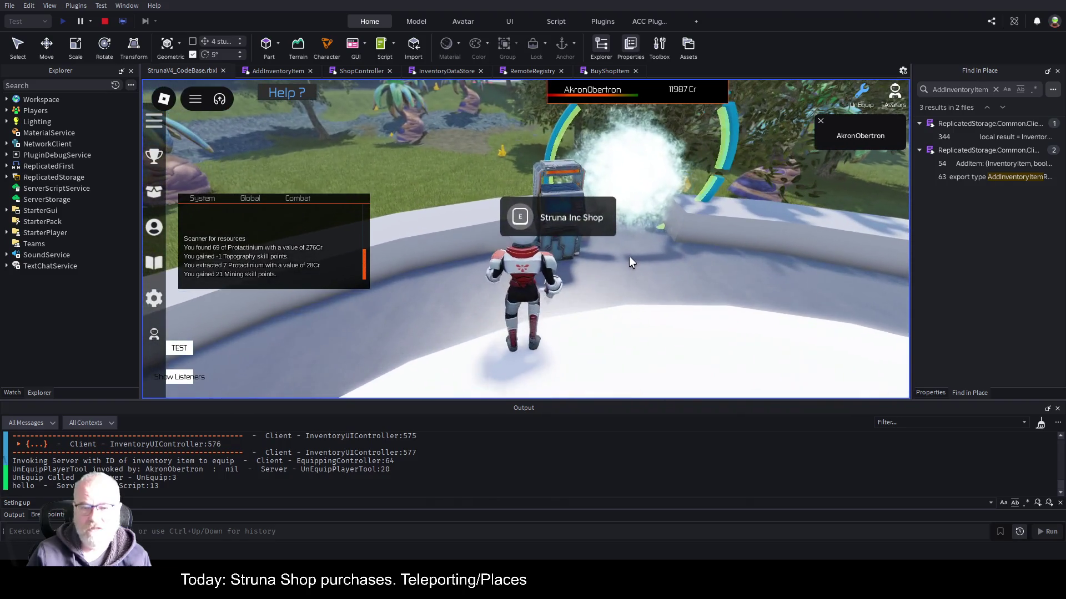
{"action": "key", "text": "e"}
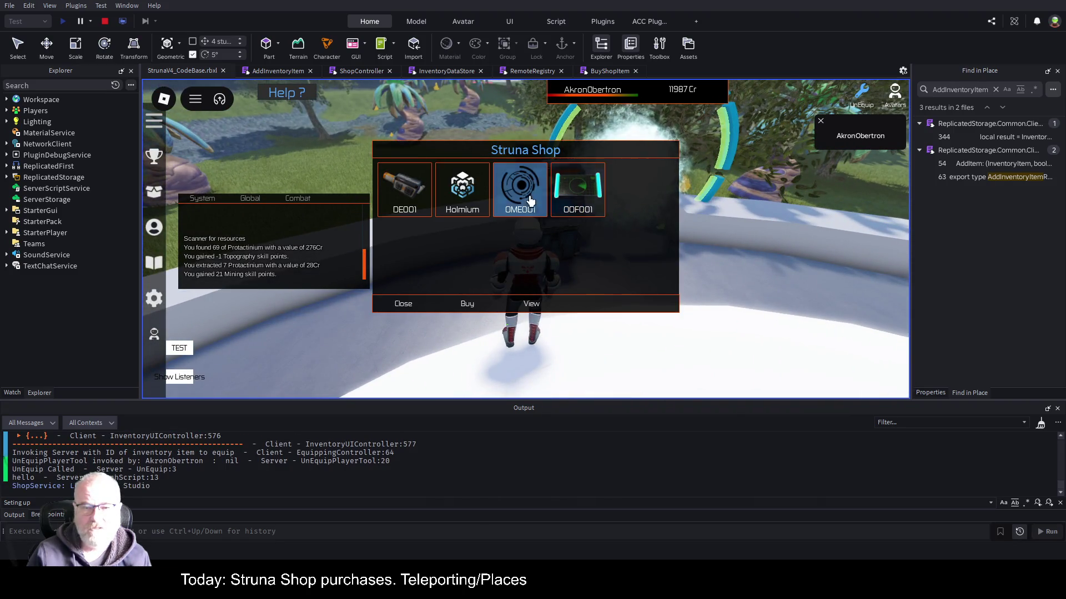
Check owned tools, then select OME001 in Struna Shop and view its stats.
{"action": "left_click", "coordinate": [513, 192]}
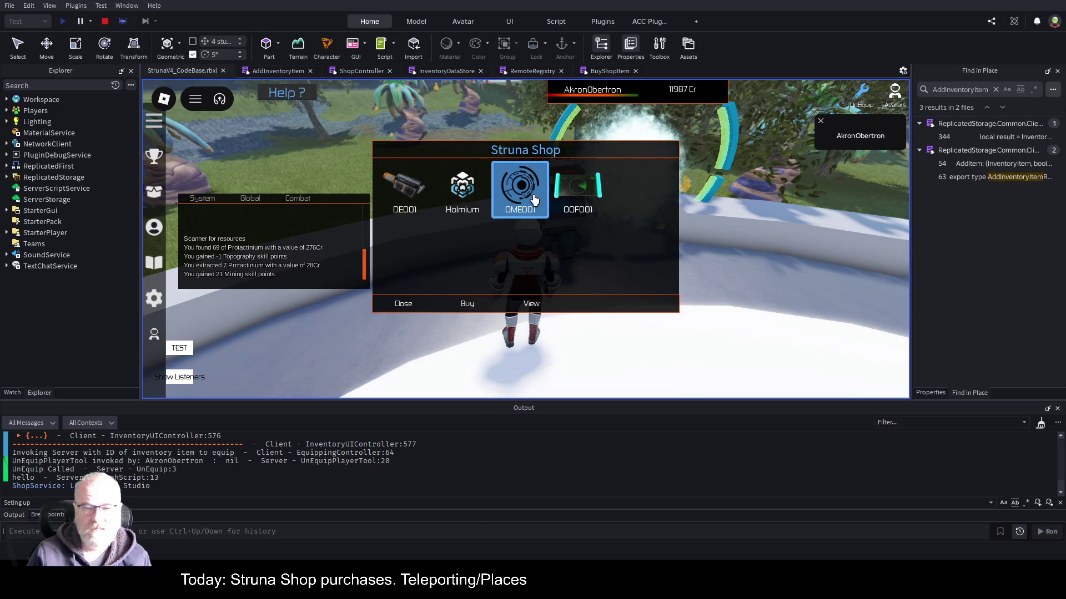
{"action": "left_click", "coordinate": [539, 193]}
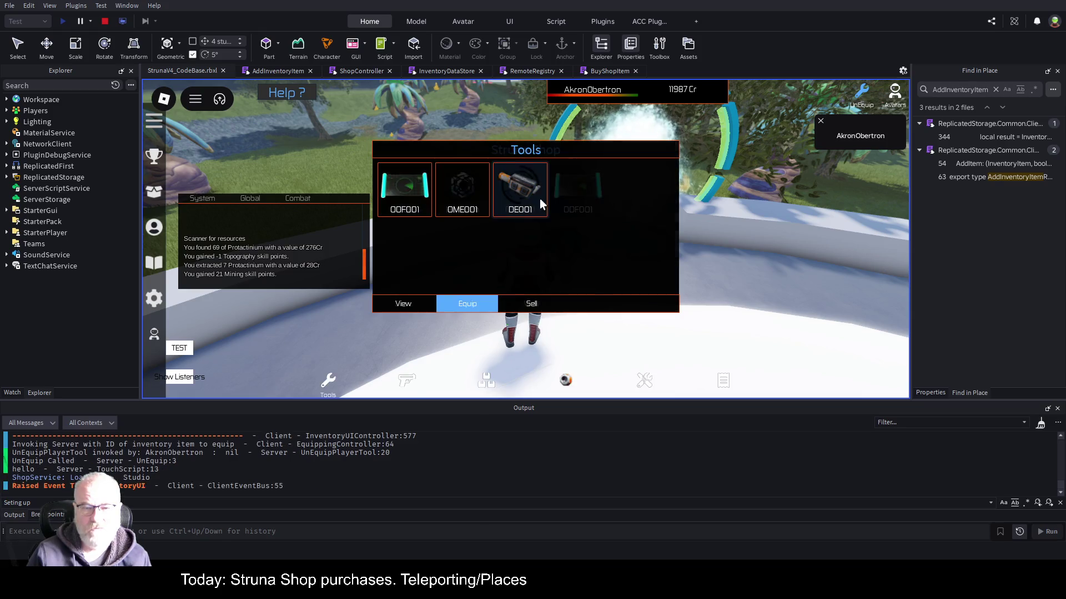
{"action": "left_click", "coordinate": [413, 304]}
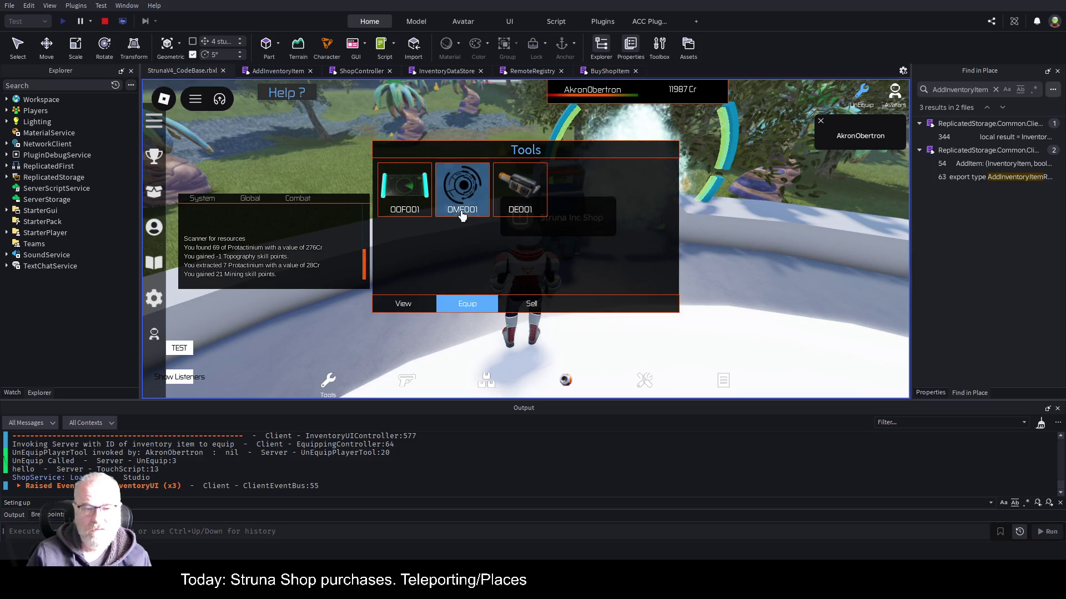
{"action": "left_click", "coordinate": [531, 289]}
{"action": "left_click", "coordinate": [505, 215]}
{"action": "left_click", "coordinate": [520, 188]}
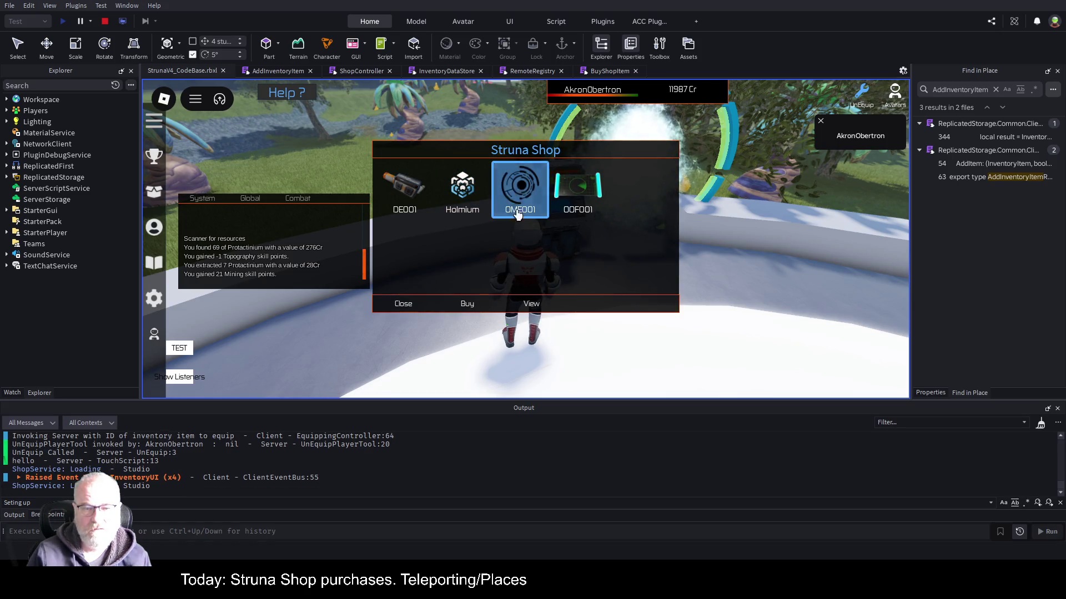
{"action": "left_click", "coordinate": [533, 306]}
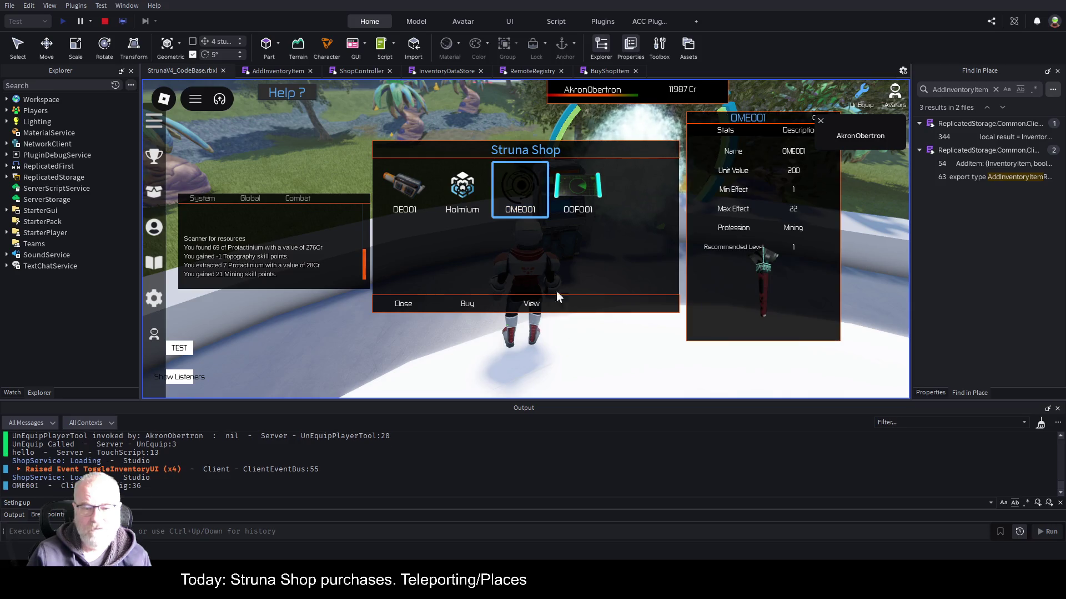
{"action": "left_click", "coordinate": [820, 119]}
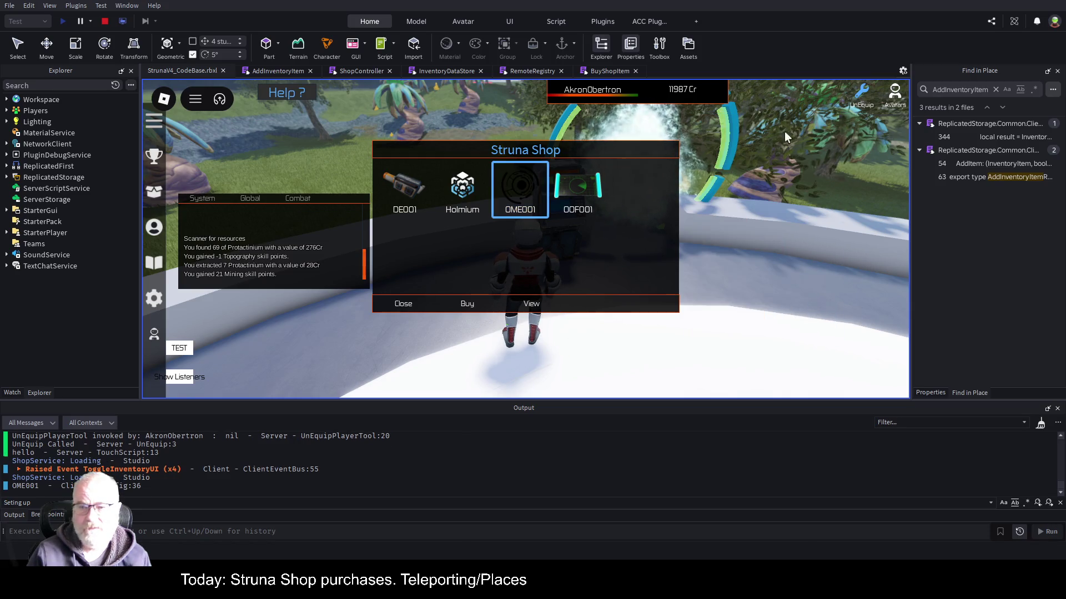
Buy OME001 and jump to the nil baseData error at ShopController:345.
{"action": "left_click", "coordinate": [464, 306]}
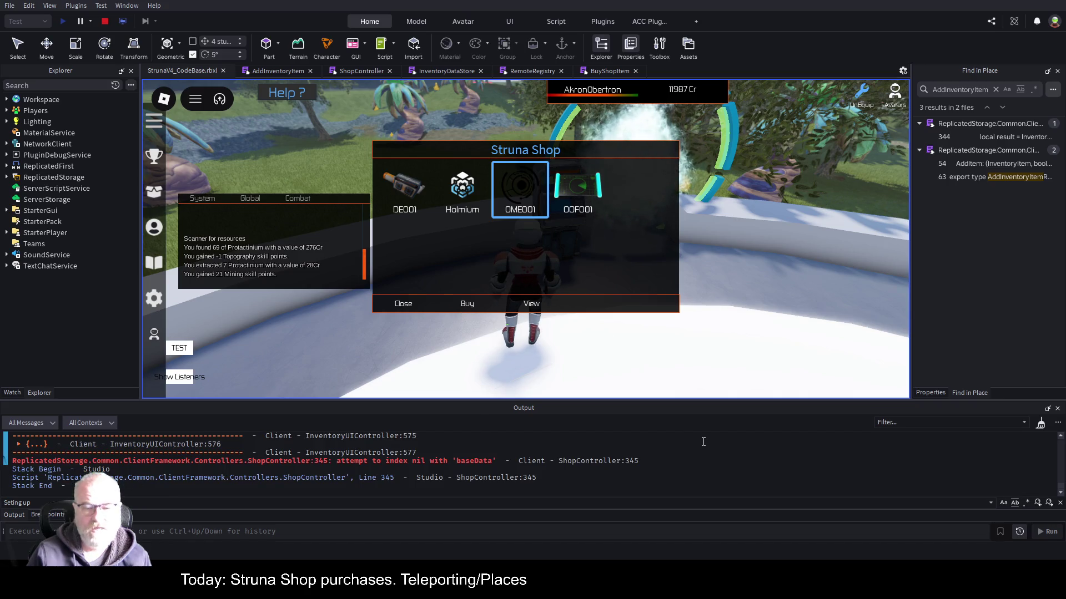
{"action": "left_click", "coordinate": [594, 461]}
{"action": "left_click", "coordinate": [544, 296]}
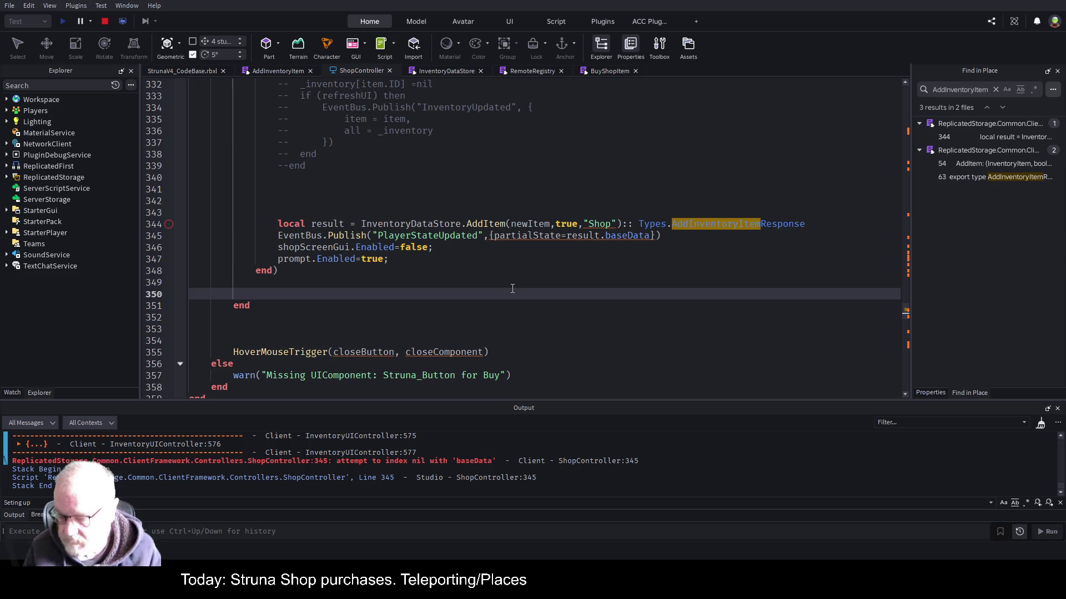
Stop the play test to return to edit mode.
{"action": "left_click", "coordinate": [105, 20]}
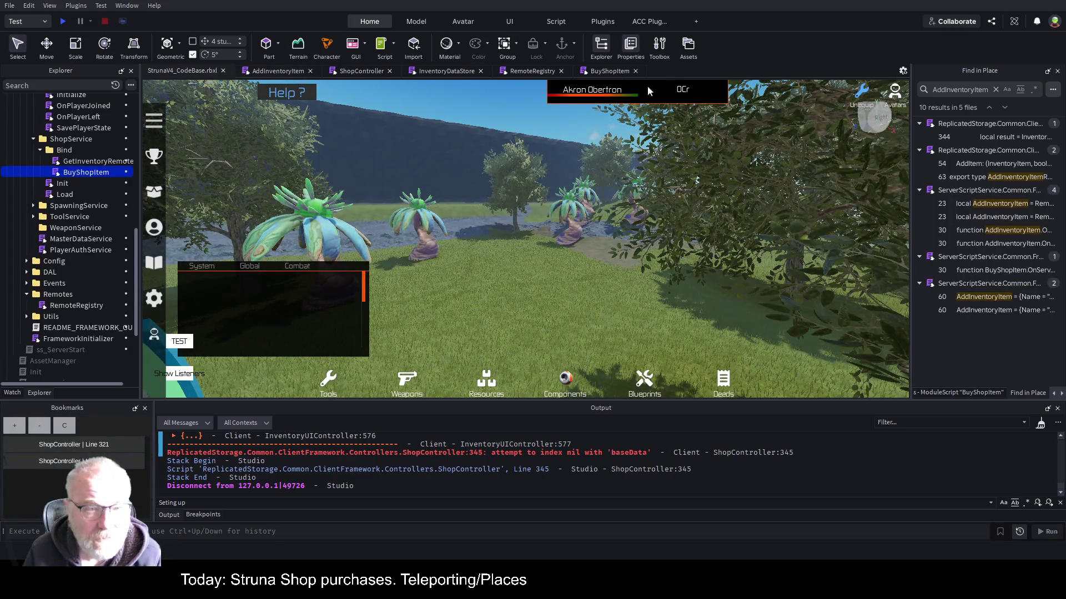
{"action": "left_click", "coordinate": [606, 71]}
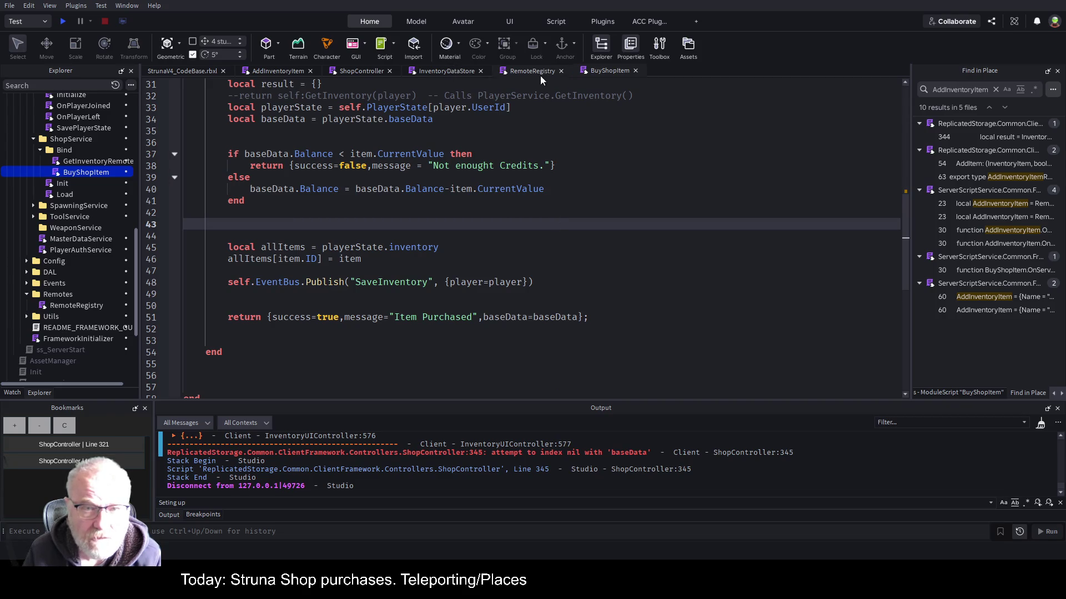
{"action": "left_click", "coordinate": [348, 70]}
{"action": "scroll", "coordinate": [495, 186], "scroll_direction": "up", "scroll_amount": 5}
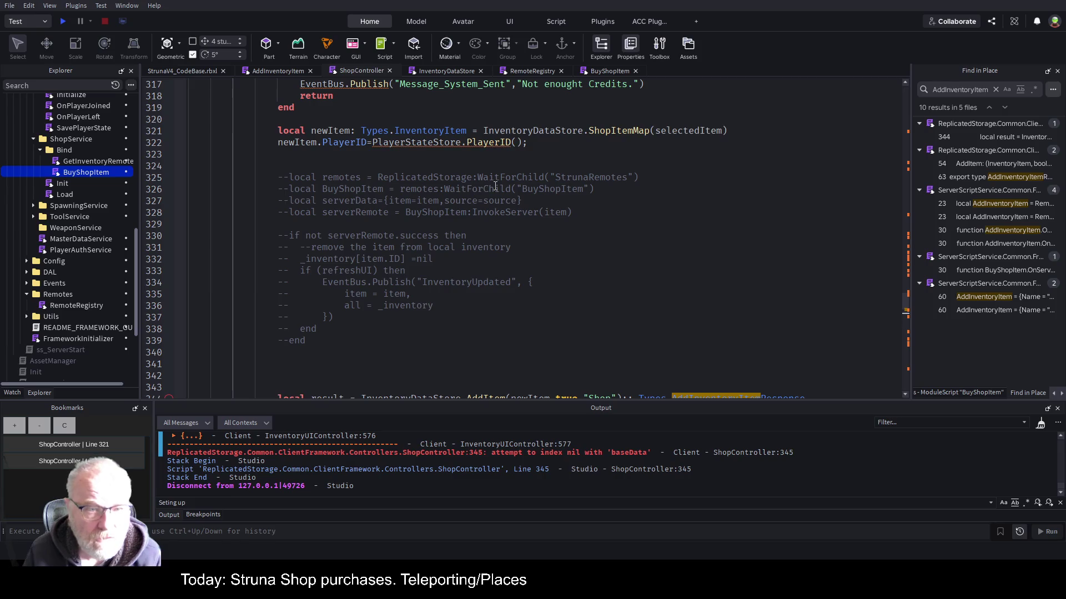
{"action": "scroll", "coordinate": [496, 186], "scroll_direction": "up", "scroll_amount": 2}
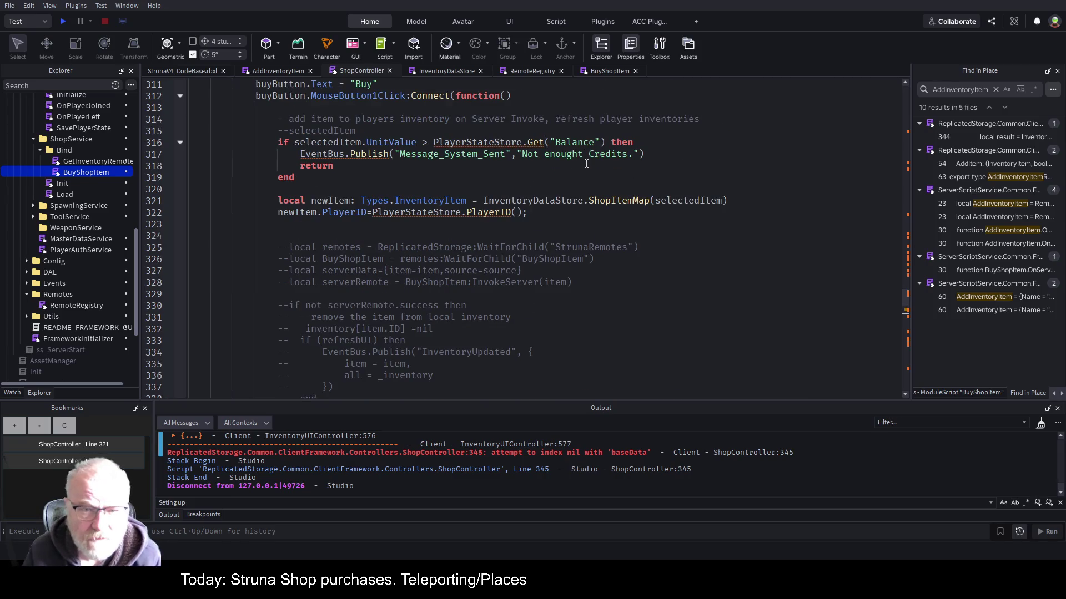
{"action": "scroll", "coordinate": [525, 183], "scroll_direction": "up", "scroll_amount": 1}
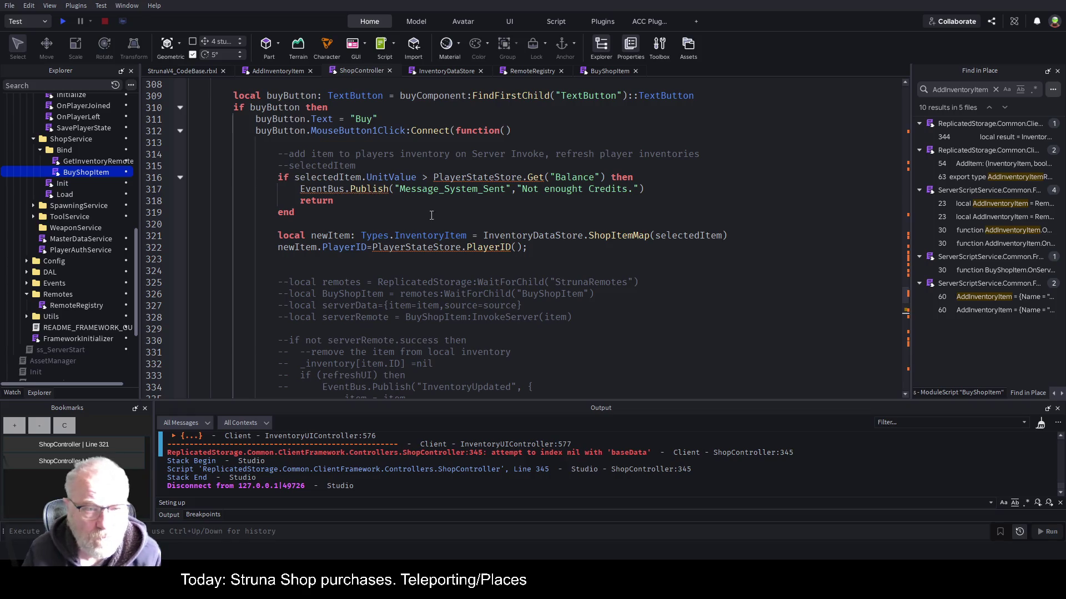
{"action": "left_click", "coordinate": [549, 199]}
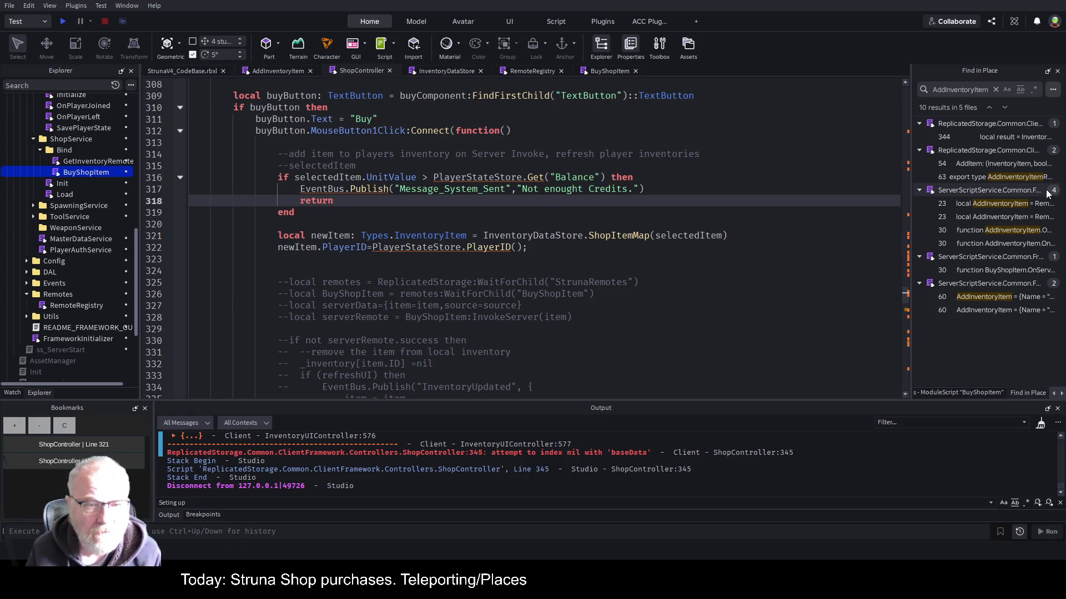
{"action": "key", "text": "Up"}
{"action": "key", "text": "Up"}
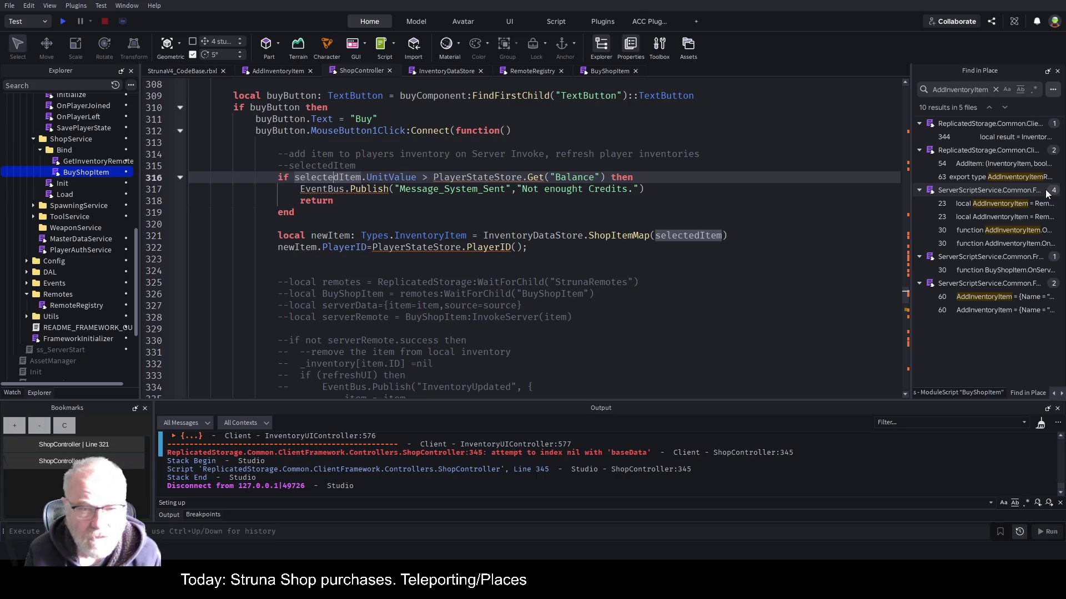
{"action": "key", "text": "Down"}
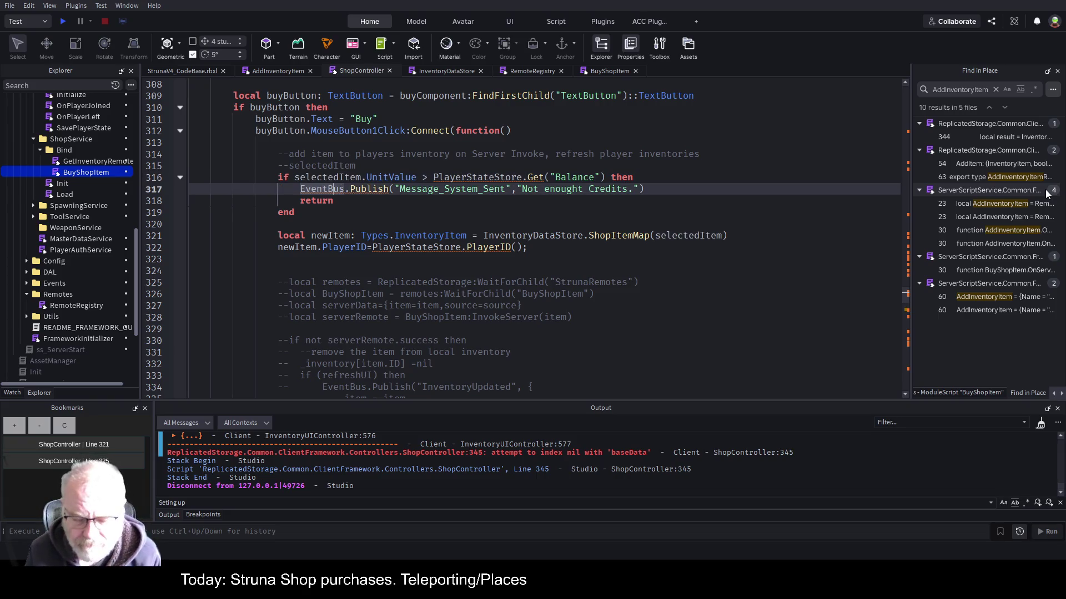
{"action": "key", "text": "Up"}
{"action": "key", "text": "Down"}
{"action": "key", "text": "Down"}
{"action": "key", "text": "Down"}
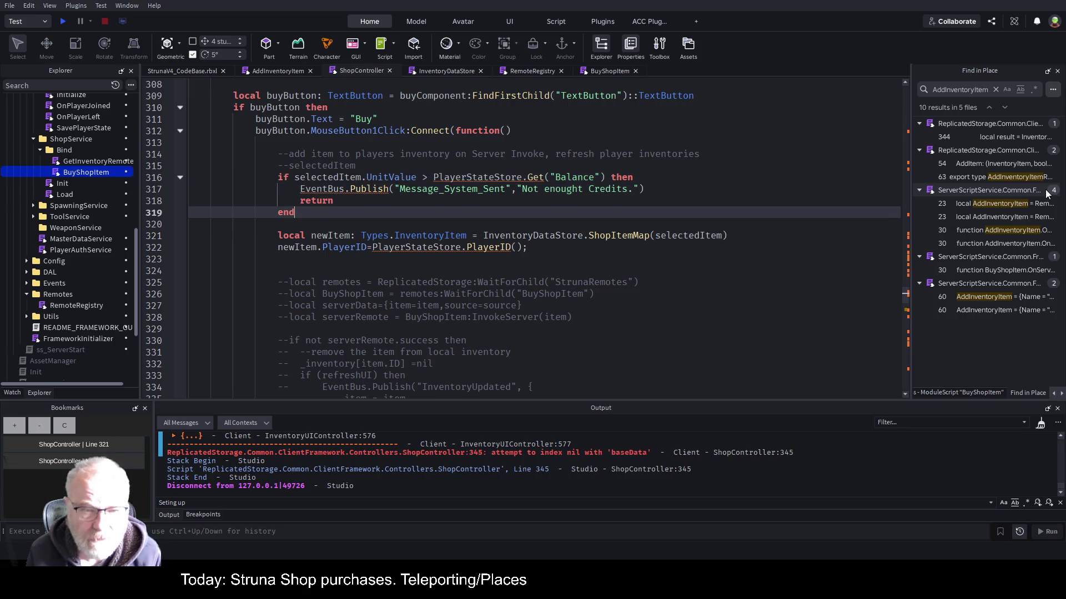
{"action": "key", "text": "Down"}
{"action": "key", "text": "Down"}
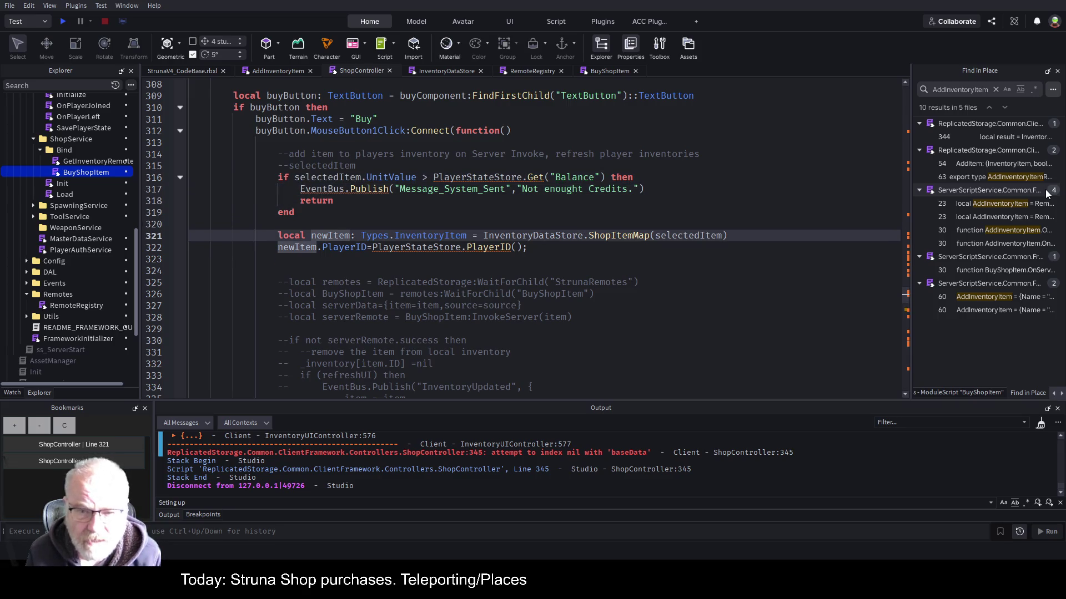
{"action": "key", "text": "End"}
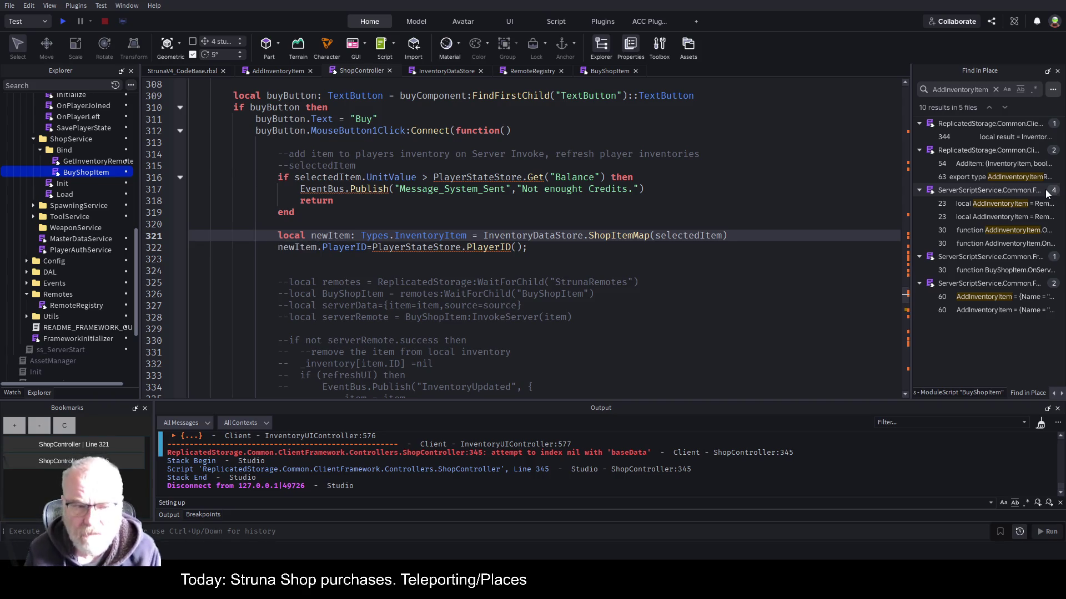
{"action": "key", "text": "Down"}
{"action": "key", "text": "Down"}
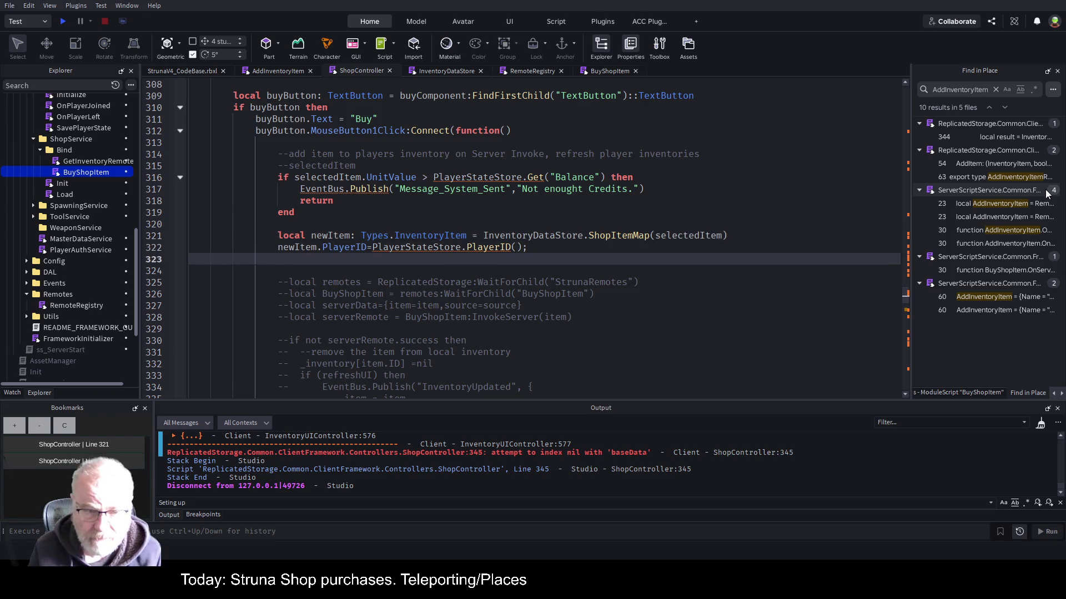
{"action": "key", "text": "Down"}
{"action": "key", "text": "Down"}
{"action": "key", "text": "Down"}
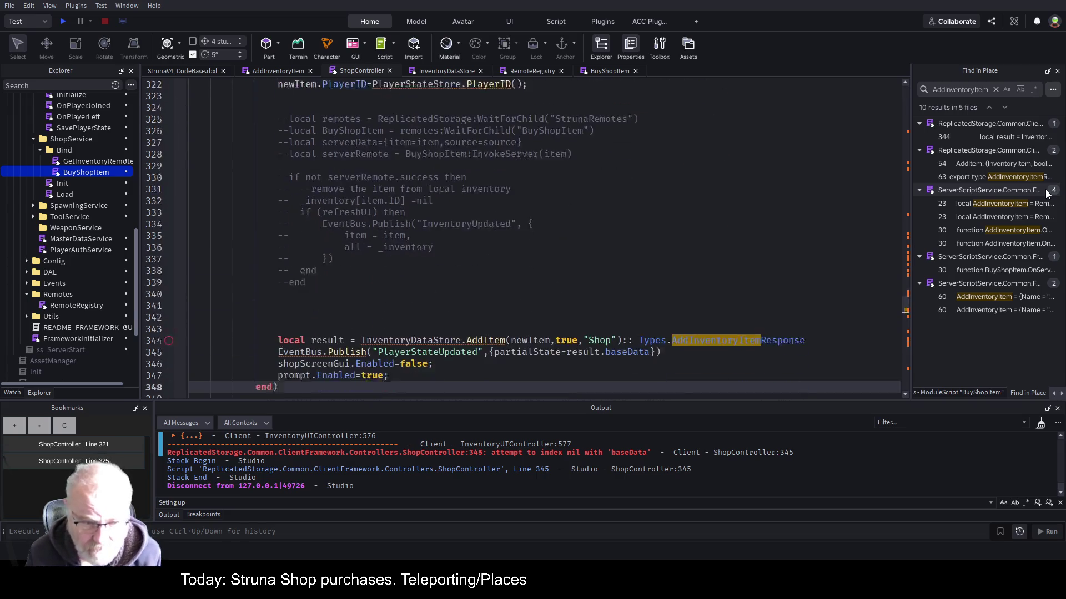
Insert a blank line after ShopController's line 344 AddItem call, then switch to InventoryDataStore.
{"action": "key", "text": "Up"}
{"action": "key", "text": "Up"}
{"action": "key", "text": "Up"}
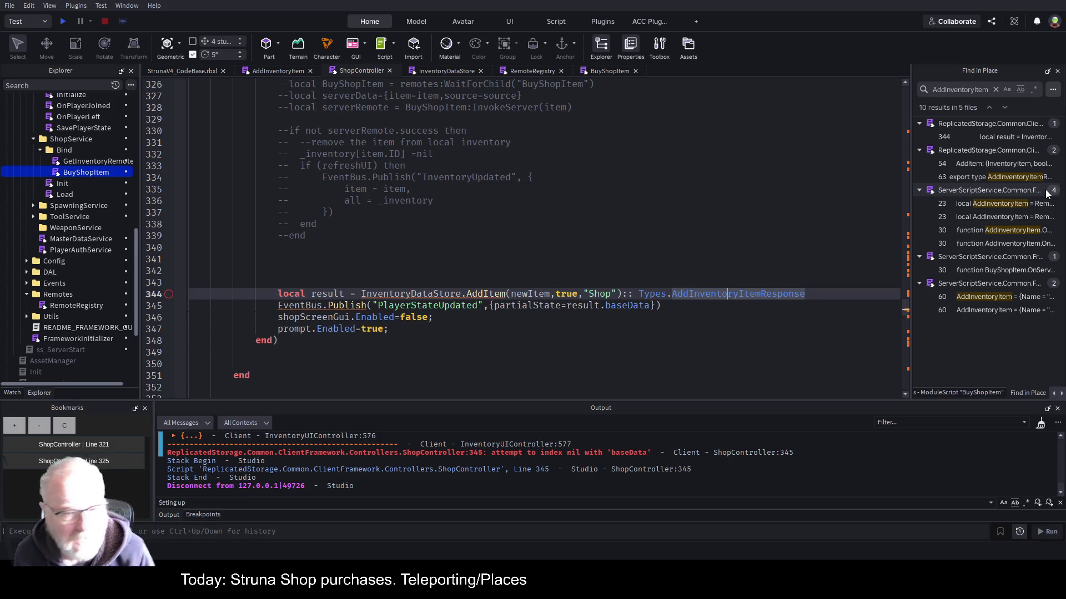
{"action": "key", "text": "End"}
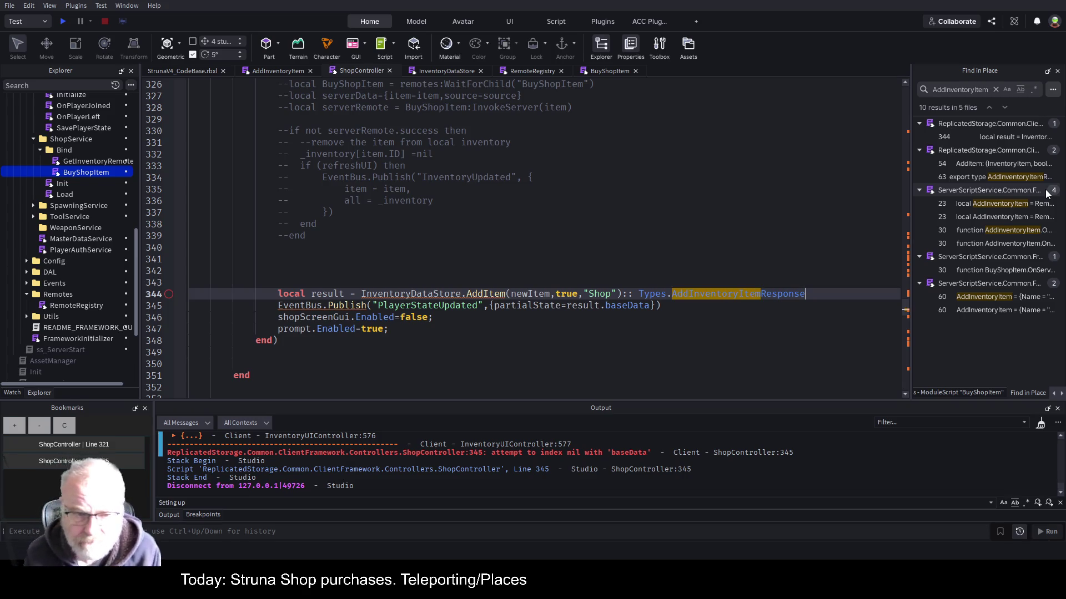
{"action": "key", "text": "Return"}
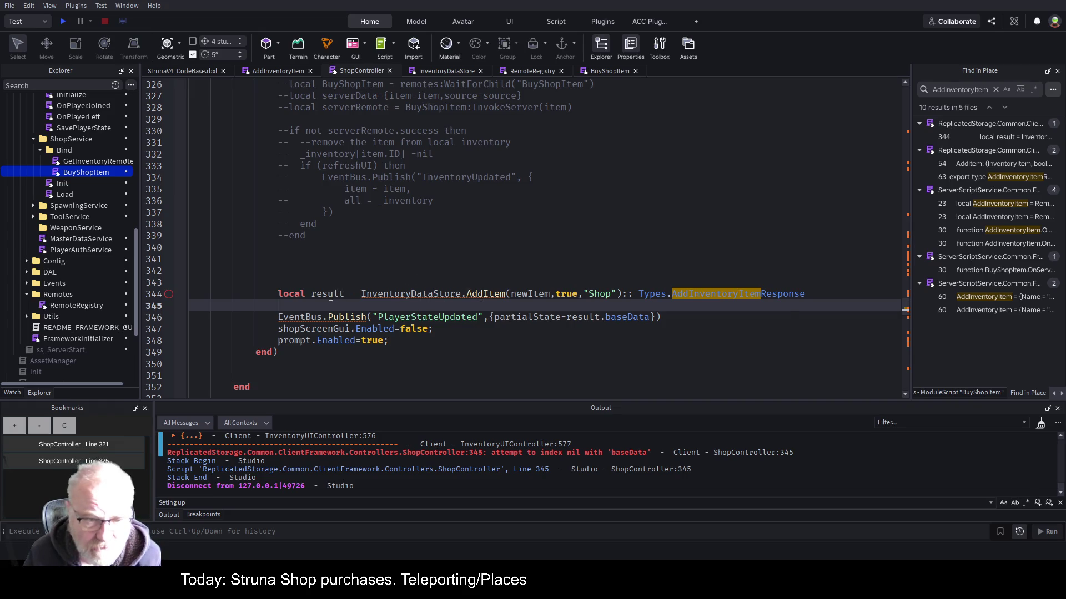
{"action": "left_click", "coordinate": [340, 293]}
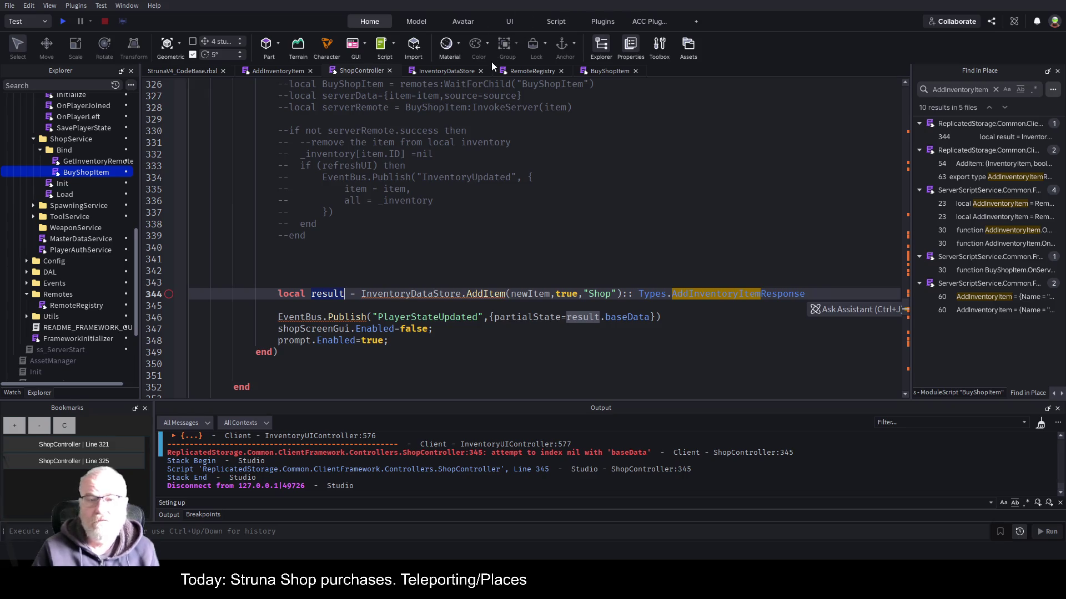
{"action": "left_click", "coordinate": [444, 71]}
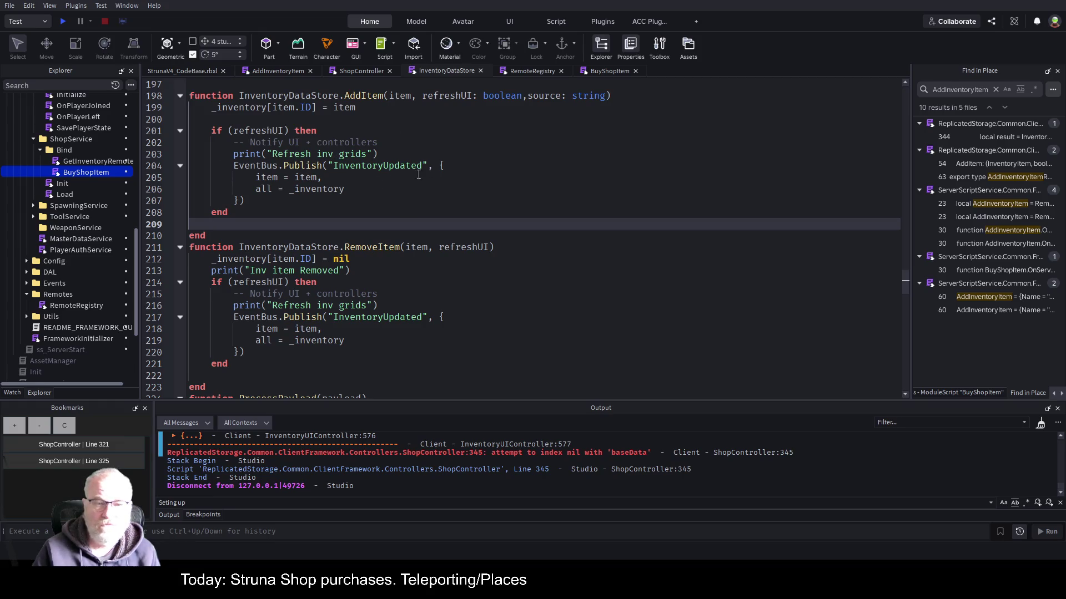
Prefix print("Refresh inv grids") on line 203 with -- and save the place.
{"action": "double_click", "coordinate": [378, 166]}
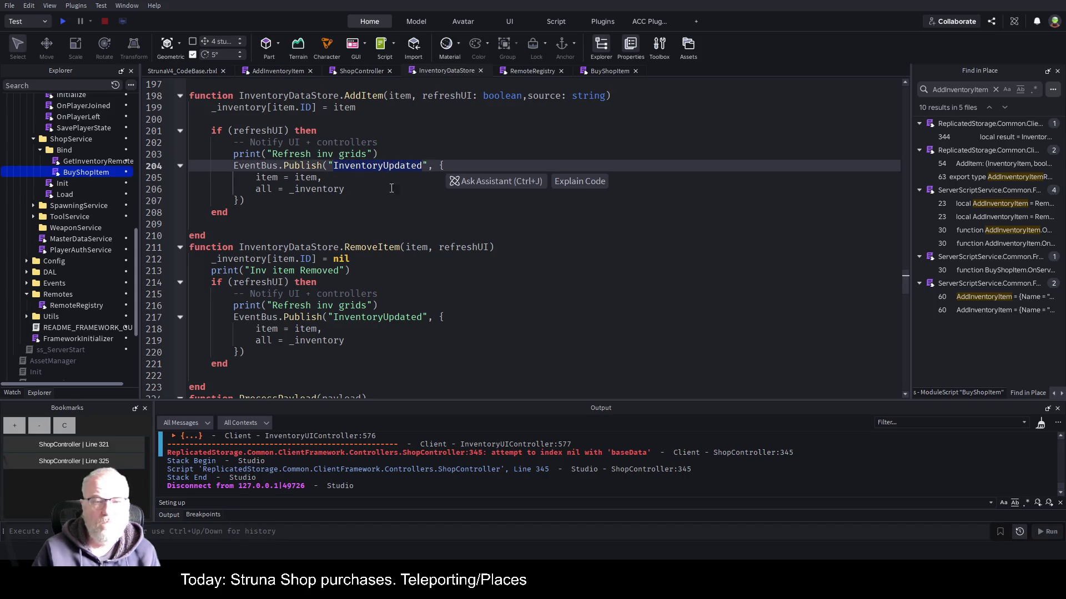
{"action": "left_click", "coordinate": [393, 158]}
{"action": "key", "text": "Home"}
{"action": "type", "text": "--"}
{"action": "key", "text": "ctrl+s"}
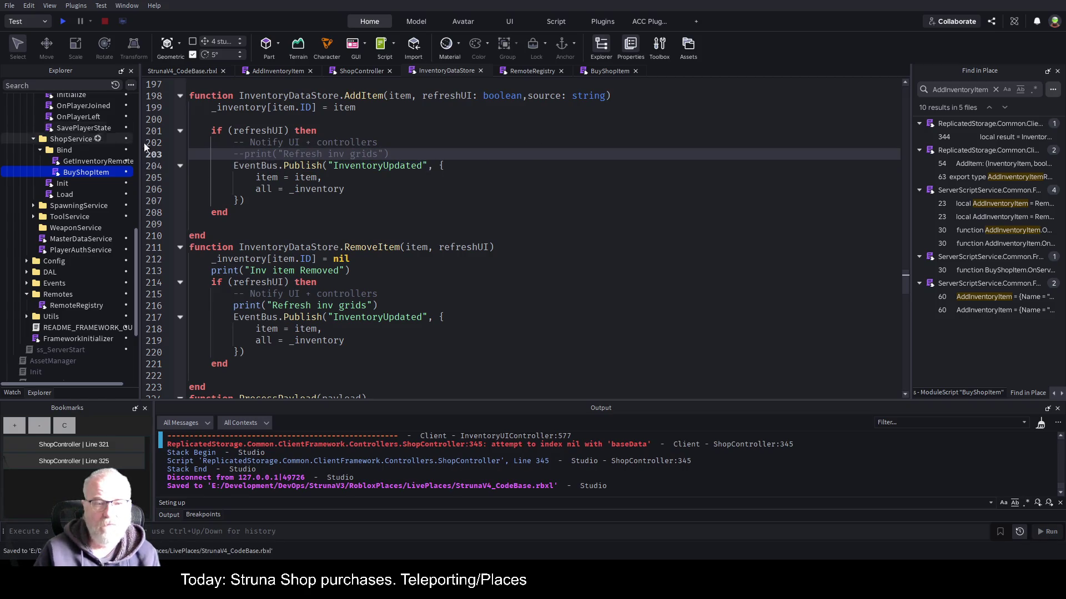
{"action": "double_click", "coordinate": [375, 166]}
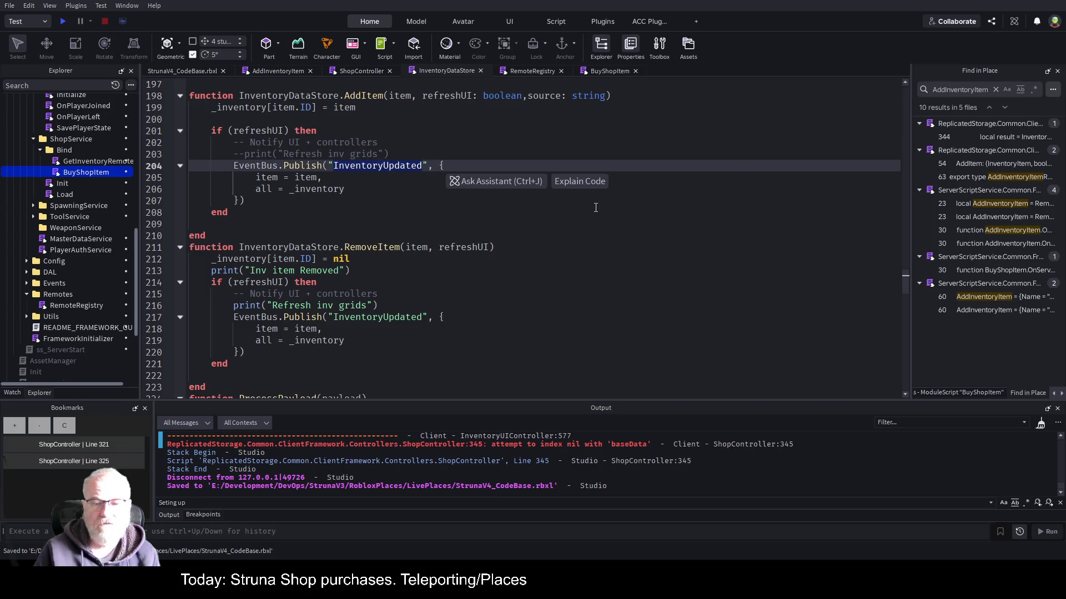
{"action": "left_click", "coordinate": [357, 68]}
{"action": "left_click", "coordinate": [340, 294]}
Delete "local result = " from ShopController line 344 and save.
{"action": "double_click", "coordinate": [341, 294]}
{"action": "key", "text": "Delete"}
{"action": "key", "text": "Delete"}
{"action": "key", "text": "BackSpace"}
{"action": "key", "text": "BackSpace"}
{"action": "key", "text": "BackSpace"}
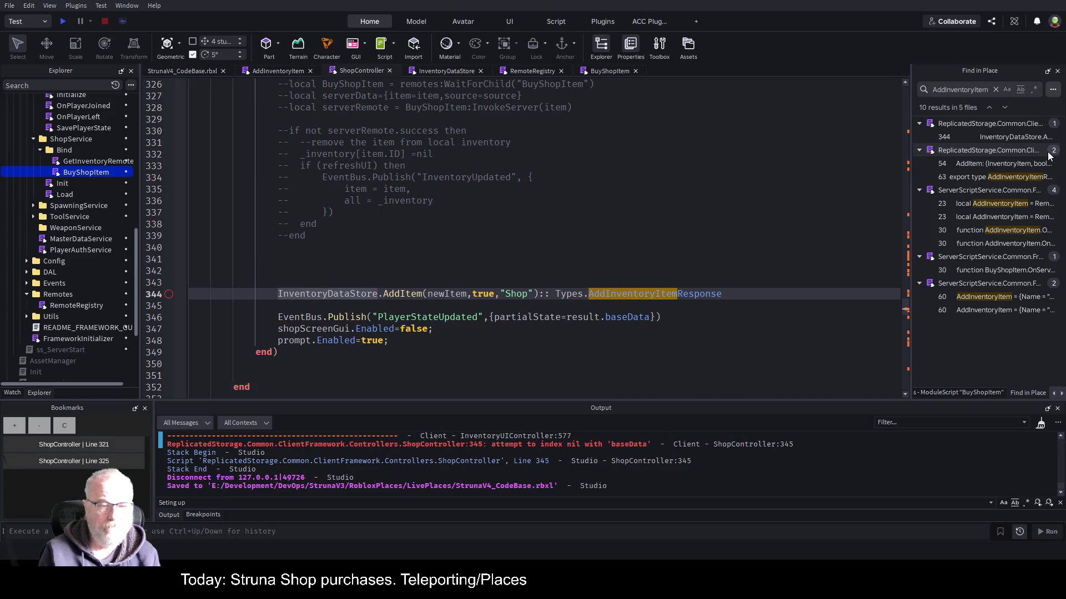
{"action": "key", "text": "Delete"}
{"action": "key", "text": "Down"}
{"action": "key", "text": "ctrl+s"}
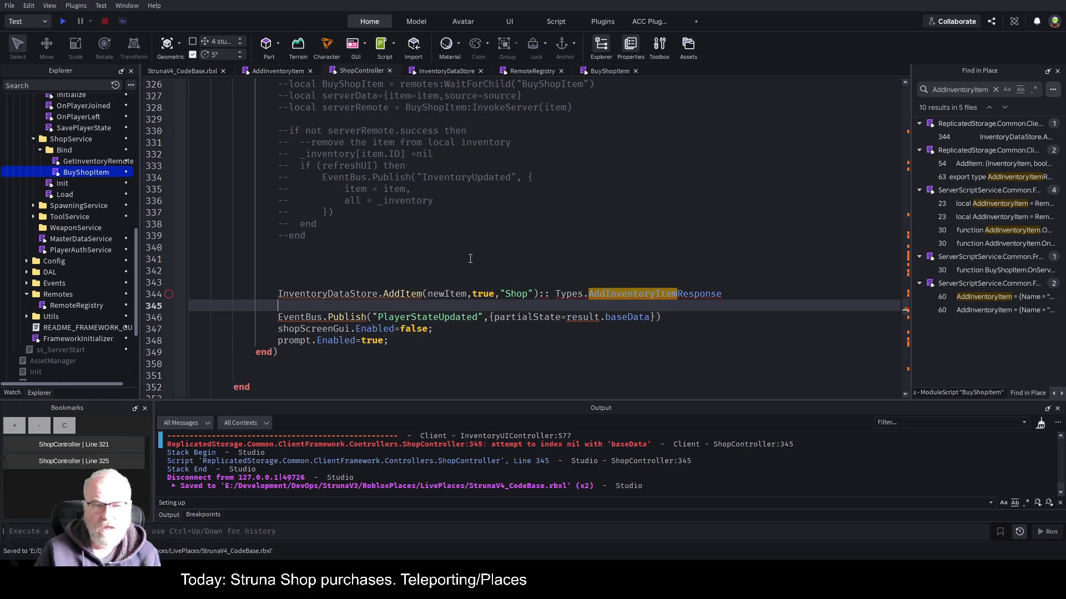
Review the commented BuyShopItem invoke block above the bare AddItem call.
{"action": "scroll", "coordinate": [470, 259], "scroll_direction": "up", "scroll_amount": 1}
{"action": "scroll", "coordinate": [470, 259], "scroll_direction": "down", "scroll_amount": 2}
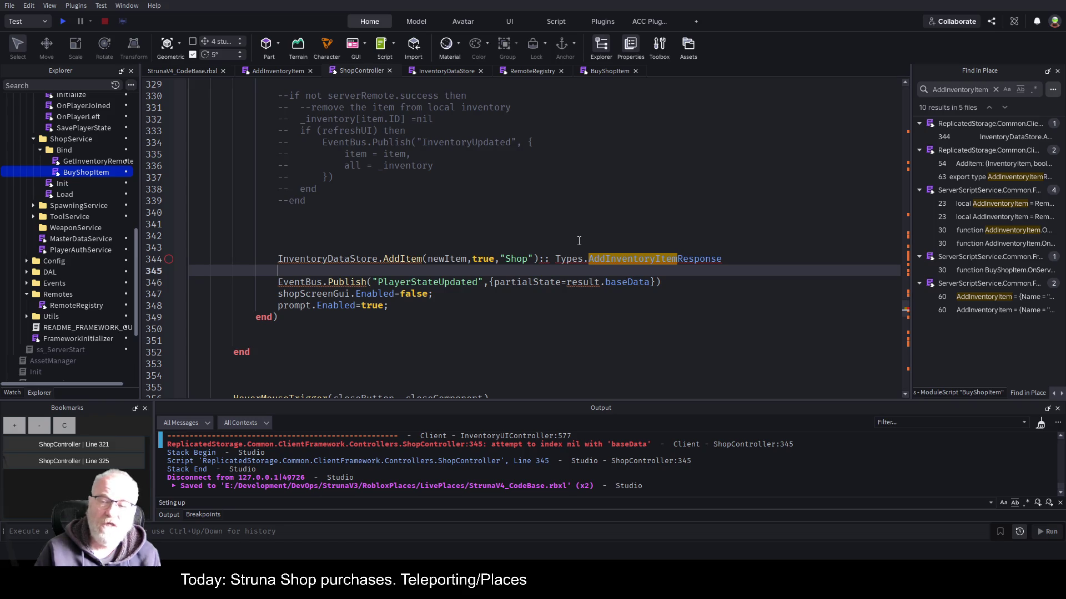
{"action": "left_click", "coordinate": [511, 230]}
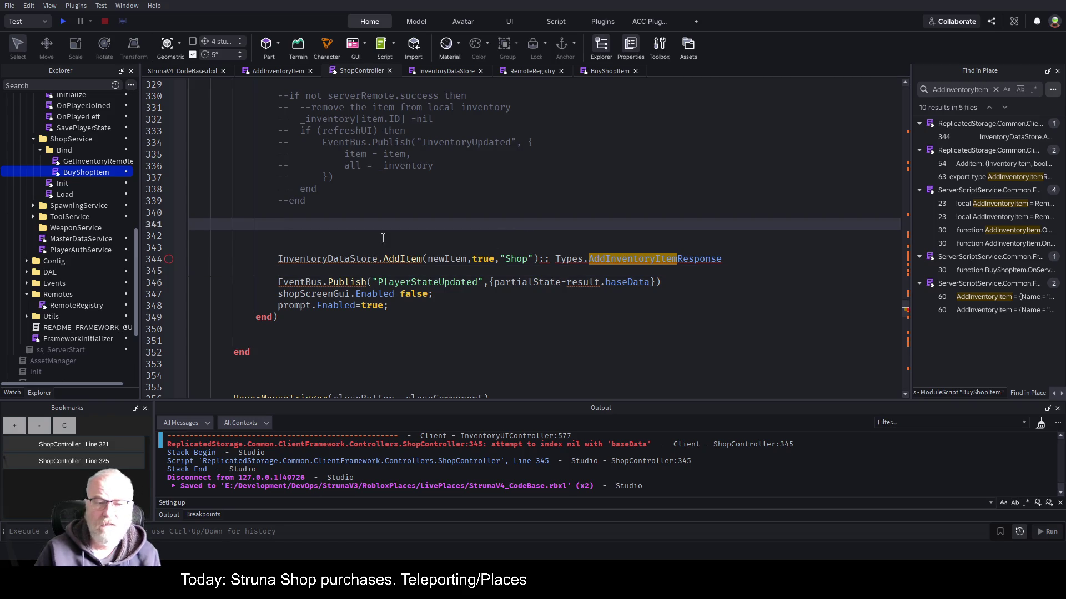
{"action": "left_click_drag", "start_coordinate": [330, 244], "coordinate": [765, 259]}
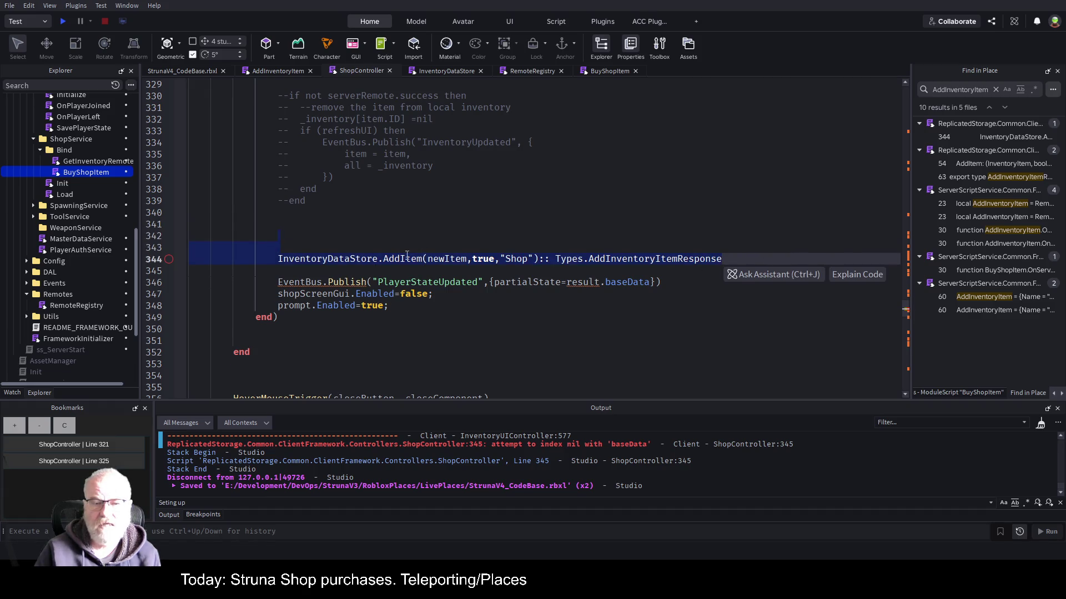
{"action": "left_click", "coordinate": [366, 267]}
{"action": "scroll", "coordinate": [409, 227], "scroll_direction": "up", "scroll_amount": 4}
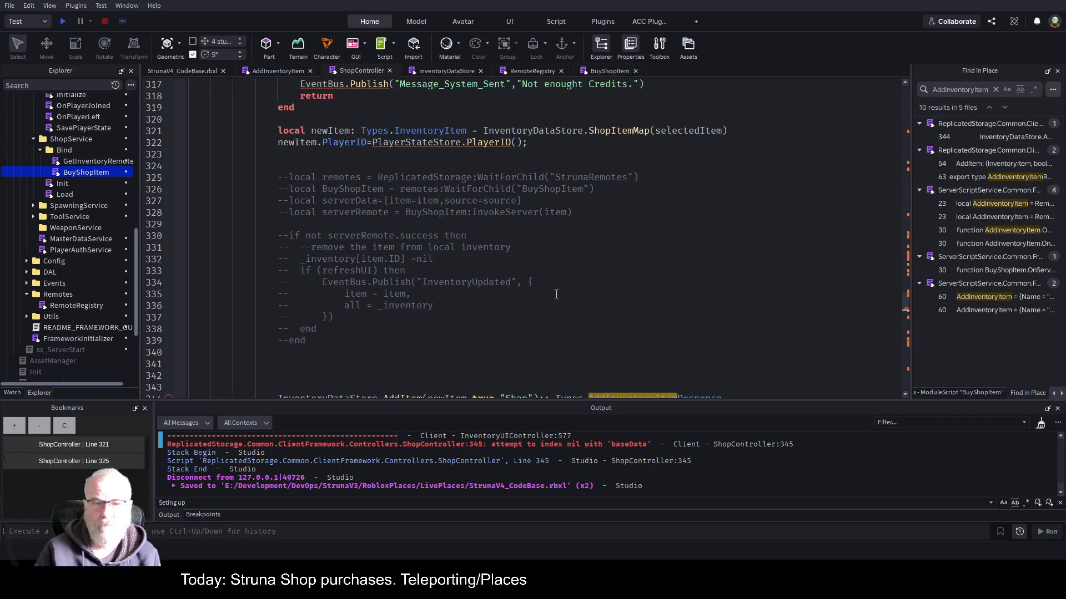
{"action": "double_click", "coordinate": [549, 190]}
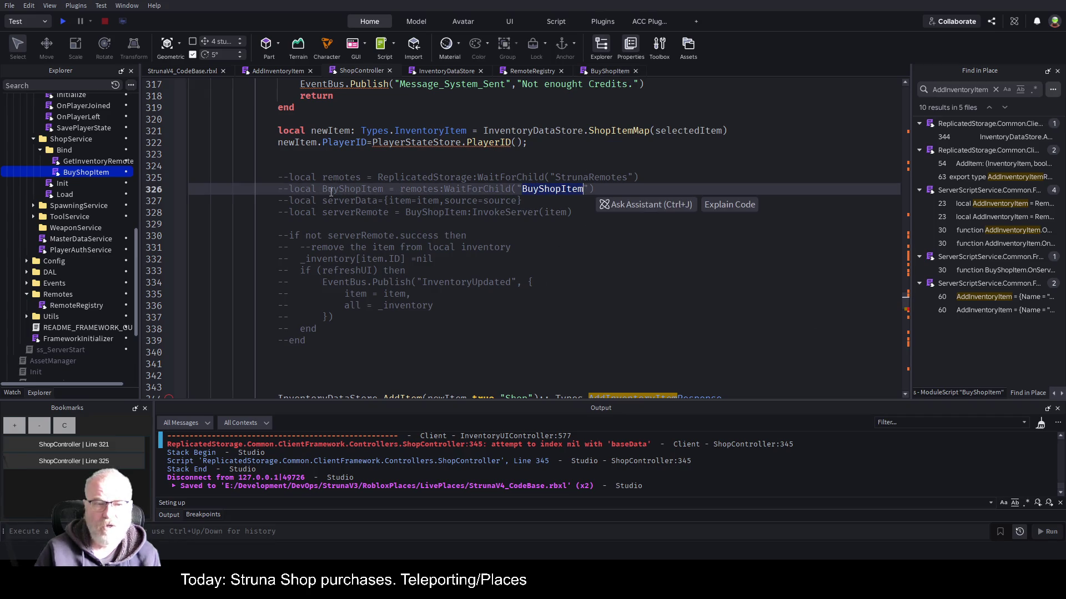
{"action": "scroll", "coordinate": [400, 185], "scroll_direction": "down", "scroll_amount": 1}
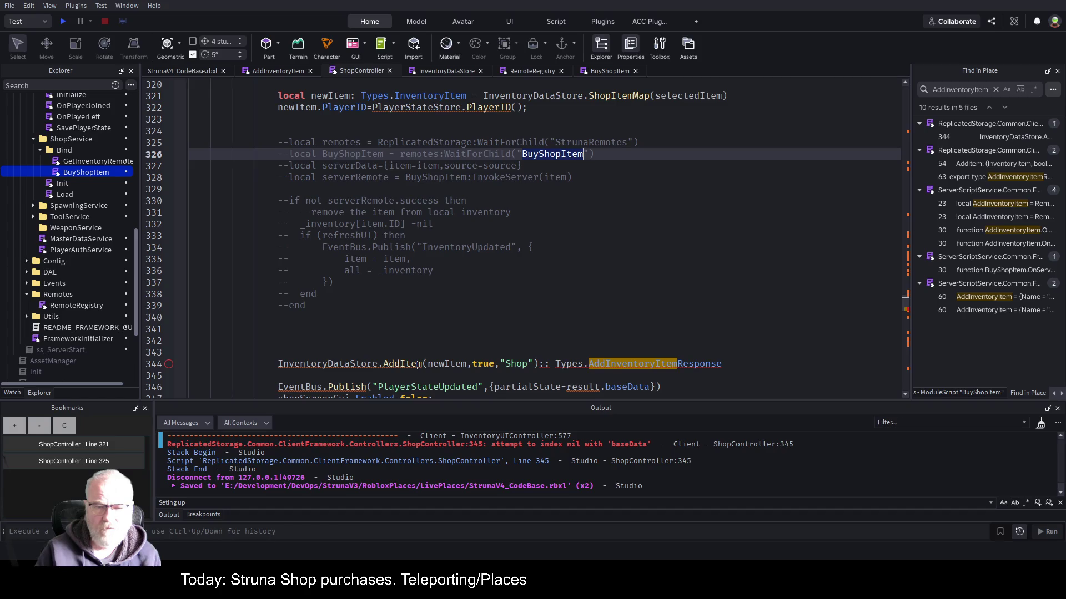
{"action": "left_click", "coordinate": [349, 317]}
Uncomment the BuyShopItem remote invocation lines 325–328.
{"action": "left_click_drag", "start_coordinate": [272, 142], "coordinate": [642, 191]}
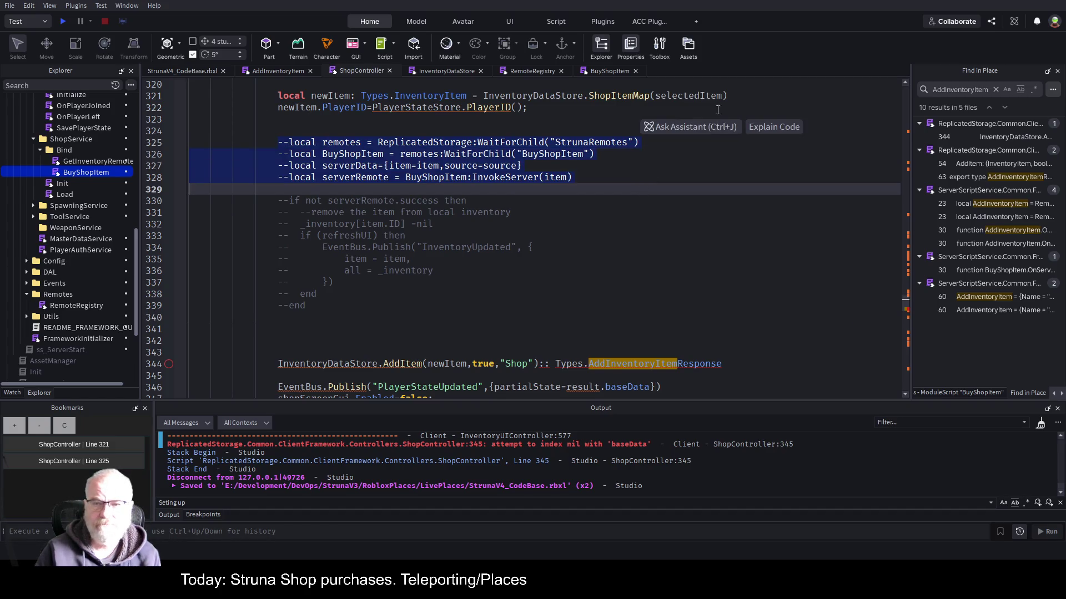
{"action": "key", "text": "ctrl+slash"}
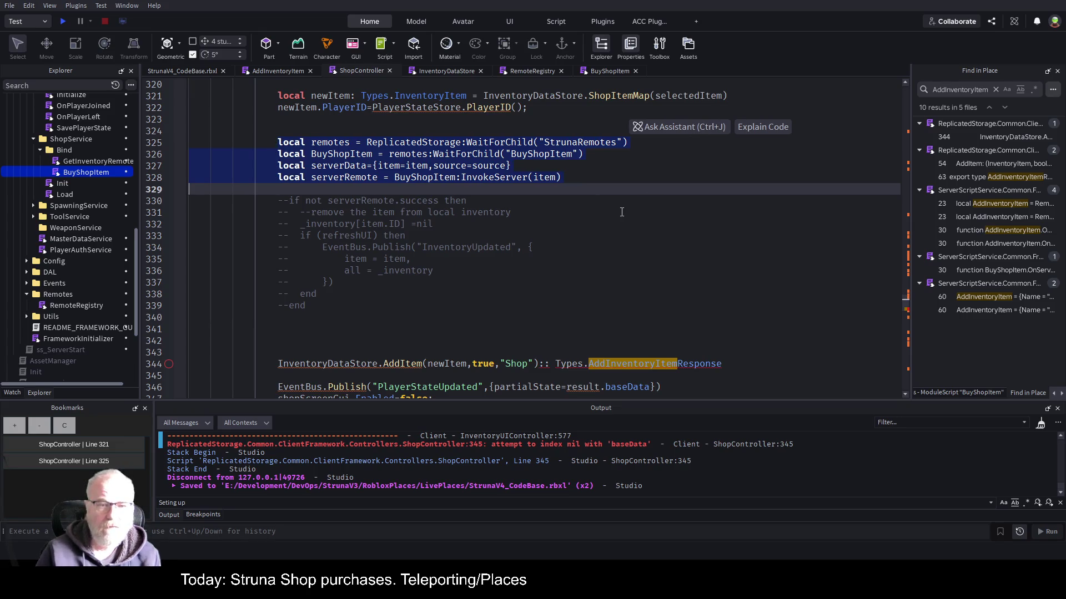
{"action": "scroll", "coordinate": [618, 179], "scroll_direction": "up", "scroll_amount": 3}
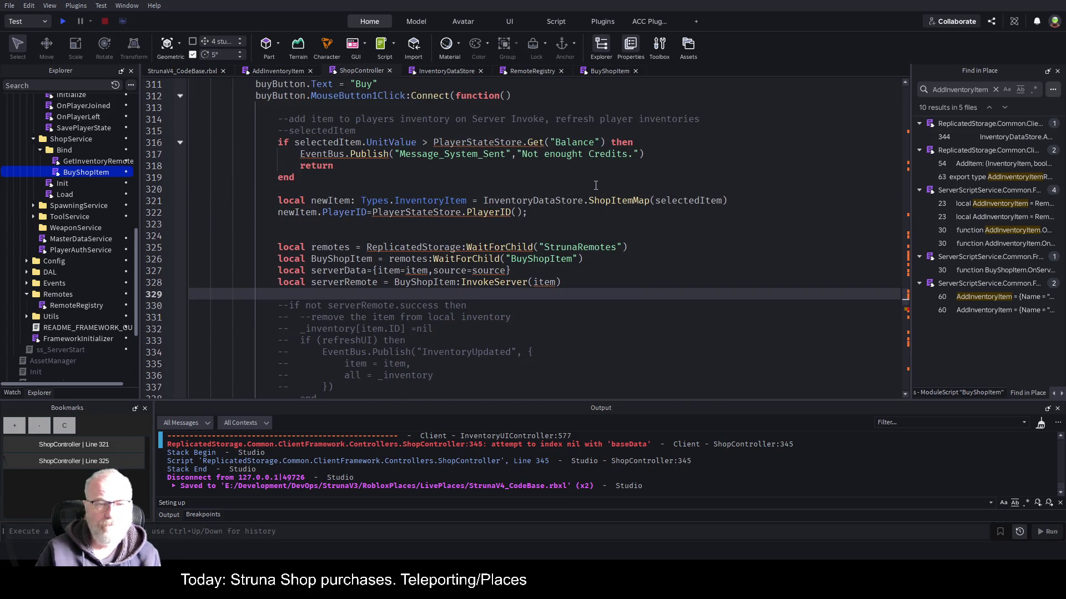
Delete the serverData line below the BuyShopItem line.
{"action": "left_click", "coordinate": [540, 261]}
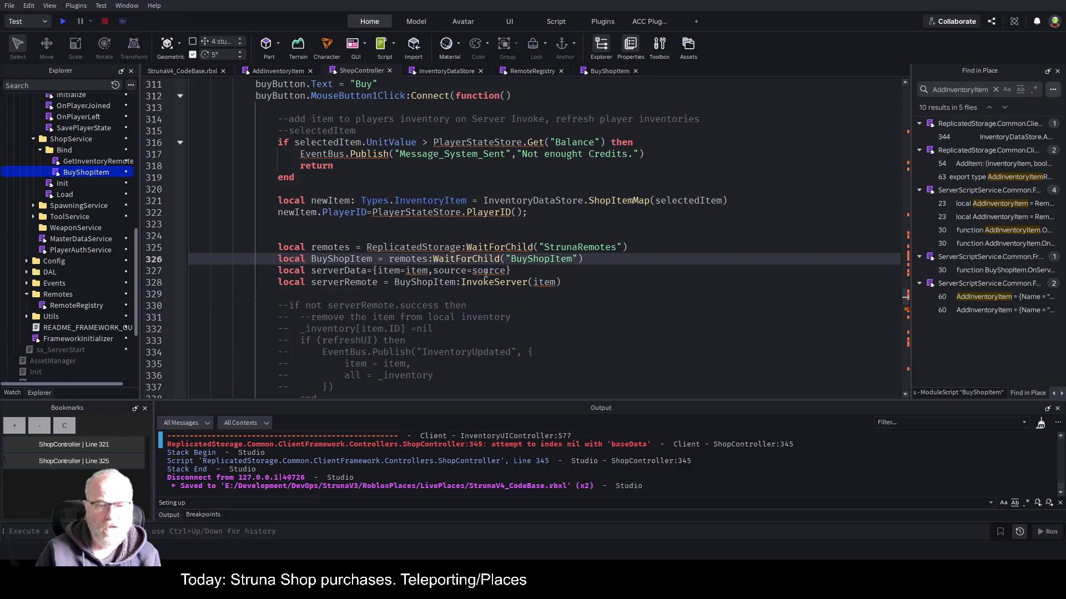
{"action": "left_click", "coordinate": [360, 272]}
{"action": "key", "text": "End"}
{"action": "key", "text": "shift+Home"}
{"action": "key", "text": "Delete"}
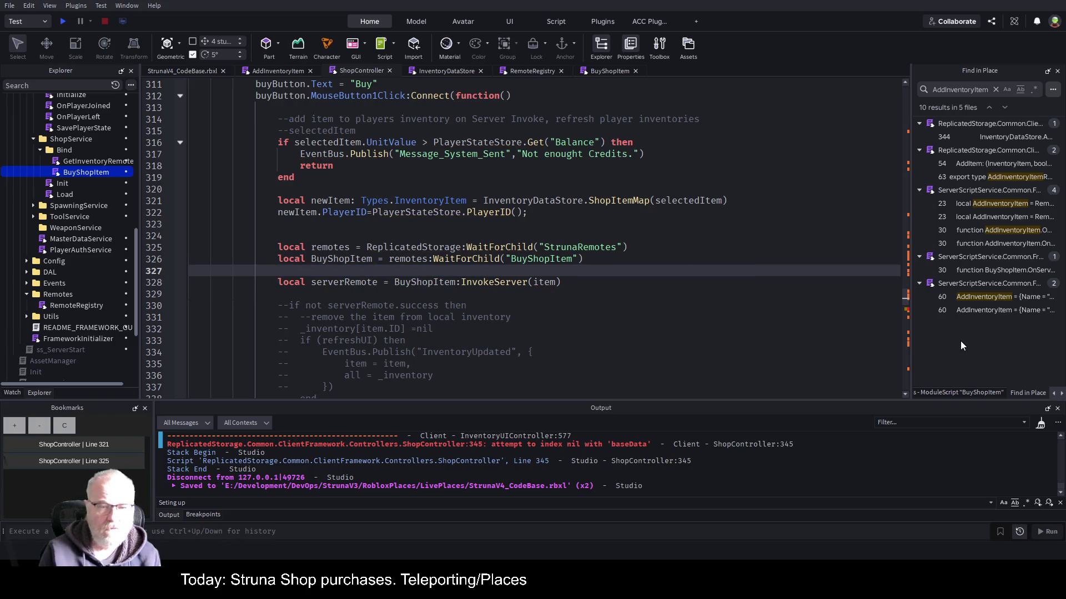
{"action": "key", "text": "Down"}
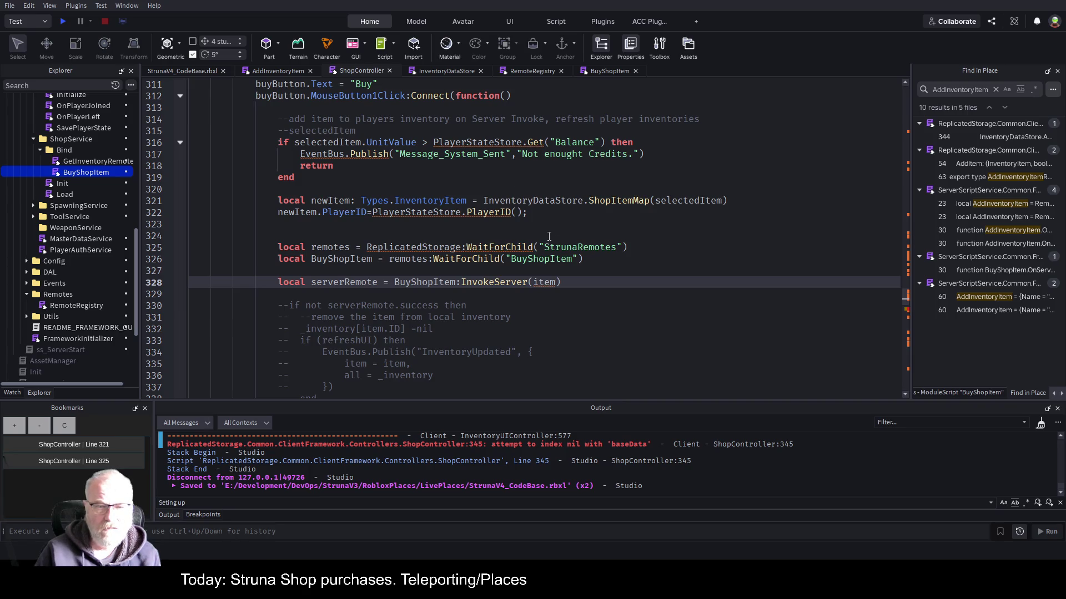
Pass newItem instead of item in BuyShopItem:InvokeServer on line 328.
{"action": "double_click", "coordinate": [333, 201]}
{"action": "key", "text": "ctrl+c"}
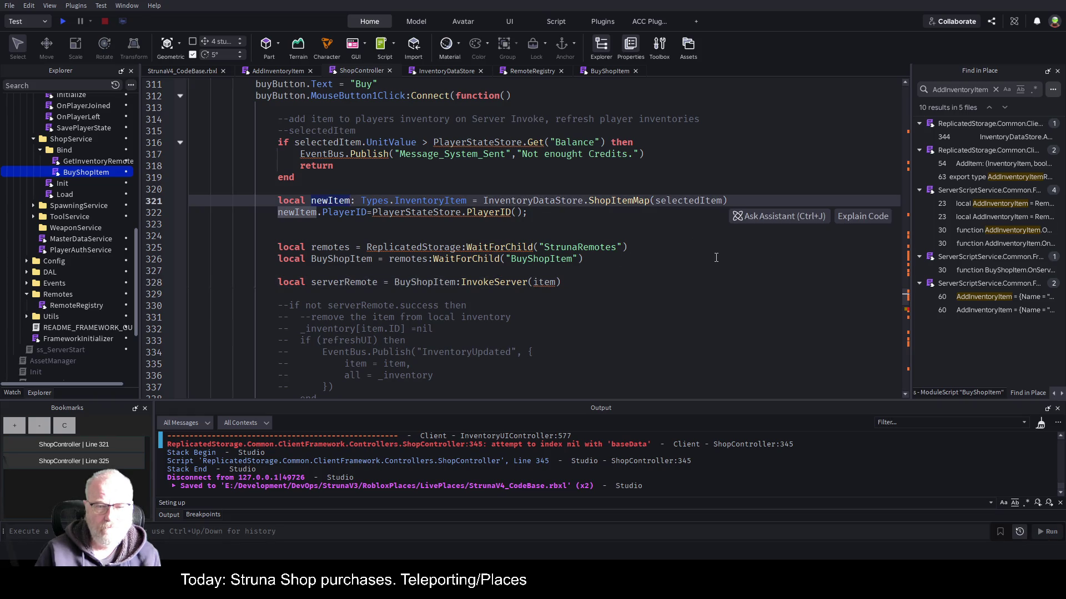
{"action": "double_click", "coordinate": [545, 282]}
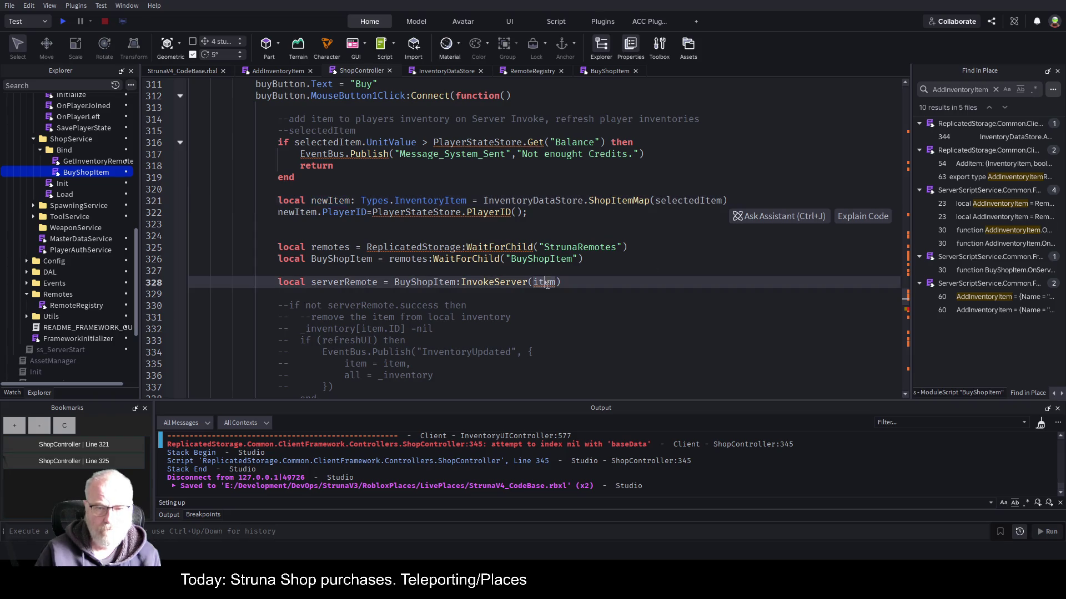
{"action": "key", "text": "ctrl+v"}
{"action": "left_click", "coordinate": [594, 247]}
Save the place and bring up the BuyShopItem server script.
{"action": "key", "text": "ctrl+s"}
{"action": "left_click", "coordinate": [609, 71]}
{"action": "key", "text": "Down"}
{"action": "key", "text": "Down"}
{"action": "key", "text": "Down"}
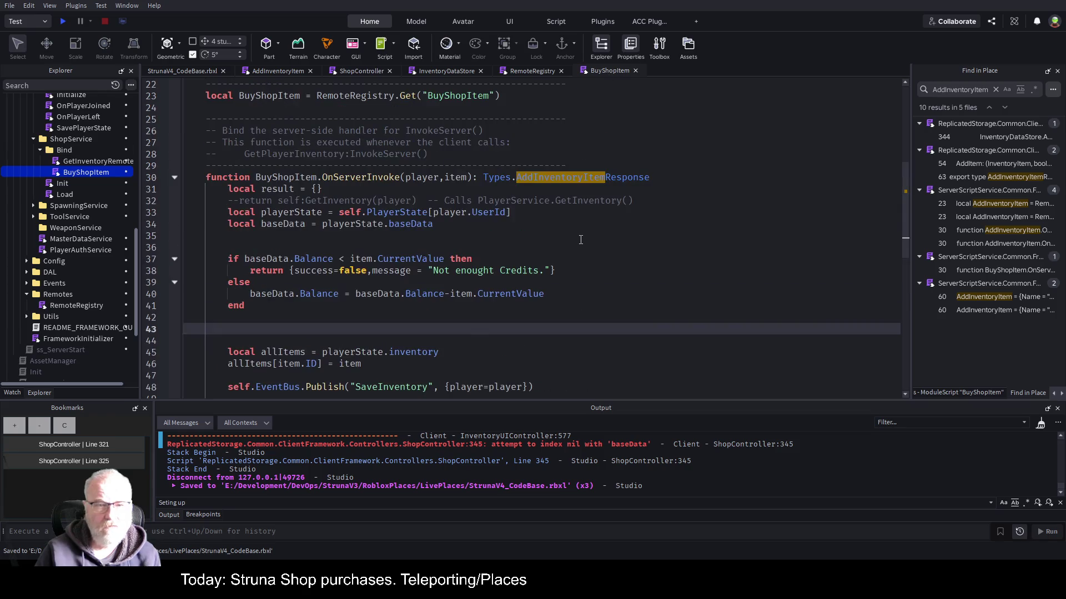
Review BuyShopItem's uses of item, its not-enough-credits return and the balance deduction.
{"action": "double_click", "coordinate": [455, 178]}
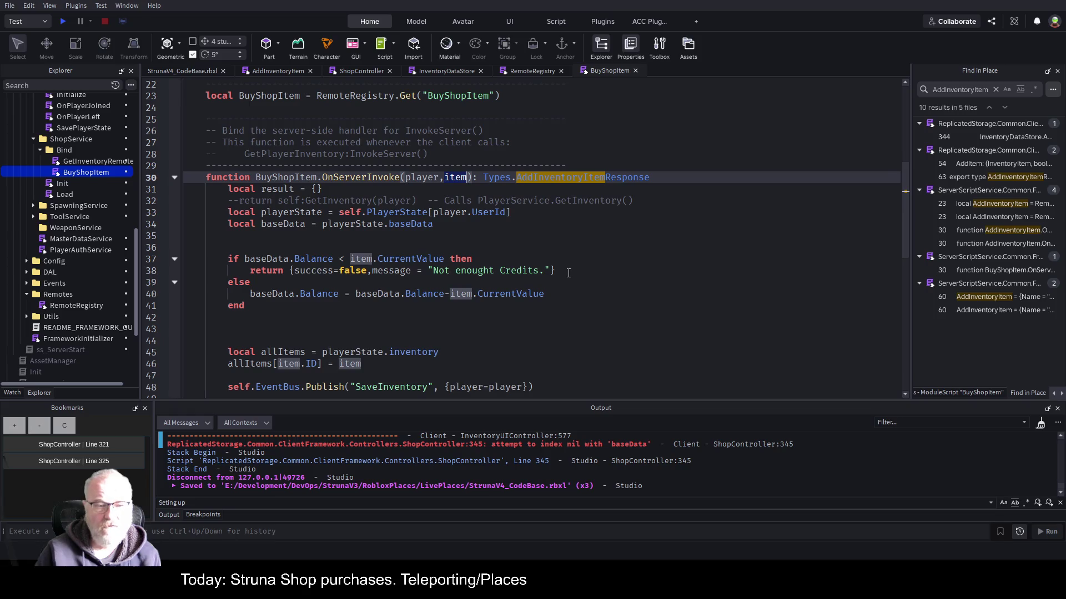
{"action": "left_click_drag", "start_coordinate": [568, 273], "coordinate": [425, 271]}
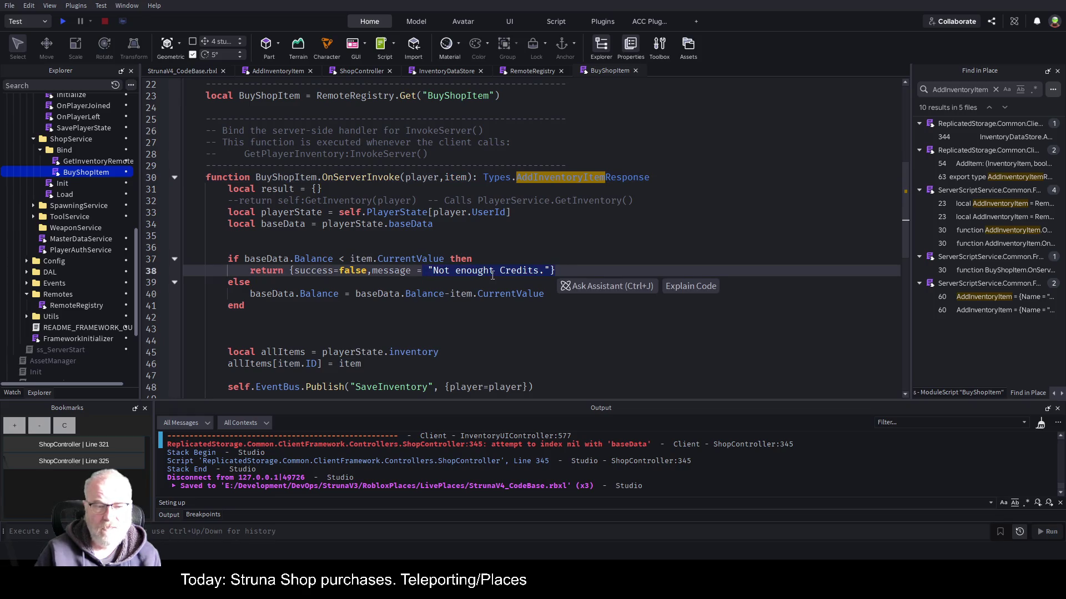
{"action": "left_click", "coordinate": [255, 317]}
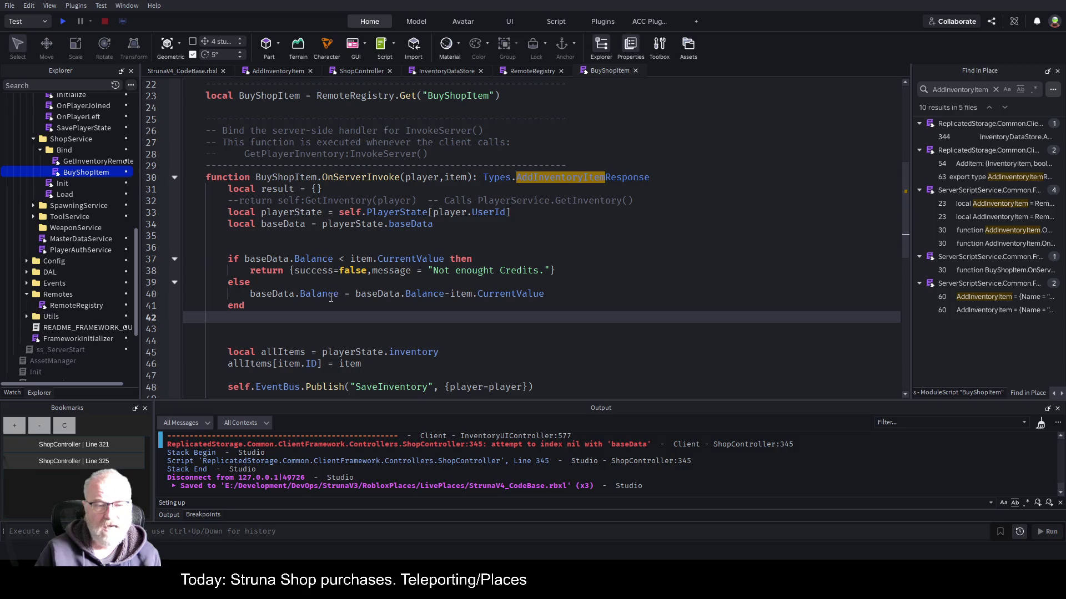
{"action": "left_click", "coordinate": [559, 293]}
{"action": "scroll", "coordinate": [391, 289], "scroll_direction": "down", "scroll_amount": 2}
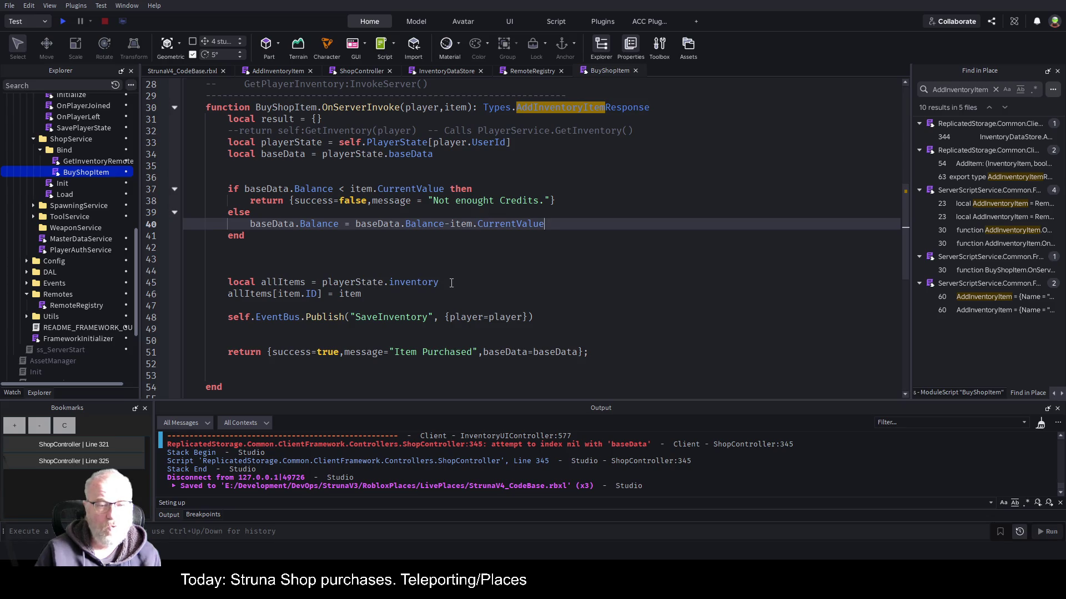
Review the inventory update, SaveInventory event and success return, then return to ShopController.
{"action": "left_click_drag", "start_coordinate": [451, 283], "coordinate": [322, 282]}
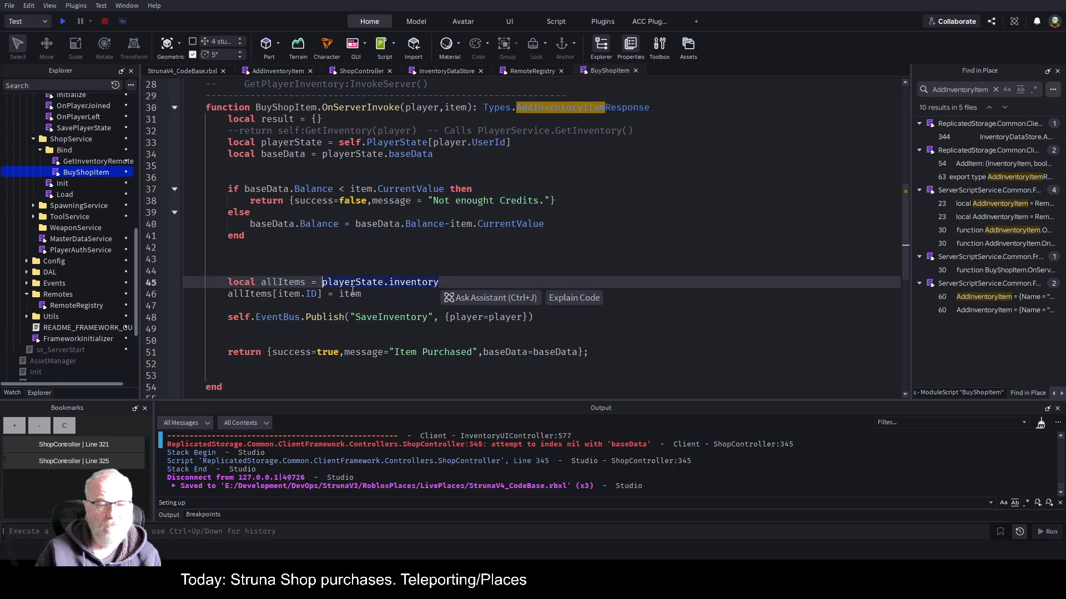
{"action": "double_click", "coordinate": [353, 293]}
{"action": "scroll", "coordinate": [395, 271], "scroll_direction": "down", "scroll_amount": 1}
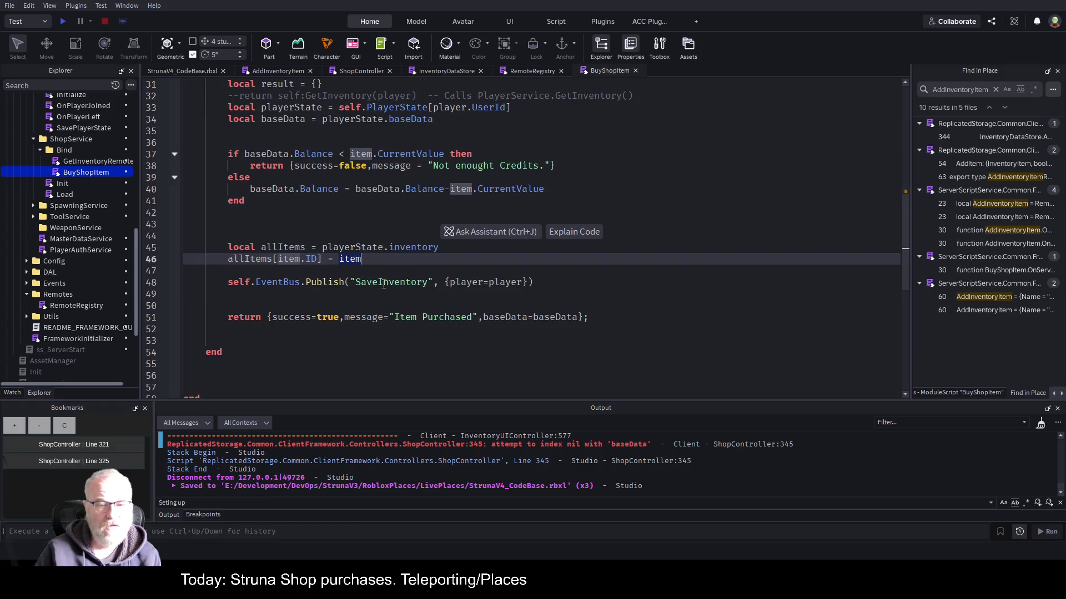
{"action": "double_click", "coordinate": [384, 282]}
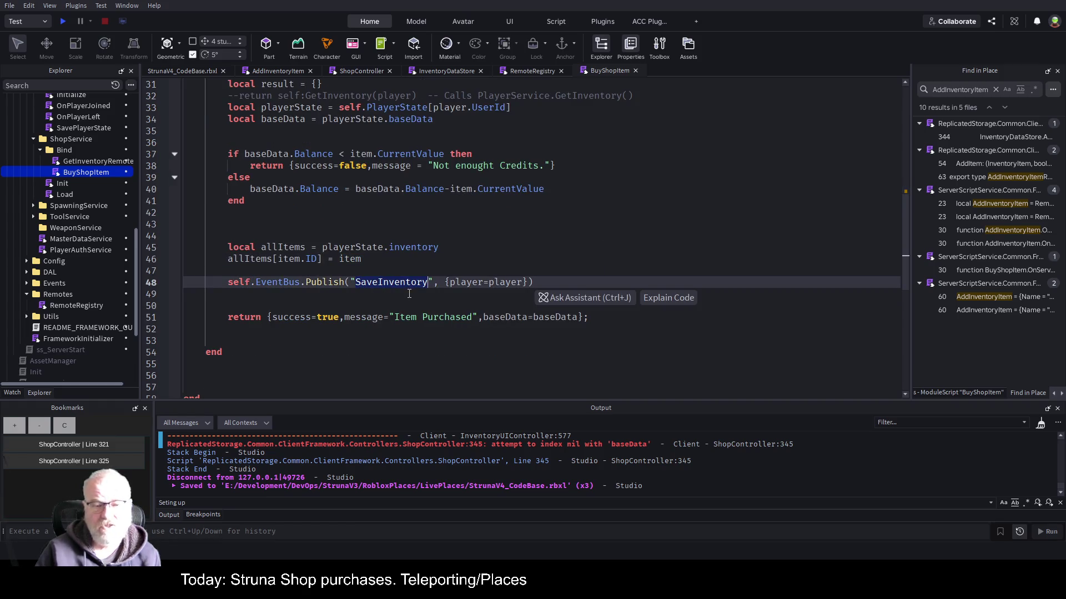
{"action": "key", "text": "Up"}
{"action": "key", "text": "Up"}
{"action": "key", "text": "Up"}
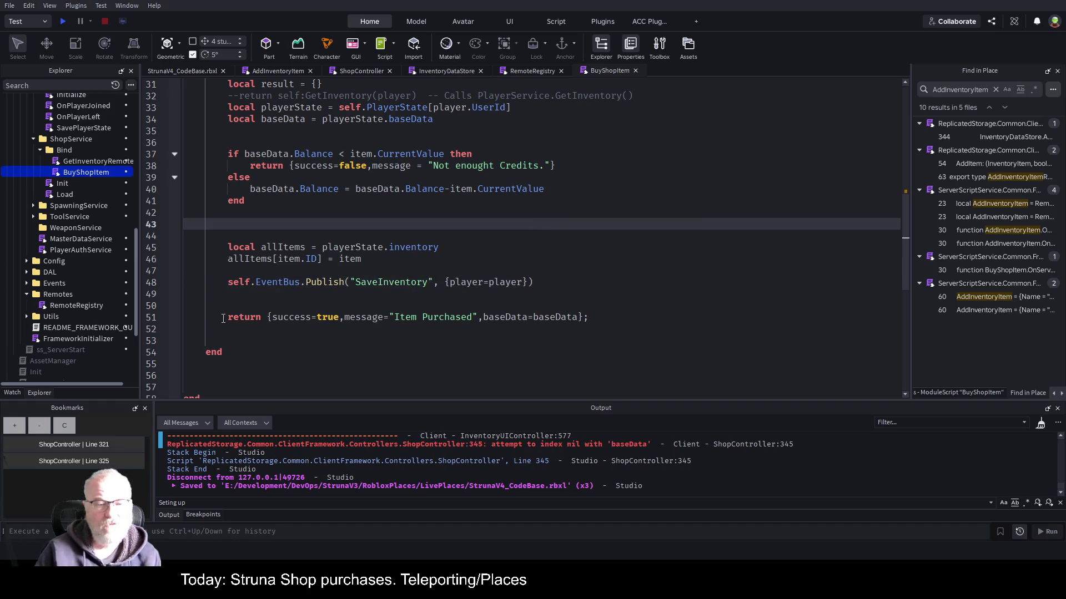
{"action": "left_click", "coordinate": [225, 317]}
{"action": "left_click_drag", "start_coordinate": [227, 316], "coordinate": [589, 316]}
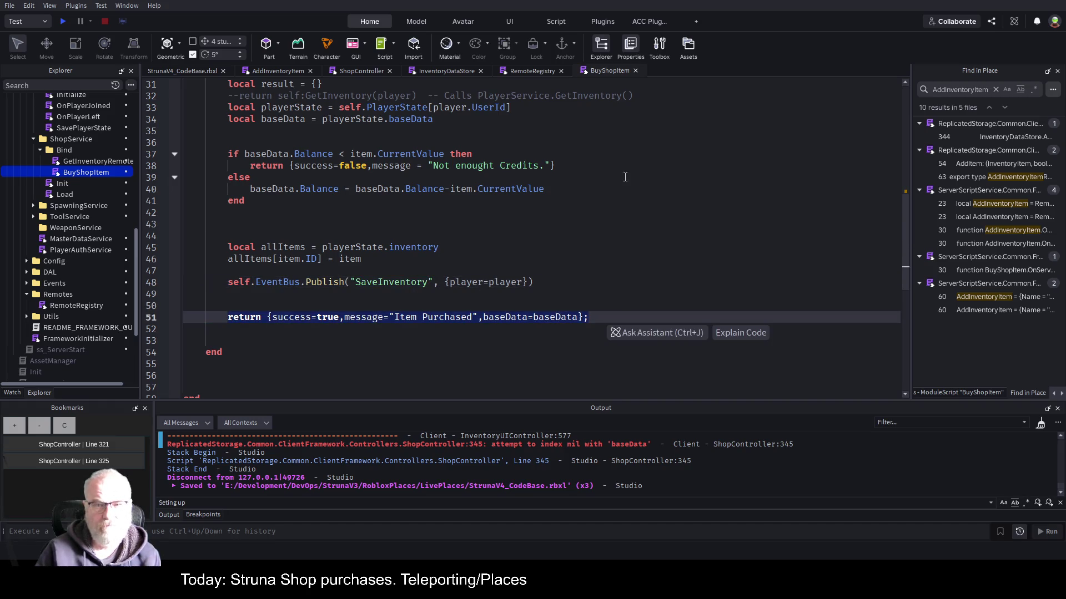
{"action": "left_click", "coordinate": [349, 71]}
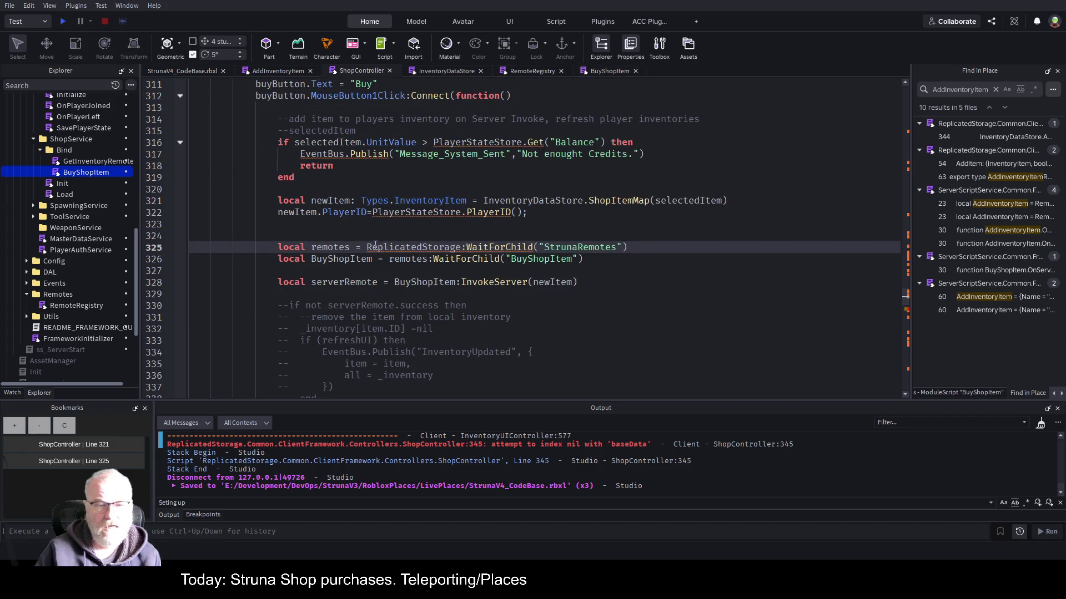
Copy the not-enough-credits EventBus.Publish call to the line below the InvokeServer call.
{"action": "double_click", "coordinate": [344, 282]}
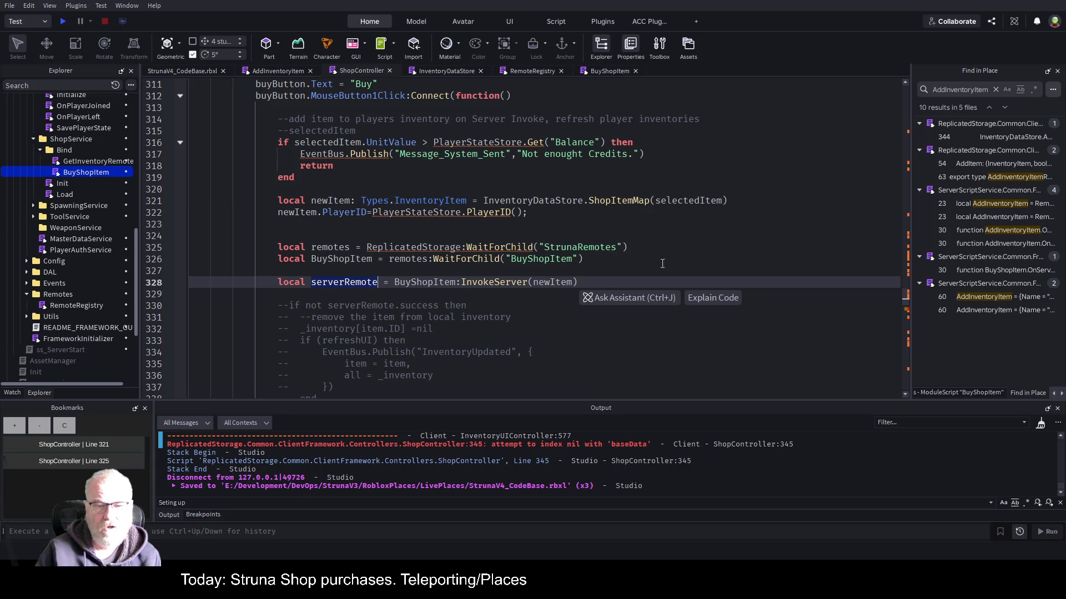
{"action": "scroll", "coordinate": [547, 260], "scroll_direction": "down", "scroll_amount": 3}
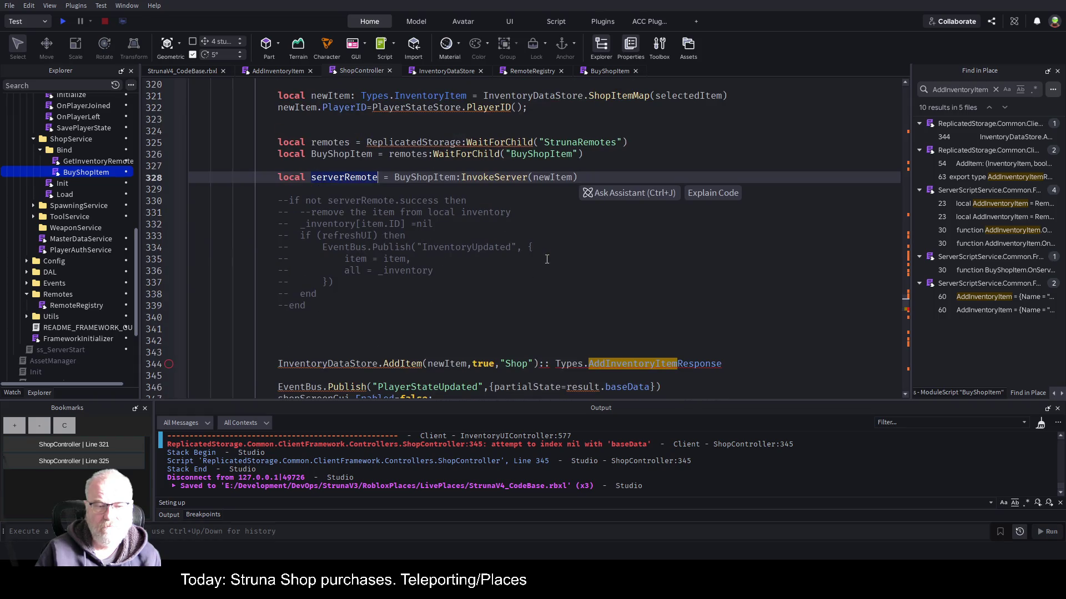
{"action": "scroll", "coordinate": [546, 259], "scroll_direction": "down", "scroll_amount": 1}
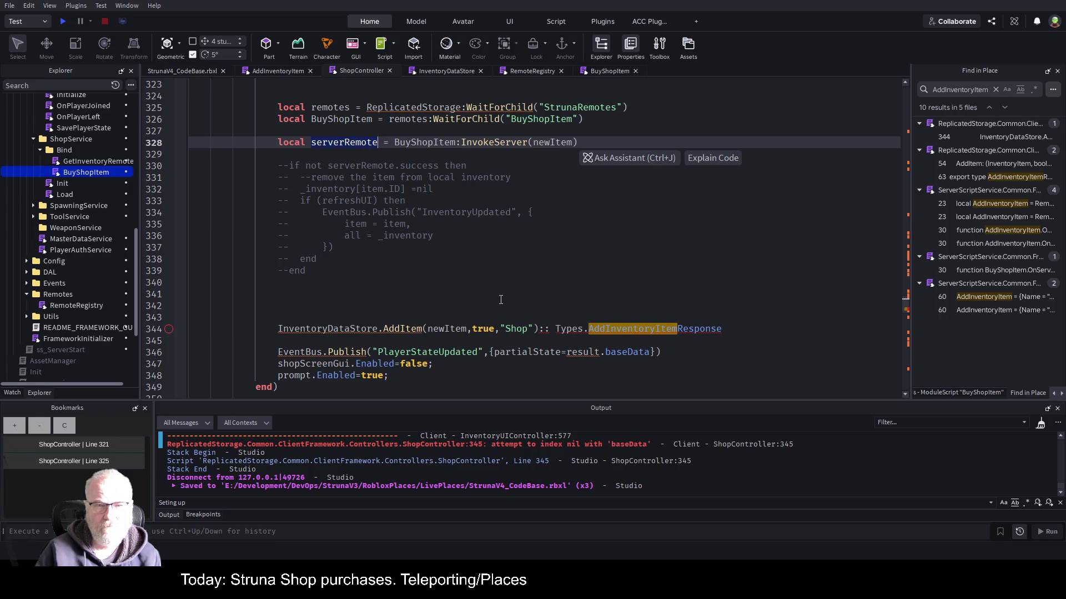
{"action": "scroll", "coordinate": [499, 306], "scroll_direction": "up", "scroll_amount": 2}
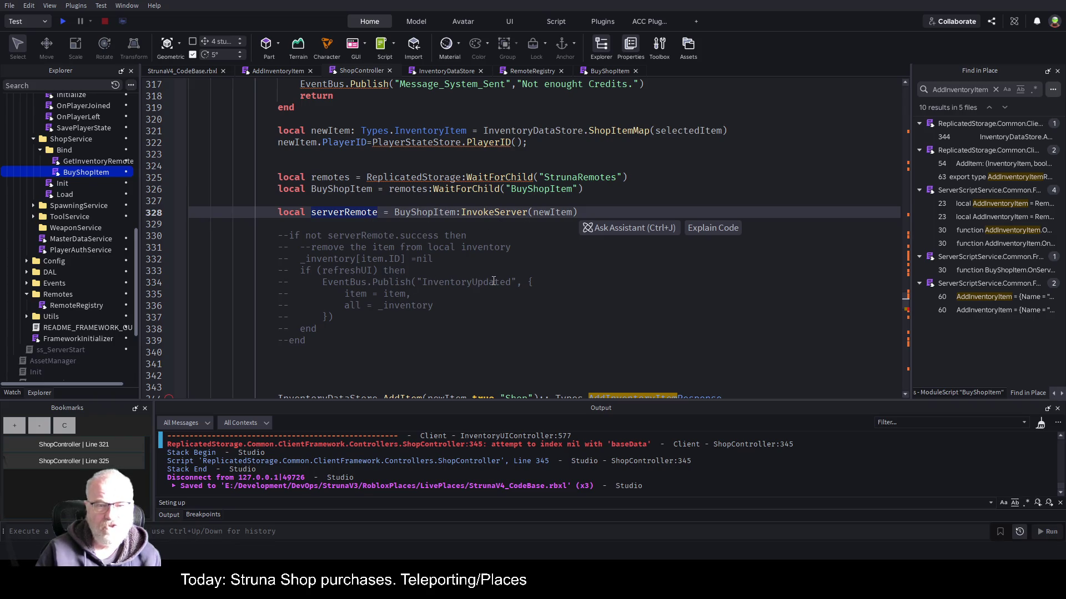
{"action": "scroll", "coordinate": [462, 274], "scroll_direction": "up", "scroll_amount": 1}
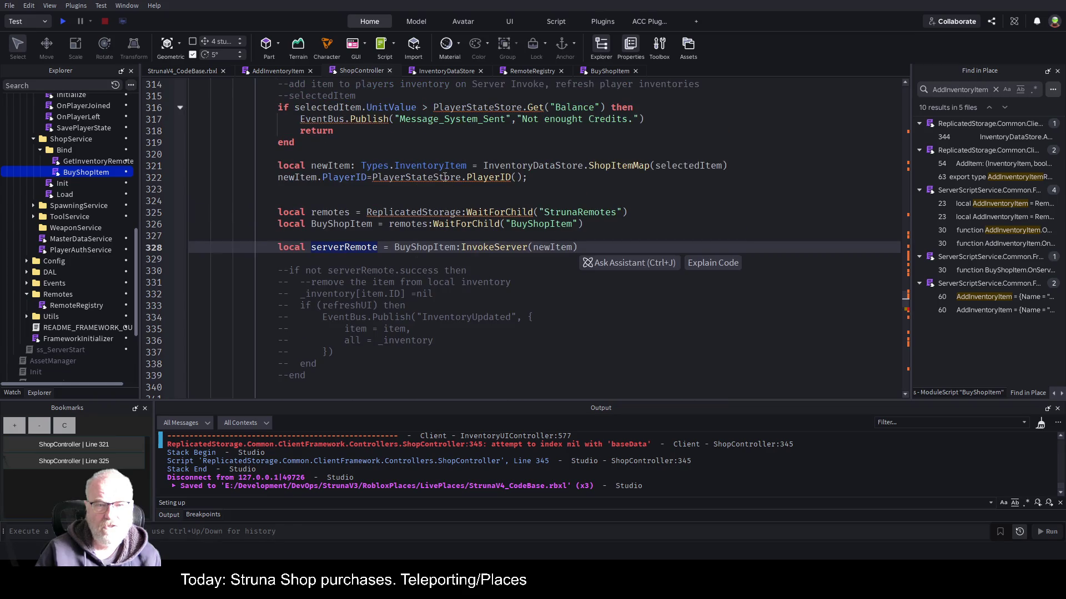
{"action": "left_click_drag", "start_coordinate": [300, 119], "coordinate": [664, 121]}
{"action": "key", "text": "ctrl+c"}
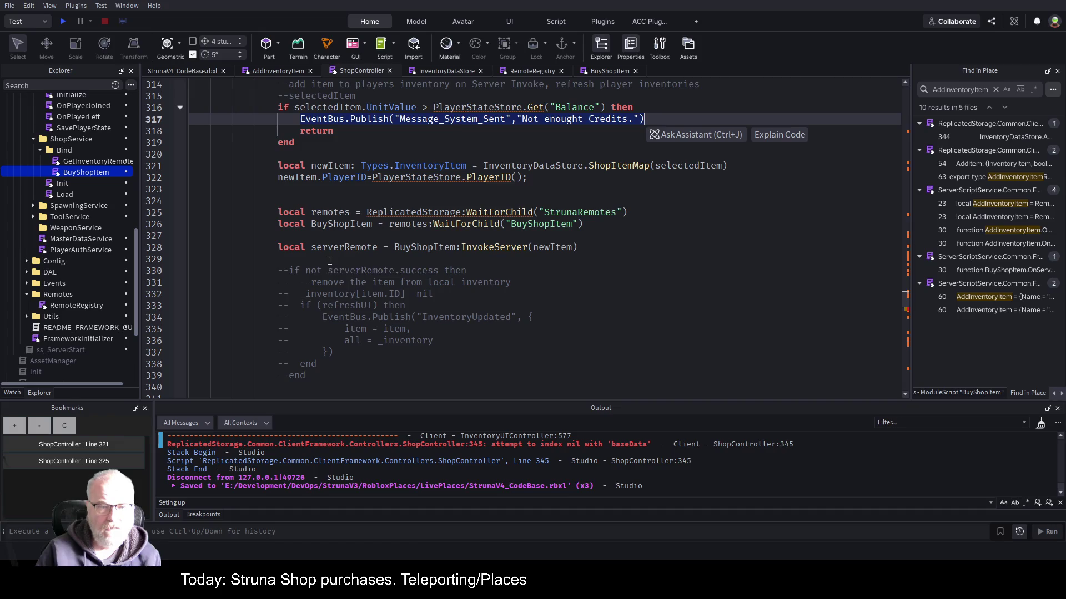
{"action": "left_click", "coordinate": [330, 259]}
{"action": "key", "text": "ctrl+v"}
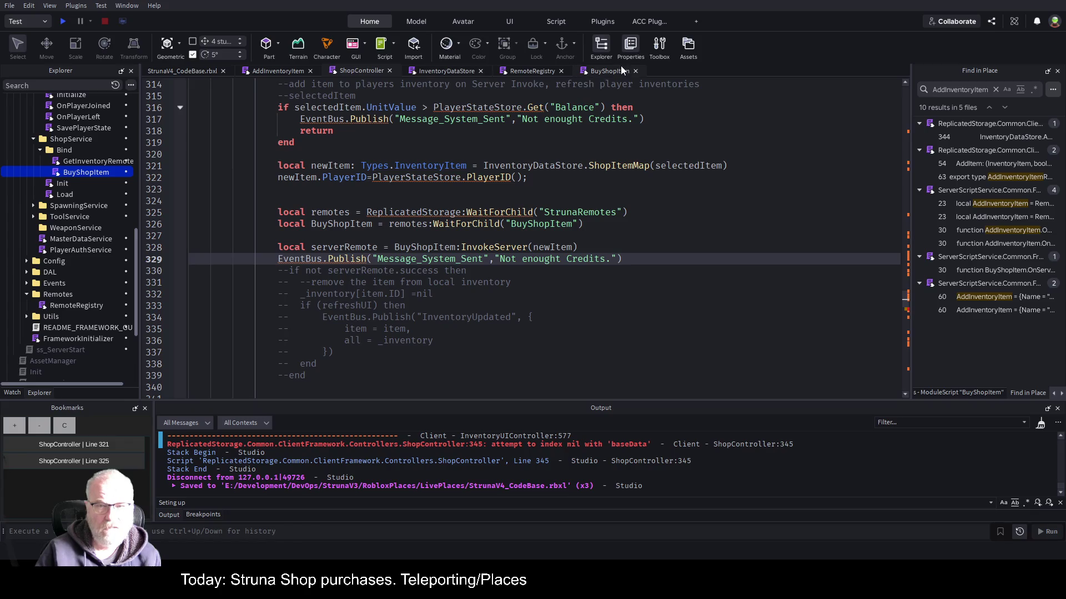
Make the pasted publish call send serverRemote.message instead of the hardcoded text, and save.
{"action": "left_click", "coordinate": [602, 71]}
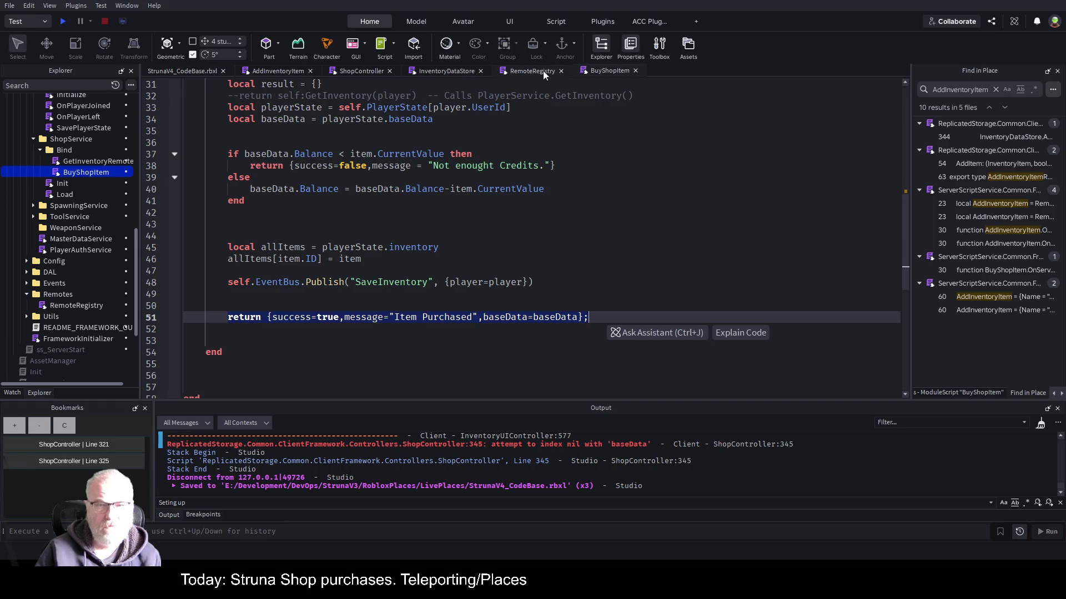
{"action": "left_click", "coordinate": [361, 71]}
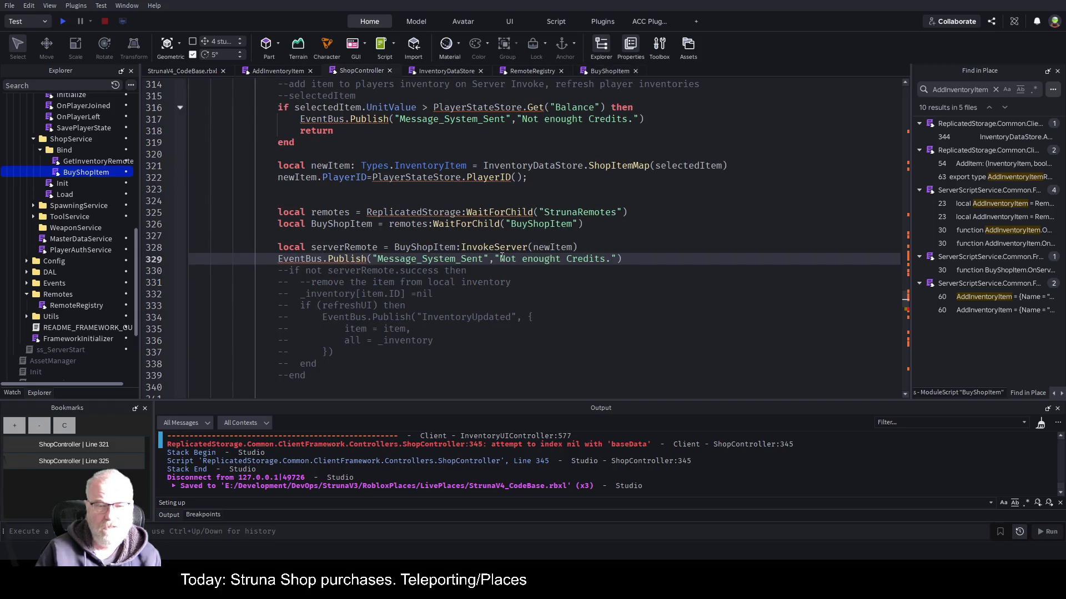
{"action": "key", "text": "ctrl+shift+Right"}
{"action": "key", "text": "ctrl+shift+Right"}
{"action": "key", "text": "ctrl+shift+Right"}
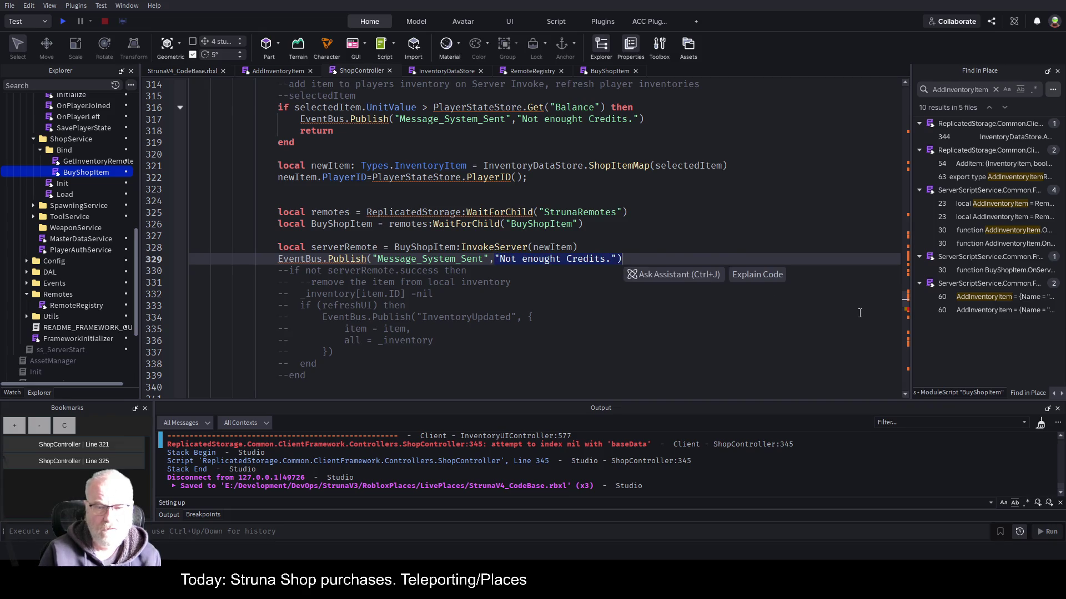
{"action": "key", "text": "BackSpace"}
{"action": "type", "text": "serverRemote.M"}
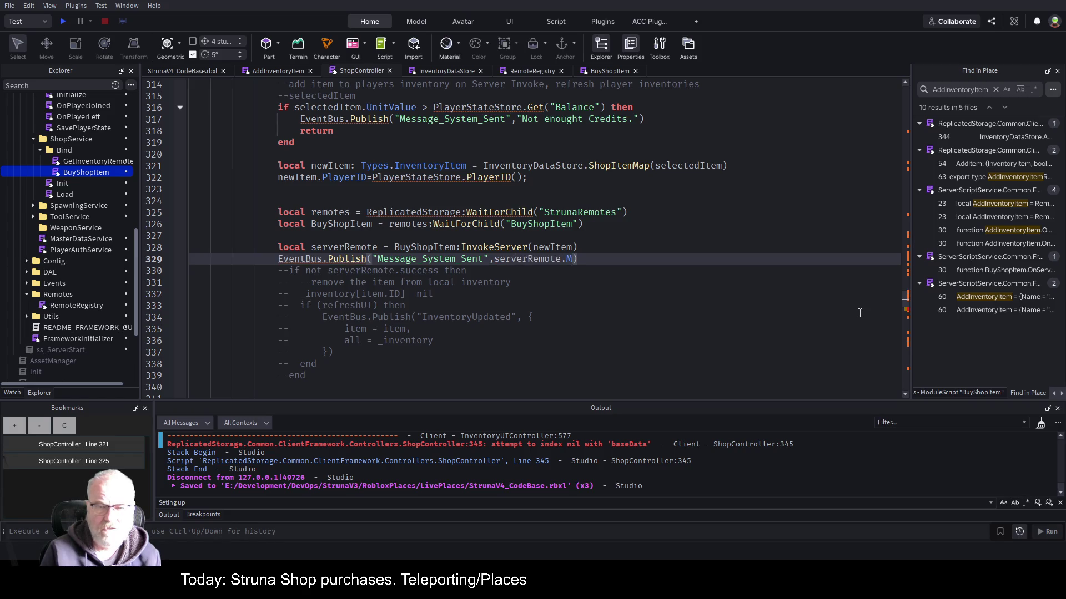
{"action": "key", "text": "BackSpace"}
{"action": "type", "text": "message"}
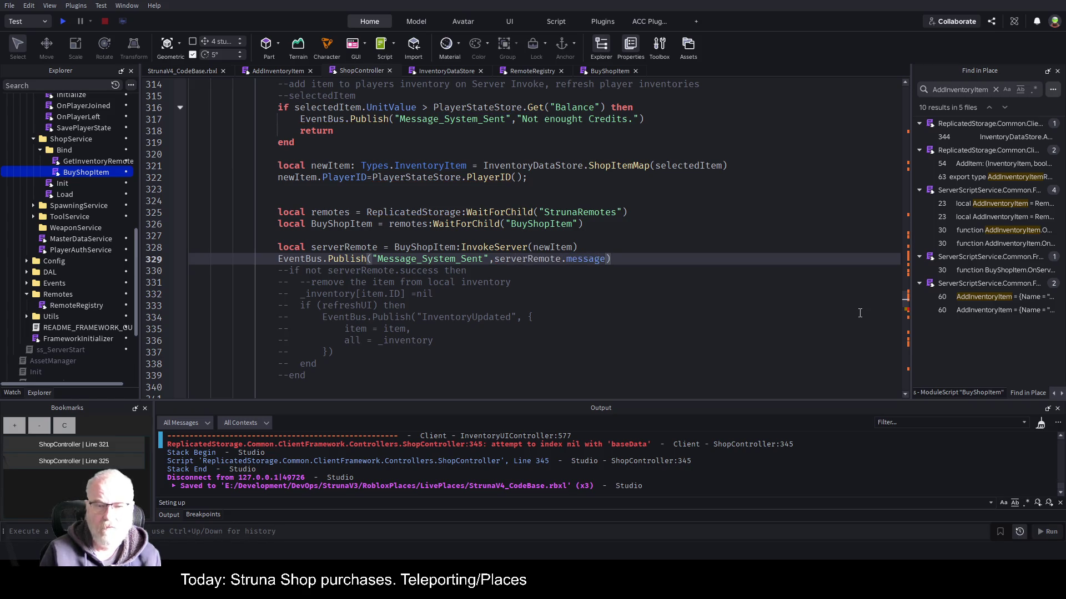
{"action": "key", "text": "Home"}
{"action": "key", "text": "ctrl+s"}
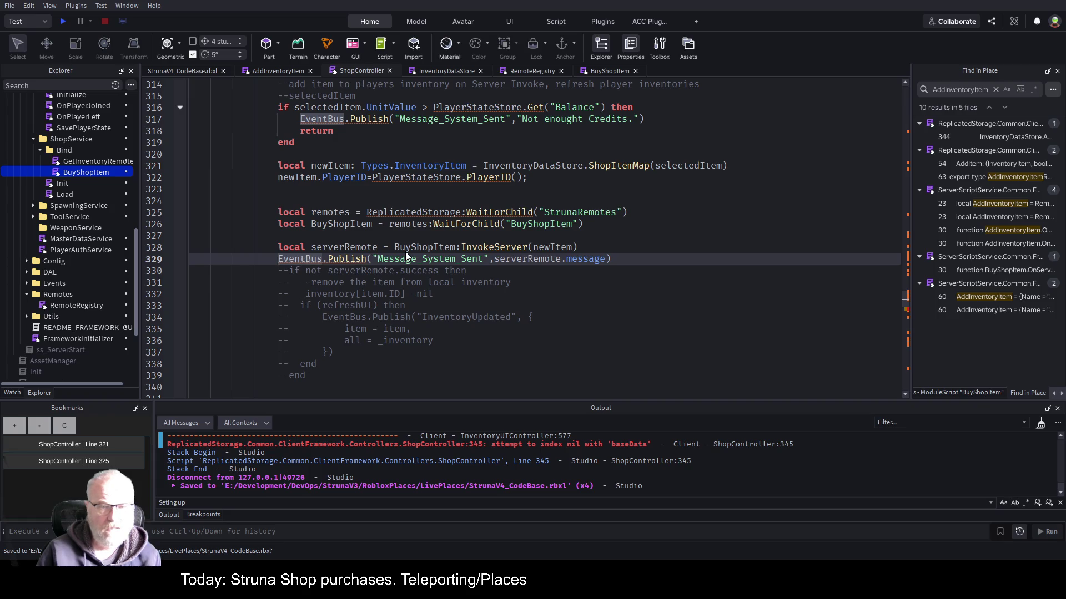
Uncomment the if not serverRemote.success check and its closing end line.
{"action": "left_click", "coordinate": [354, 284]}
{"action": "key", "text": "ctrl+s"}
{"action": "scroll", "coordinate": [333, 250], "scroll_direction": "down", "scroll_amount": 1}
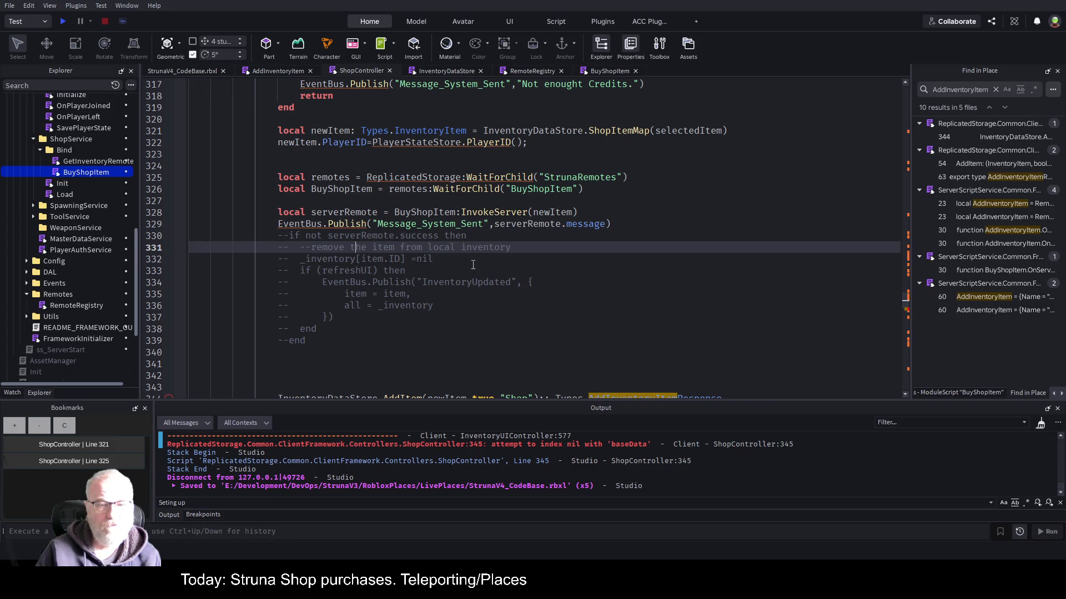
{"action": "left_click", "coordinate": [279, 239]}
{"action": "key", "text": "Delete"}
{"action": "key", "text": "Delete"}
{"action": "key", "text": "Down"}
{"action": "key", "text": "Down"}
{"action": "key", "text": "Down"}
{"action": "key", "text": "Down"}
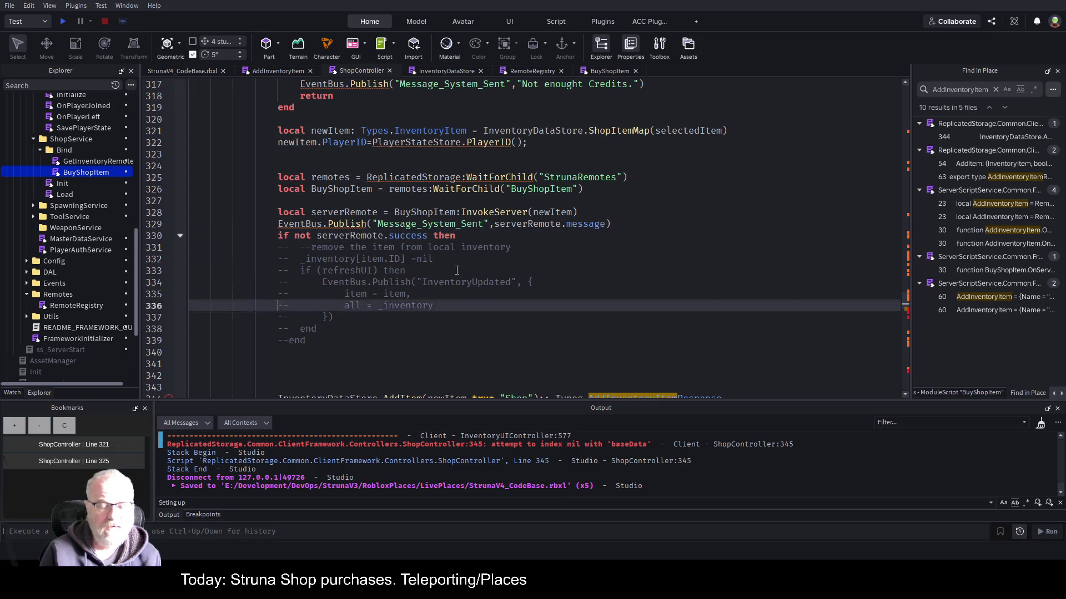
{"action": "key", "text": "Delete"}
{"action": "key", "text": "Delete"}
{"action": "key", "text": "Up"}
{"action": "key", "text": "Up"}
{"action": "key", "text": "Up"}
{"action": "key", "text": "Up"}
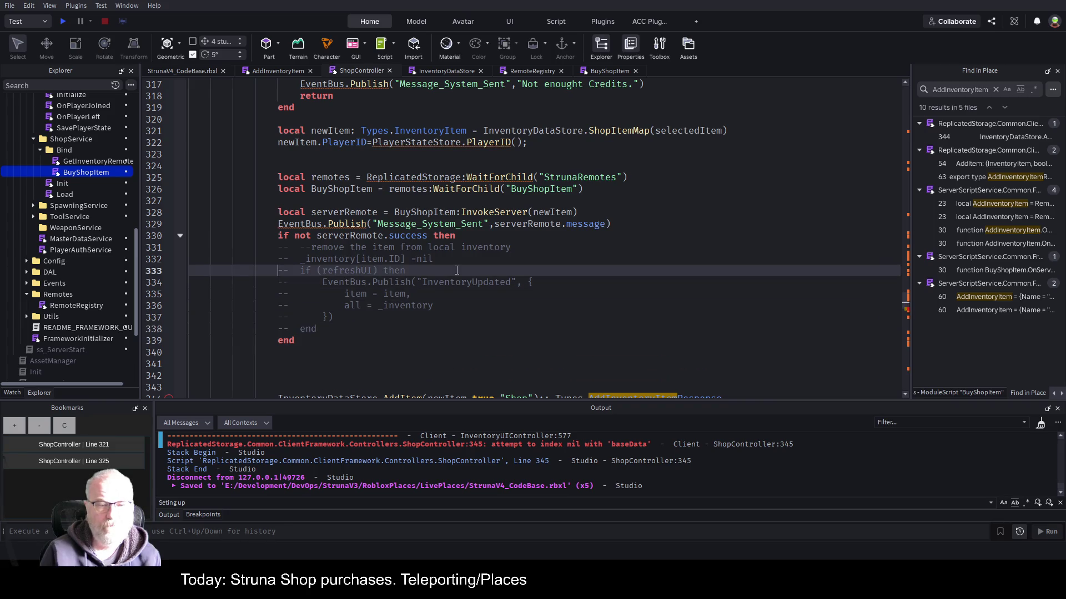
{"action": "scroll", "coordinate": [398, 277], "scroll_direction": "down", "scroll_amount": 3}
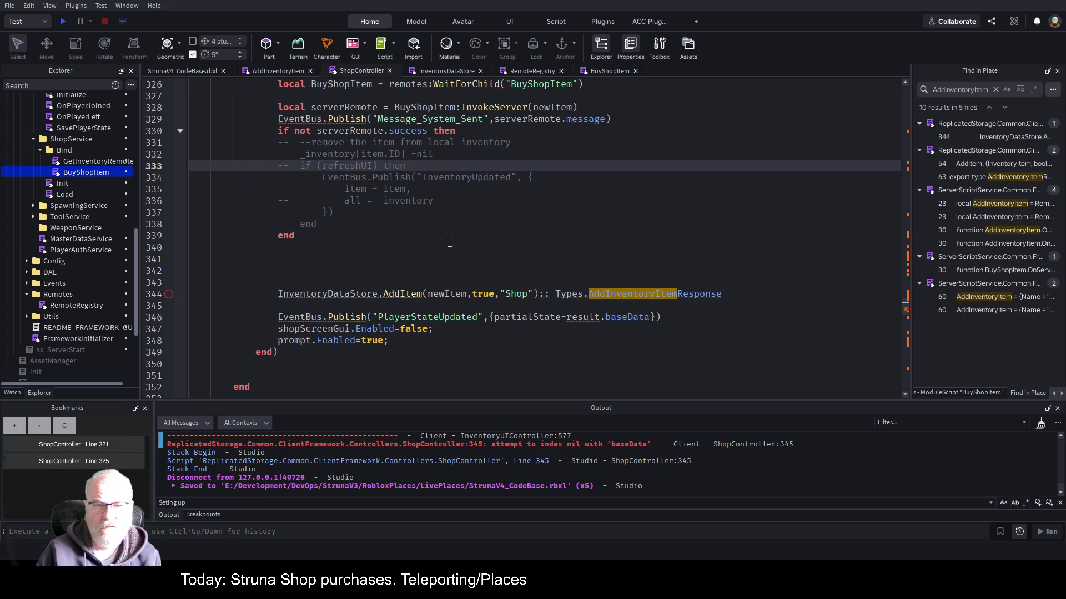
Move the inventory-add, PlayerStateUpdated publish and shop-closing lines after the success check's 'then'.
{"action": "scroll", "coordinate": [474, 229], "scroll_direction": "up", "scroll_amount": 4}
{"action": "scroll", "coordinate": [475, 229], "scroll_direction": "up", "scroll_amount": 2}
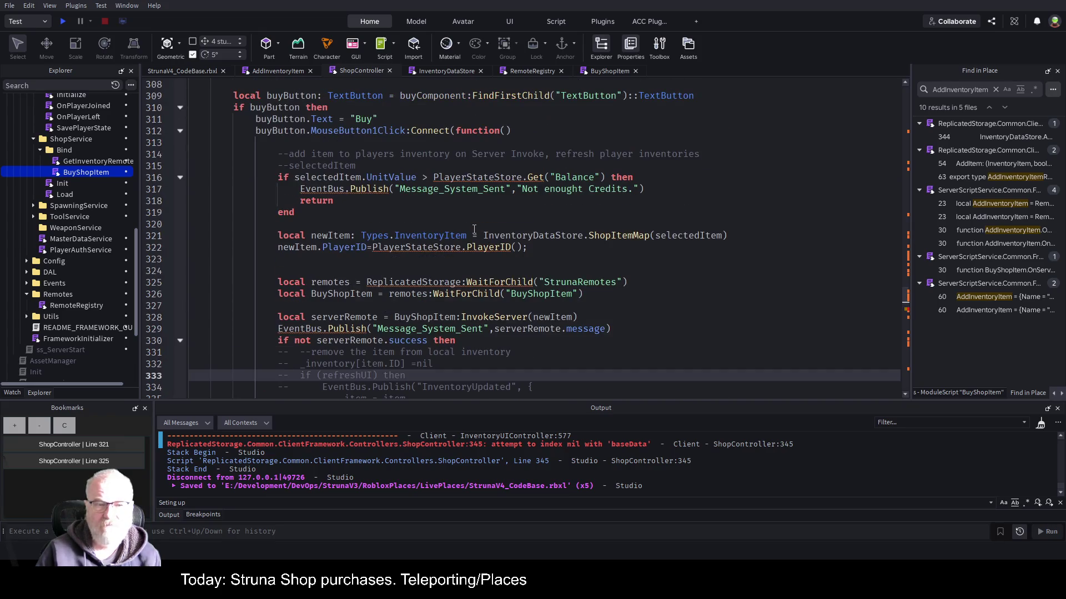
{"action": "scroll", "coordinate": [475, 229], "scroll_direction": "down", "scroll_amount": 2}
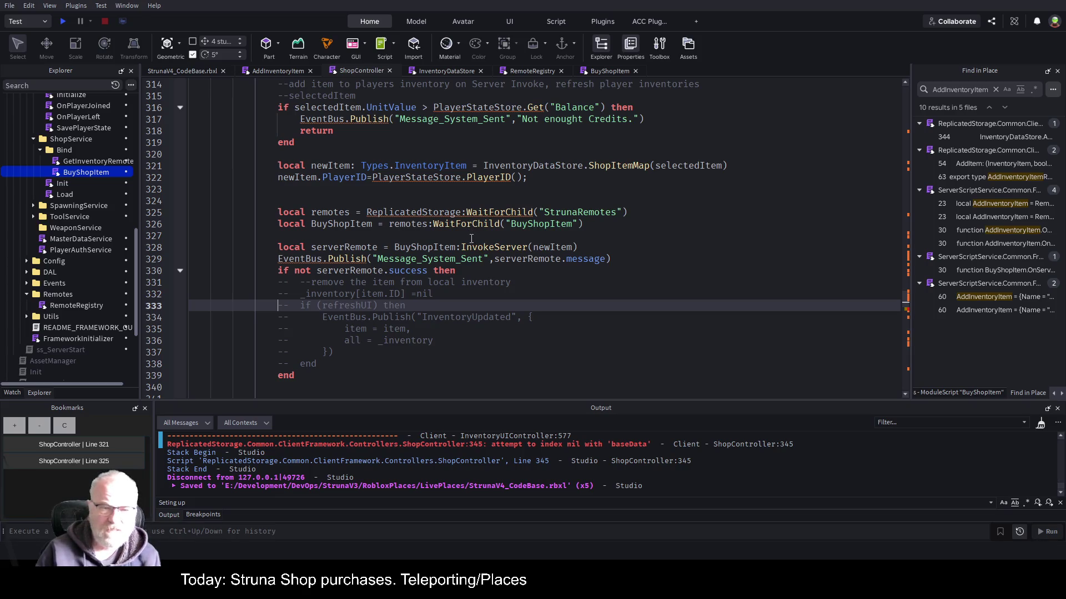
{"action": "scroll", "coordinate": [471, 234], "scroll_direction": "down", "scroll_amount": 4}
{"action": "mouse_move", "coordinate": [275, 294]}
{"action": "left_mouse_down"}
{"action": "mouse_move", "coordinate": [587, 295]}
{"action": "mouse_move", "coordinate": [401, 342]}
{"action": "left_mouse_up"}
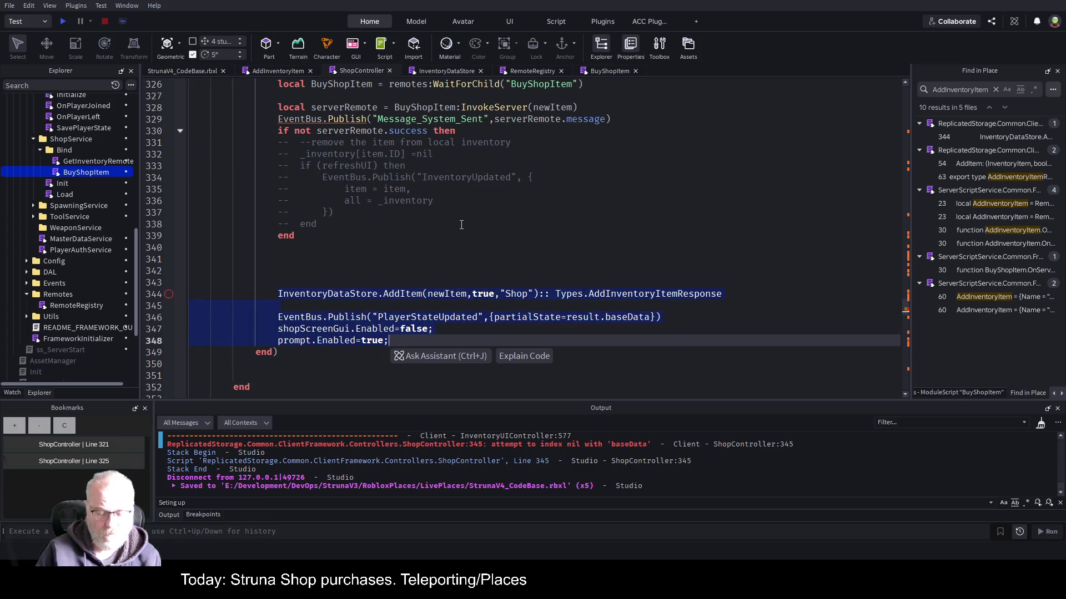
{"action": "key", "text": "Delete"}
{"action": "left_click", "coordinate": [484, 131]}
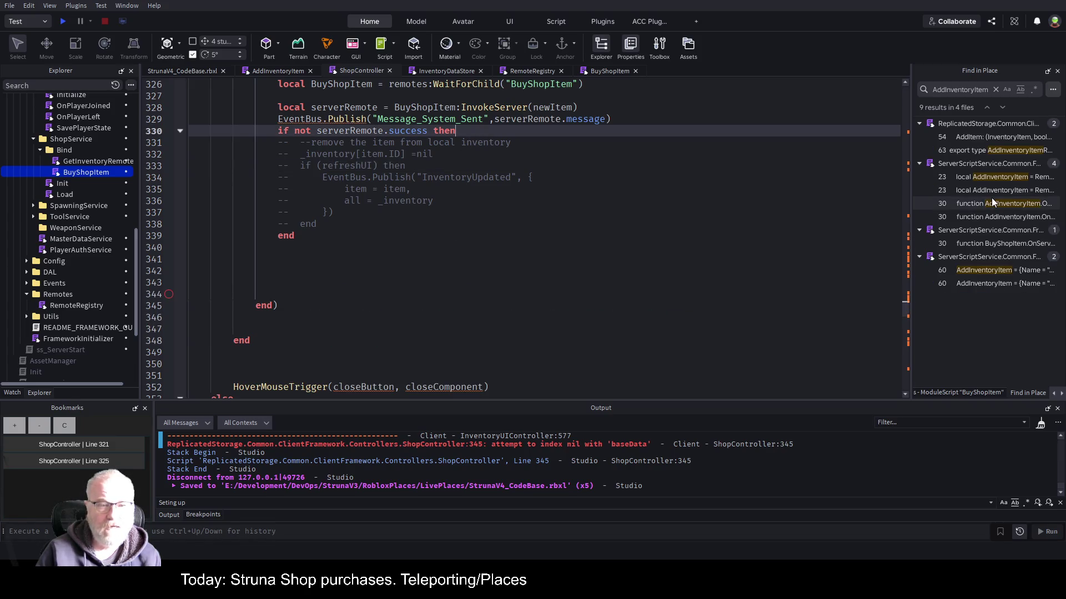
{"action": "key", "text": "Return"}
{"action": "key", "text": "ctrl+v"}
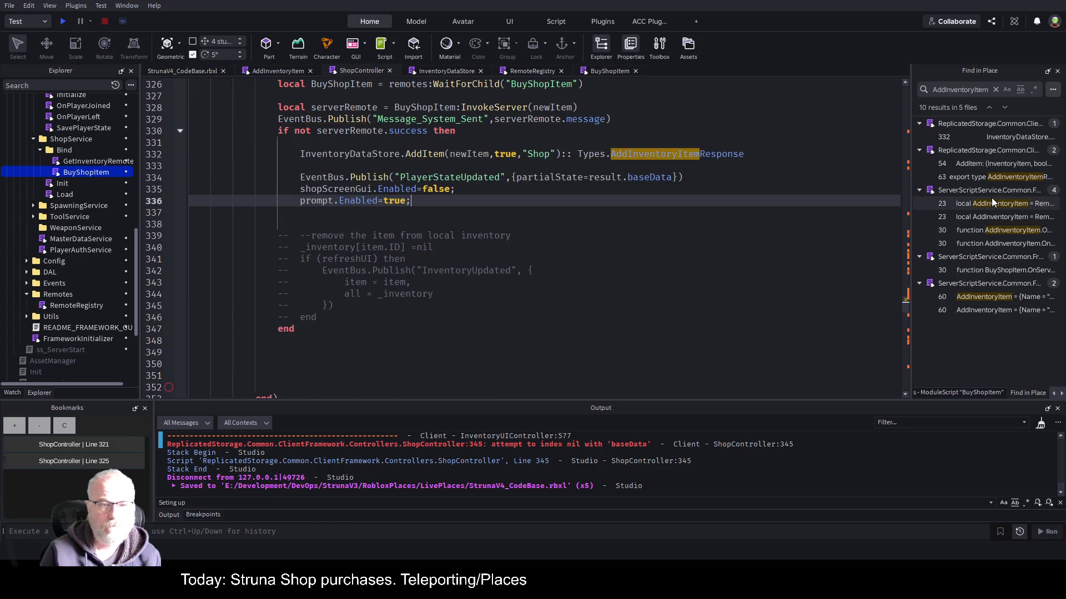
Add an else line after the moved lines inside the serverRemote.success check.
{"action": "key", "text": "Return"}
{"action": "type", "text": "else"}
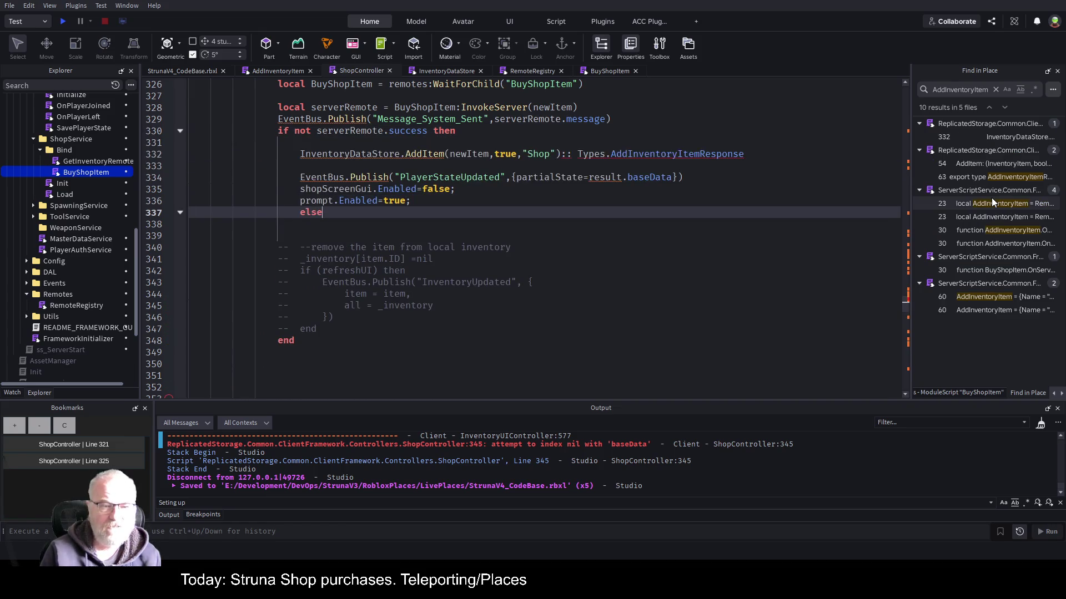
{"action": "key", "text": "Return"}
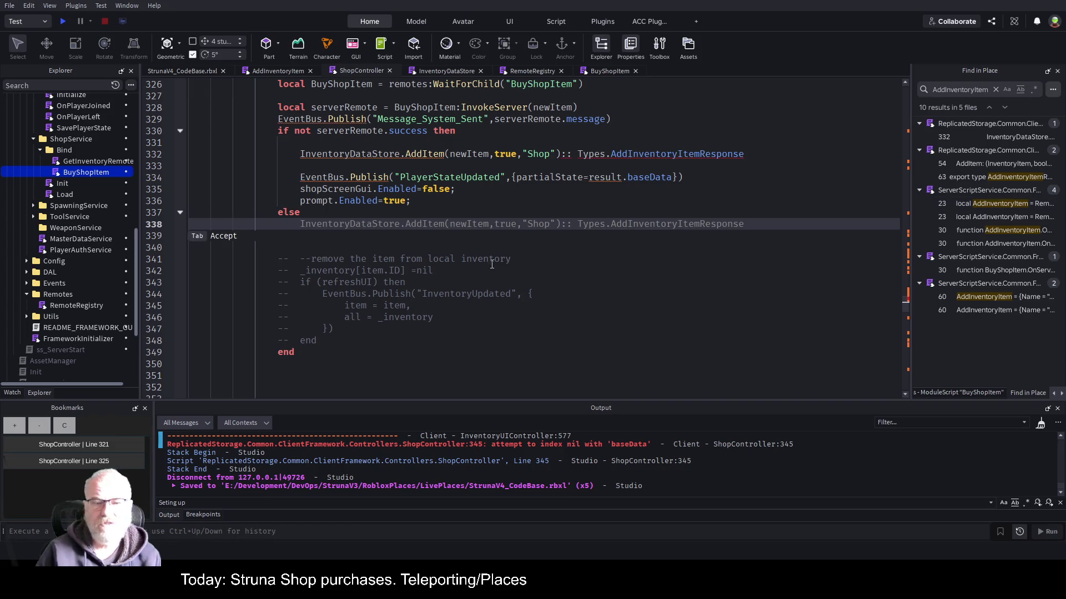
{"action": "left_click", "coordinate": [492, 263]}
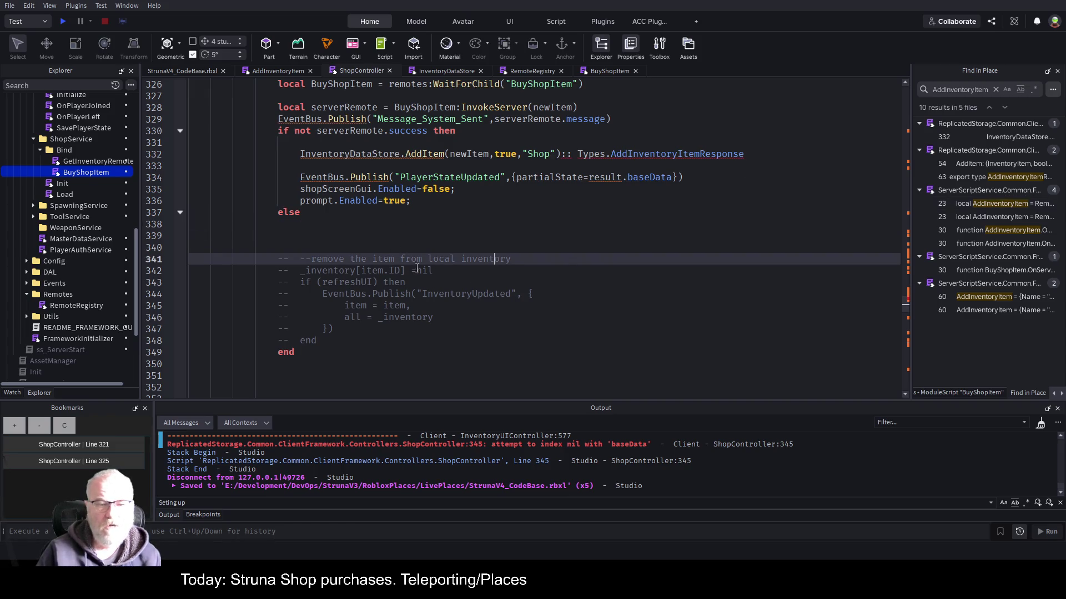
{"action": "left_click_drag", "start_coordinate": [435, 271], "coordinate": [310, 259]}
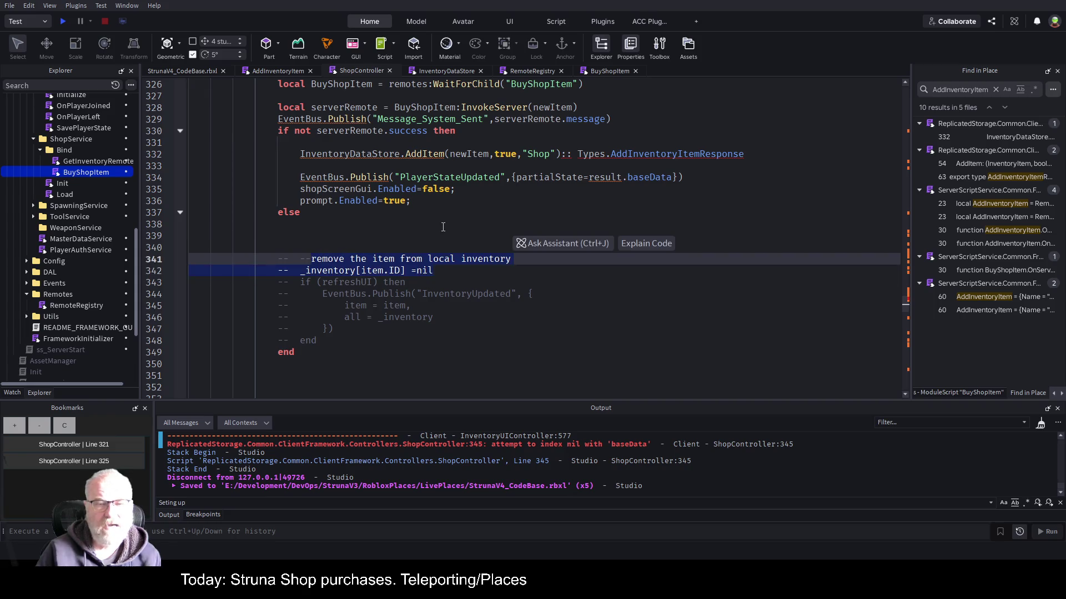
{"action": "left_click", "coordinate": [322, 225]}
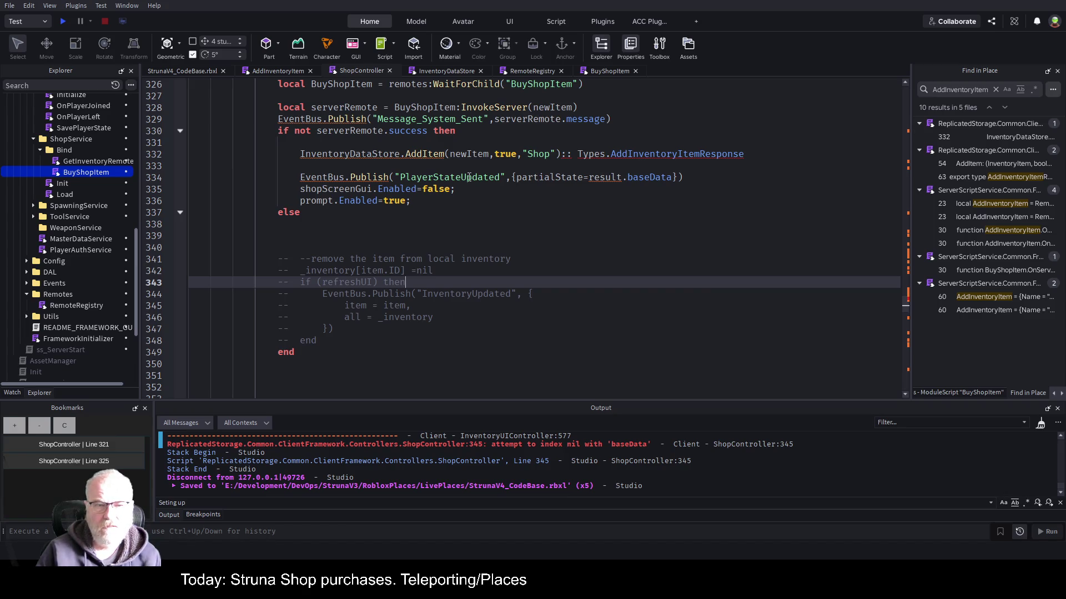
{"action": "double_click", "coordinate": [649, 176]}
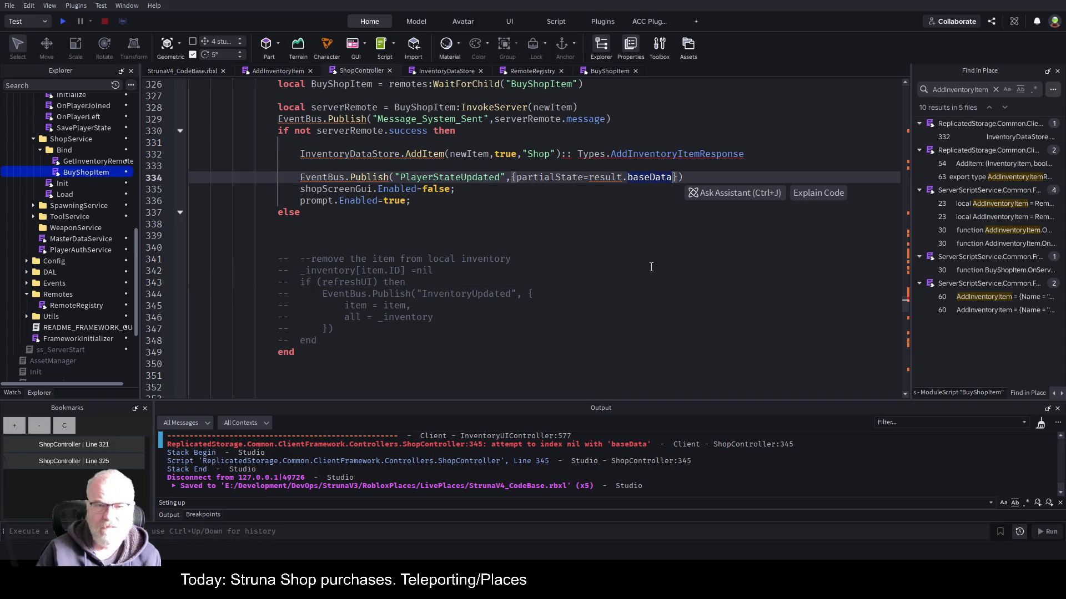
{"action": "left_click", "coordinate": [605, 71]}
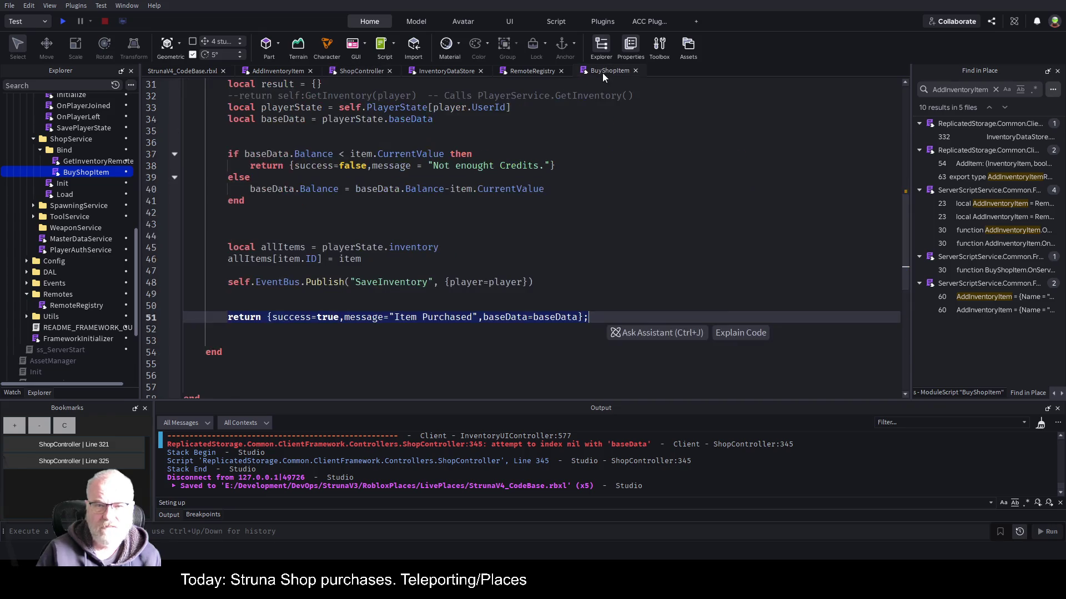
Replace result with serverRemote in the PlayerStateUpdated publish on line 334.
{"action": "left_click", "coordinate": [582, 274]}
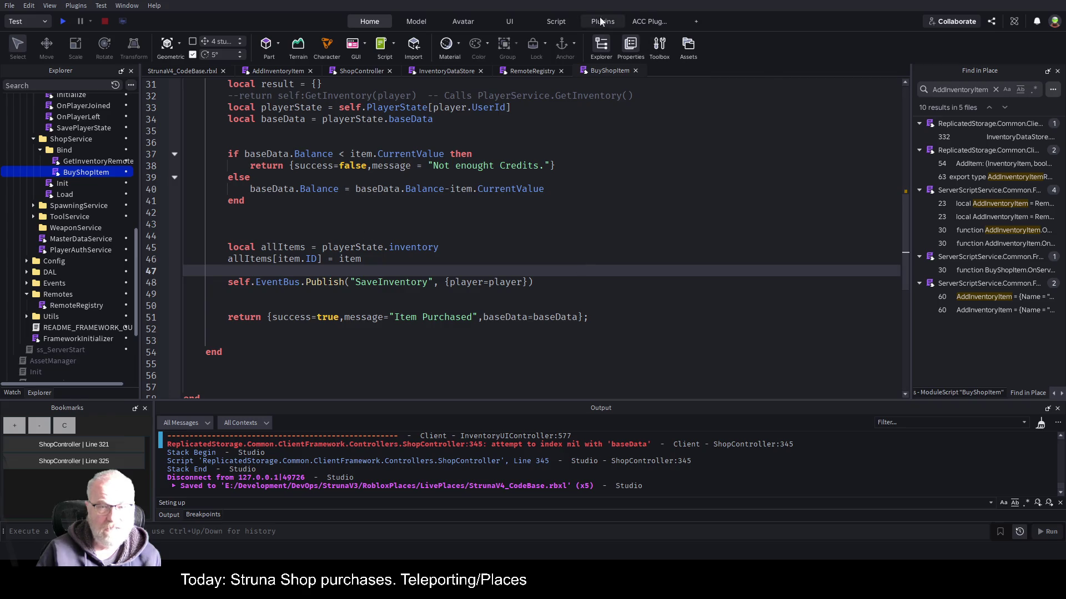
{"action": "left_click", "coordinate": [362, 70]}
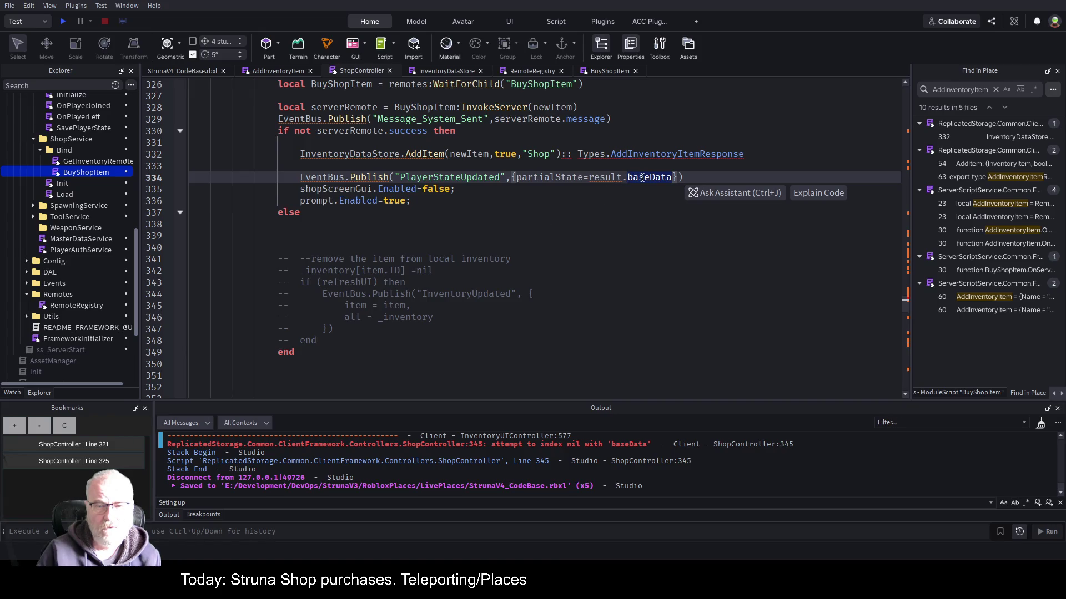
{"action": "key", "text": "Down"}
{"action": "key", "text": "Down"}
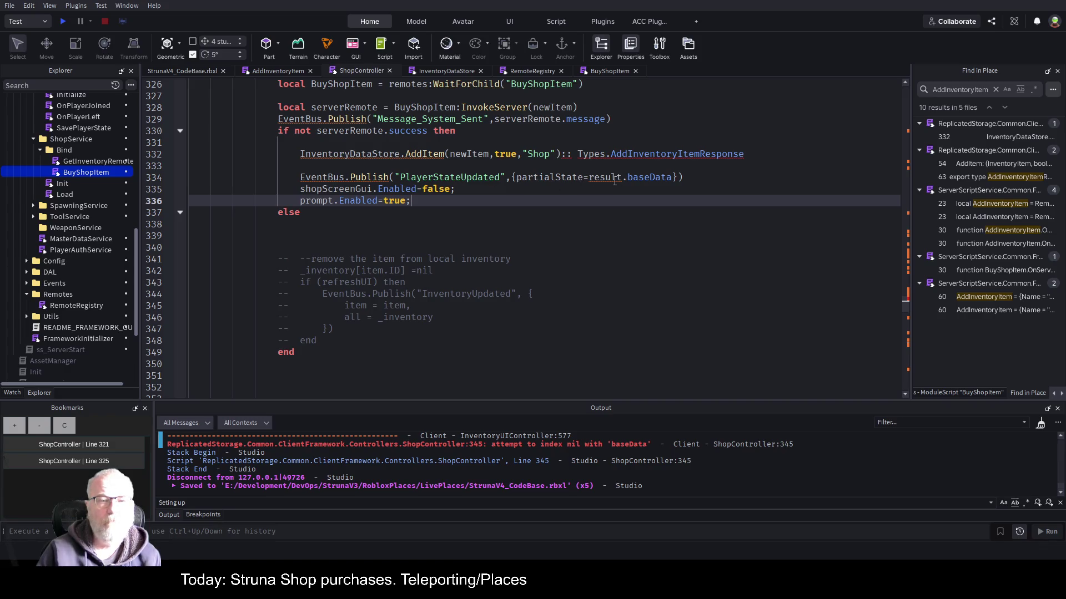
{"action": "double_click", "coordinate": [605, 177]}
{"action": "type", "text": "serverRemote"}
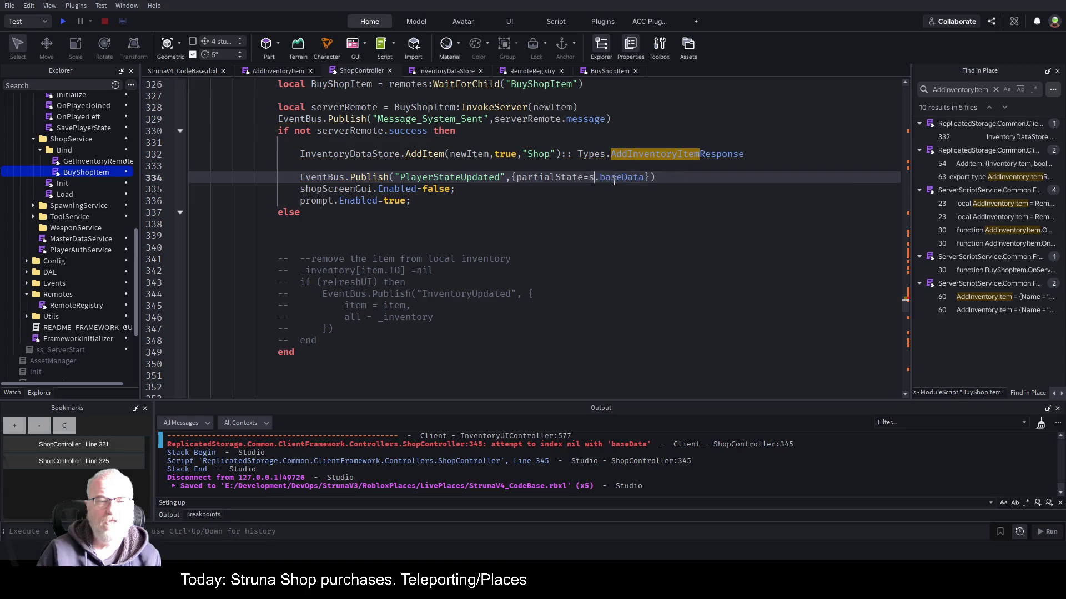
{"action": "left_click", "coordinate": [605, 279]}
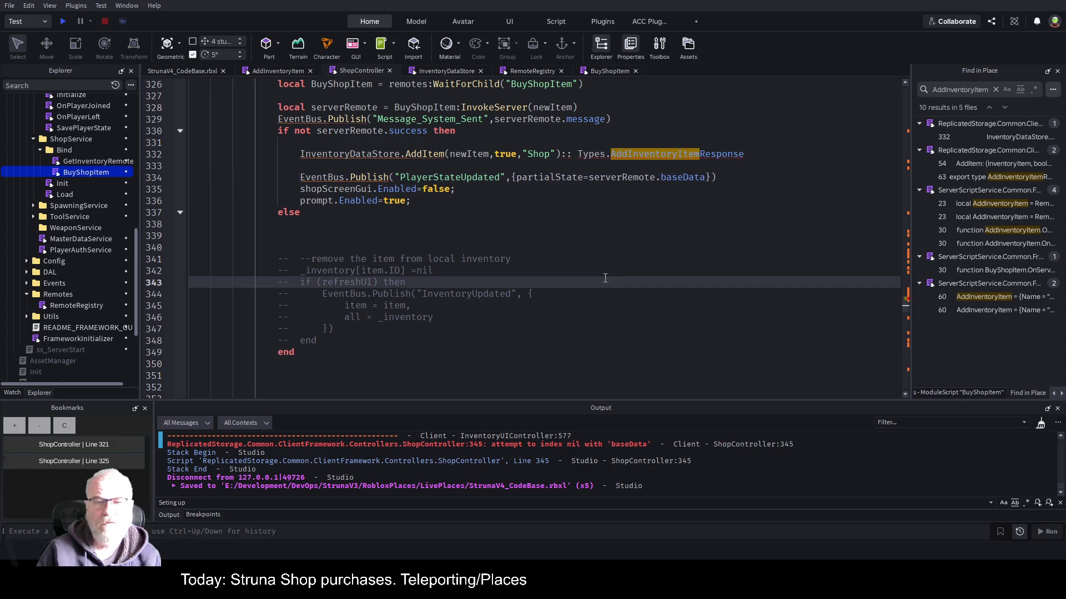
Delete ':: Types.AddInventoryItemResponse' after the AddItem call on line 332 and save.
{"action": "left_click", "coordinate": [682, 135]}
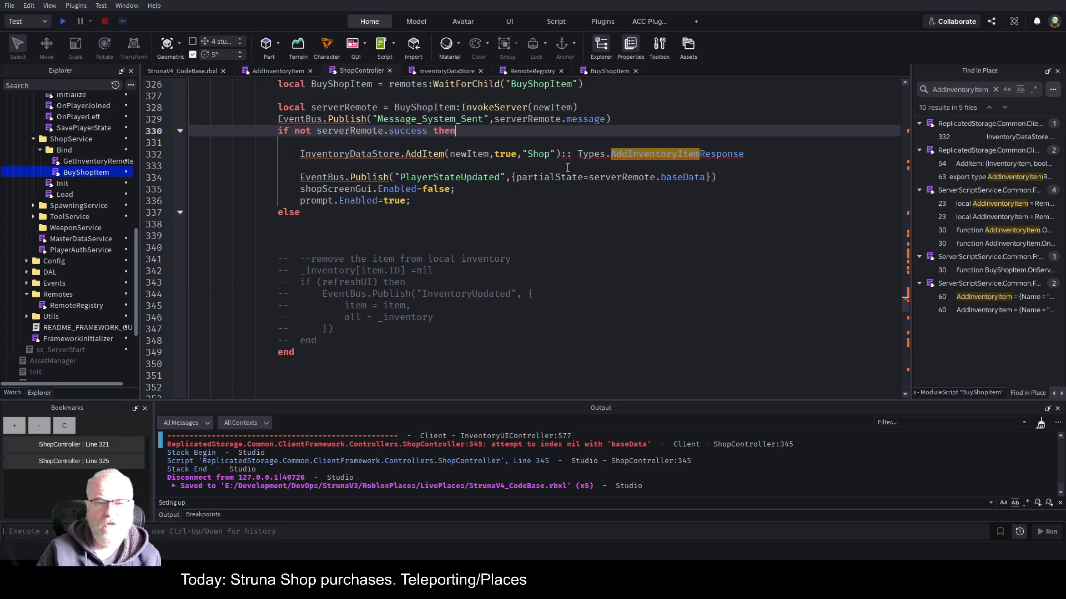
{"action": "left_click_drag", "start_coordinate": [565, 155], "coordinate": [749, 146]}
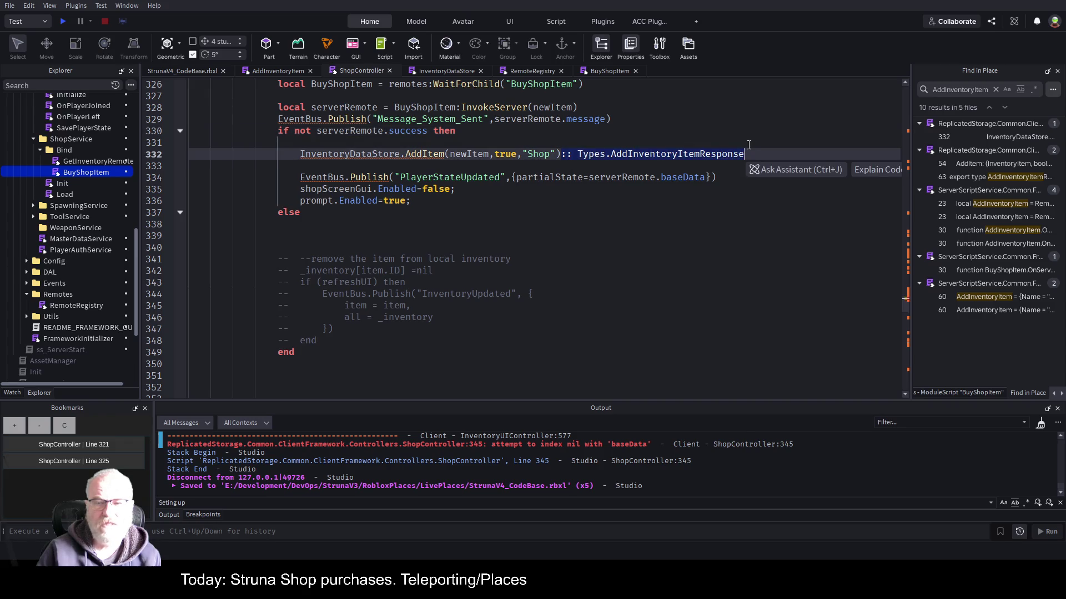
{"action": "key", "text": "BackSpace"}
{"action": "key", "text": "ctrl+s"}
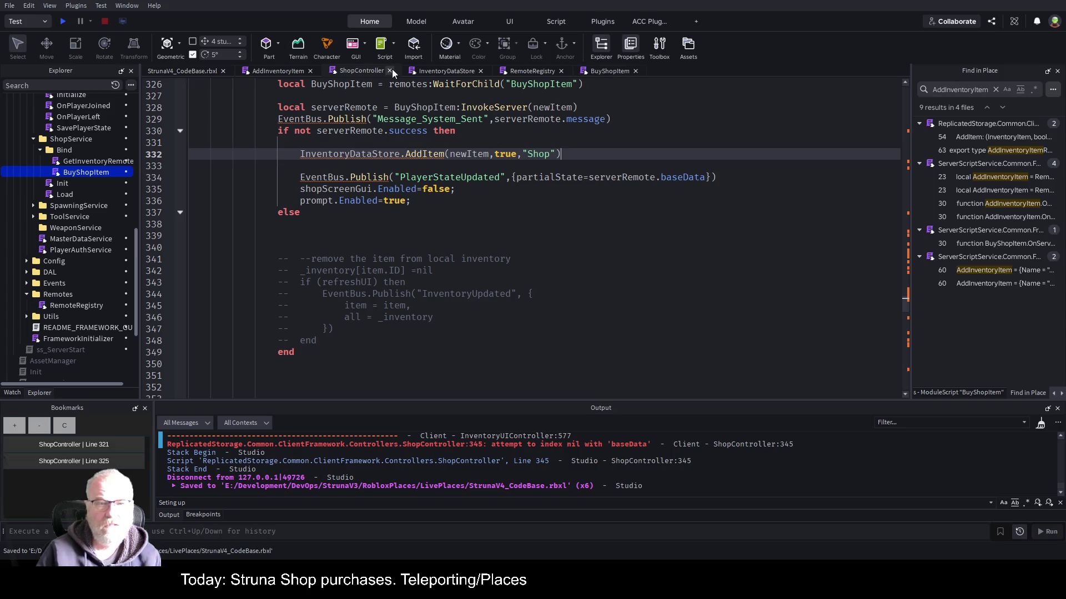
{"action": "left_click", "coordinate": [271, 69]}
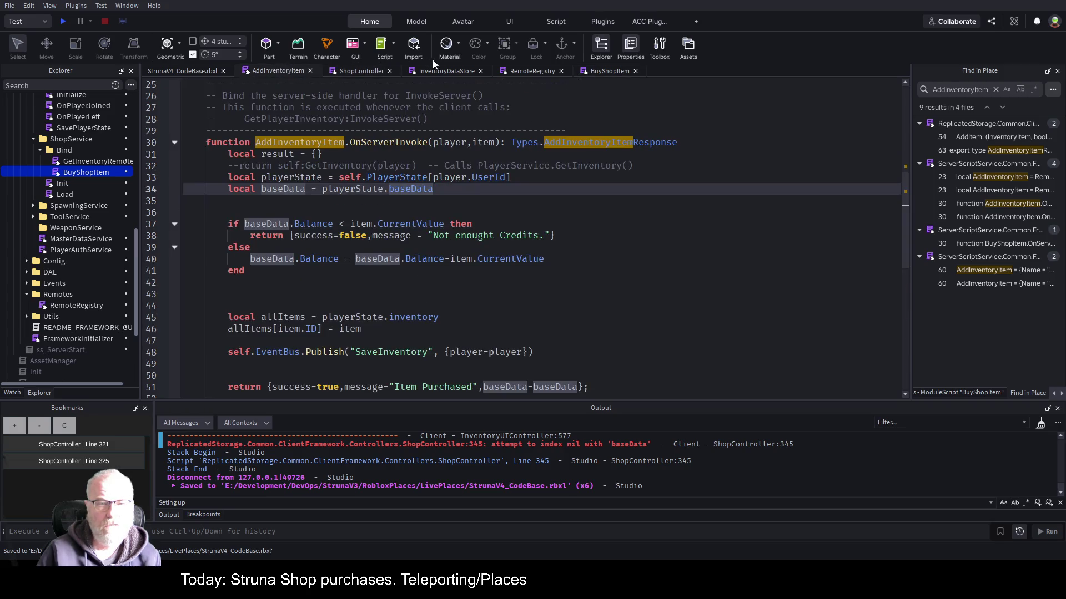
Save from InventoryDataStore, close the RemoteRegistry script, and return to ShopController's else branch.
{"action": "left_click", "coordinate": [438, 72]}
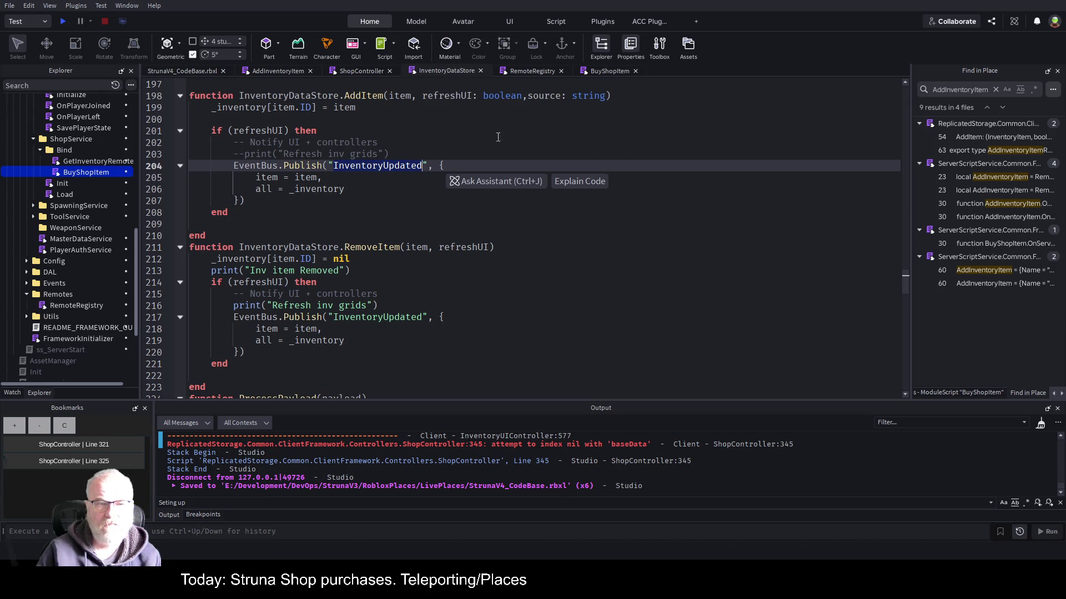
{"action": "left_click", "coordinate": [519, 227]}
{"action": "key", "text": "ctrl+s"}
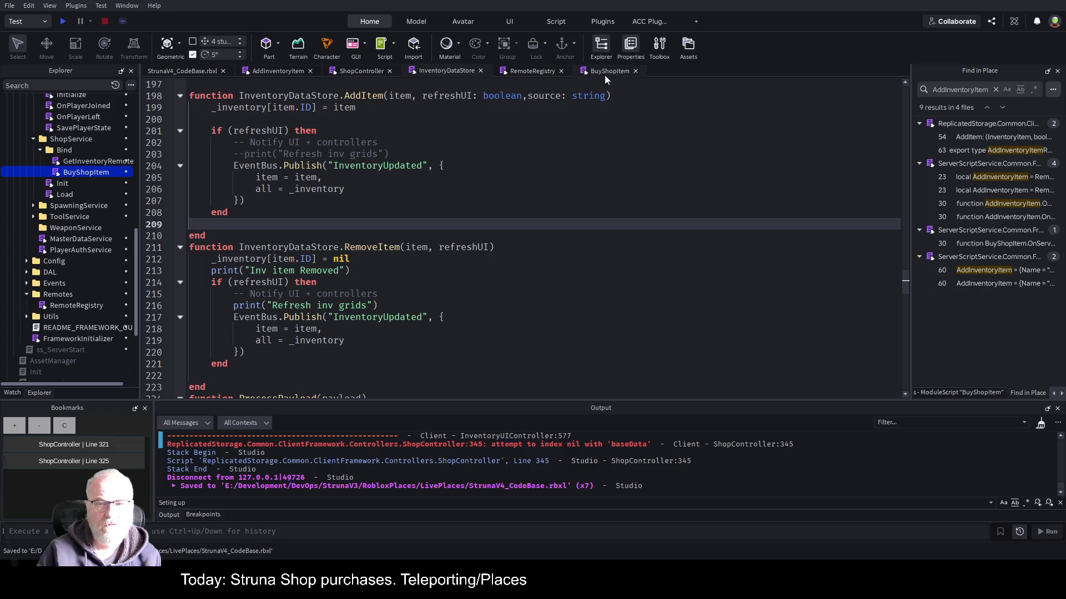
{"action": "left_click", "coordinate": [544, 71]}
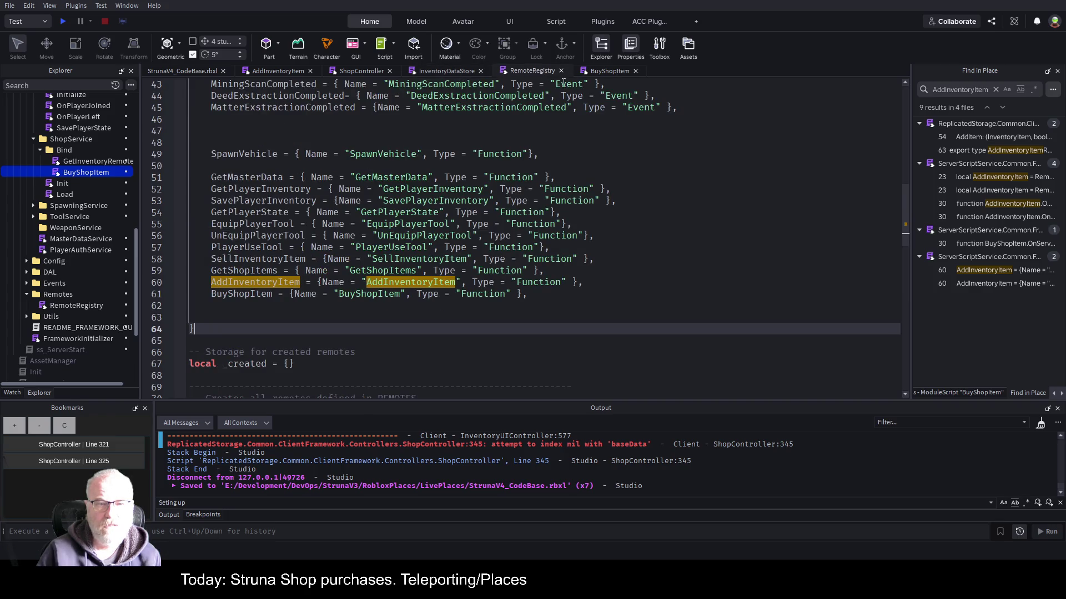
{"action": "left_click", "coordinate": [561, 71]}
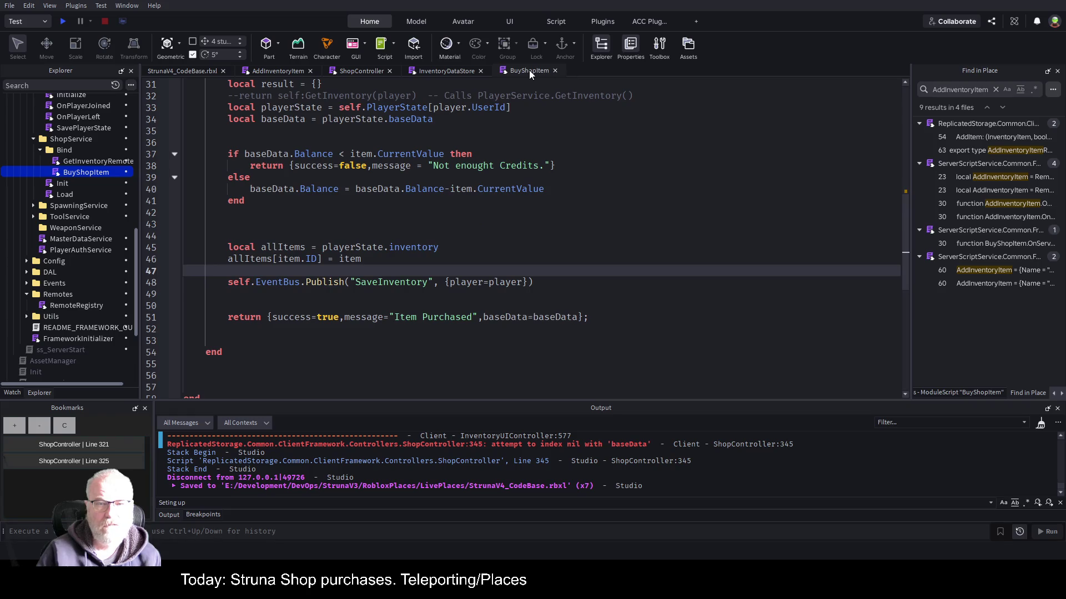
{"action": "left_click", "coordinate": [345, 69]}
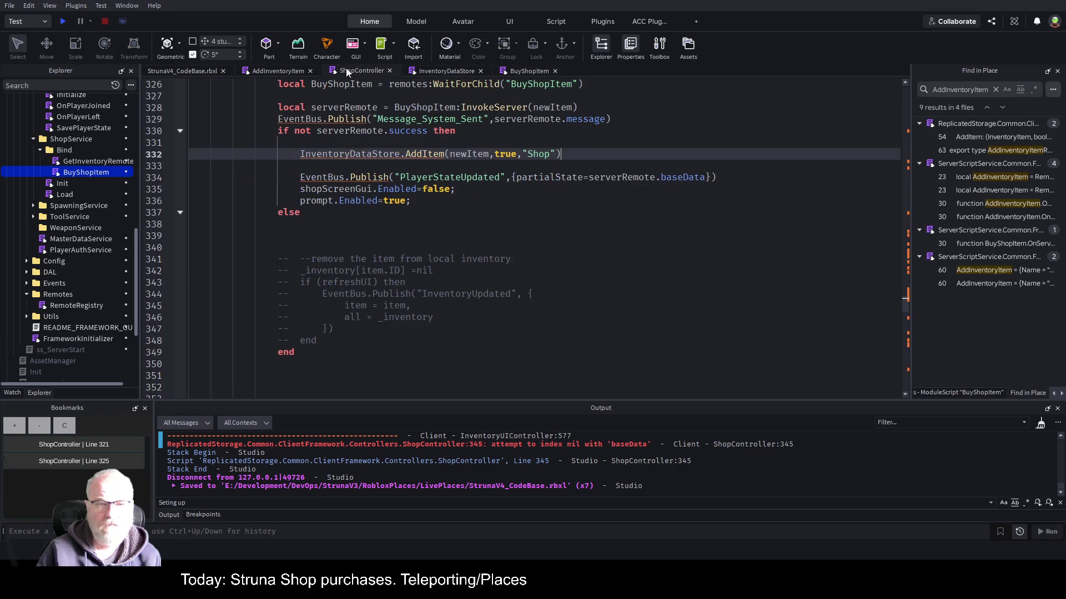
{"action": "left_click", "coordinate": [450, 236]}
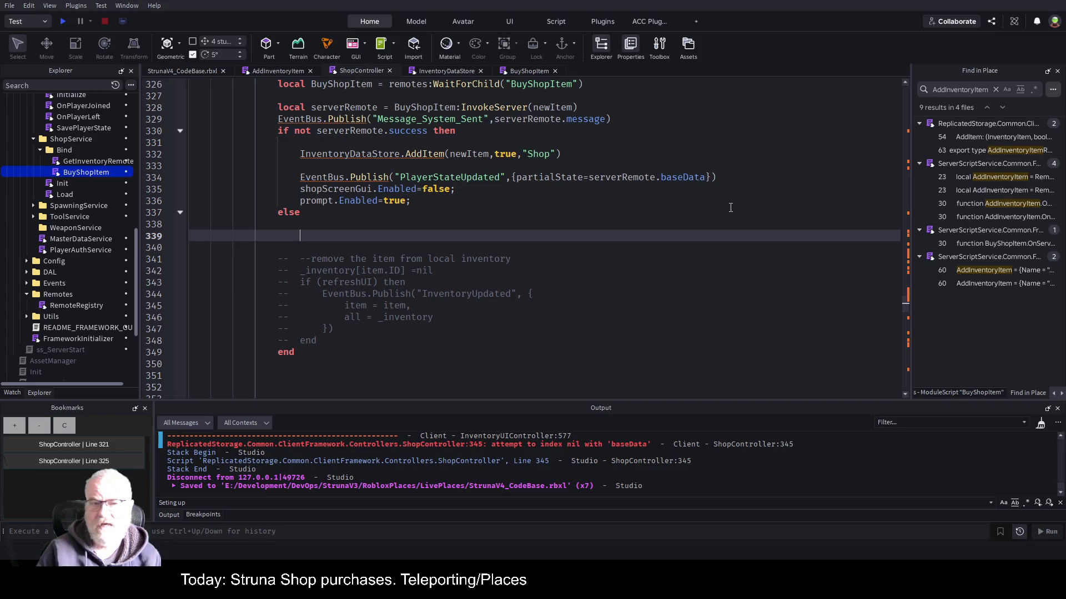
{"action": "scroll", "coordinate": [506, 175], "scroll_direction": "up", "scroll_amount": 1}
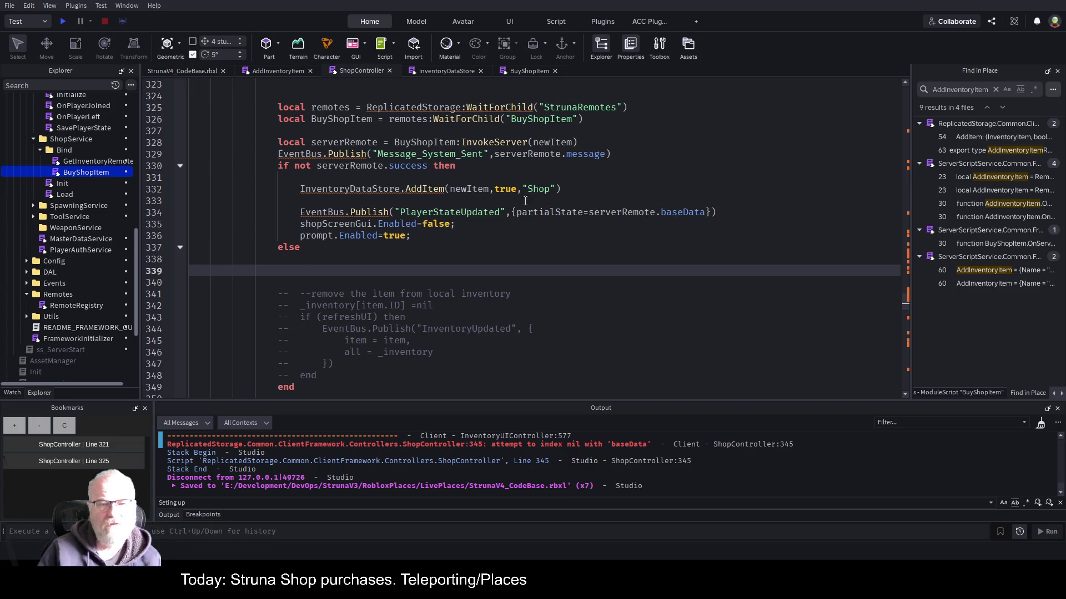
{"action": "left_click", "coordinate": [435, 200]}
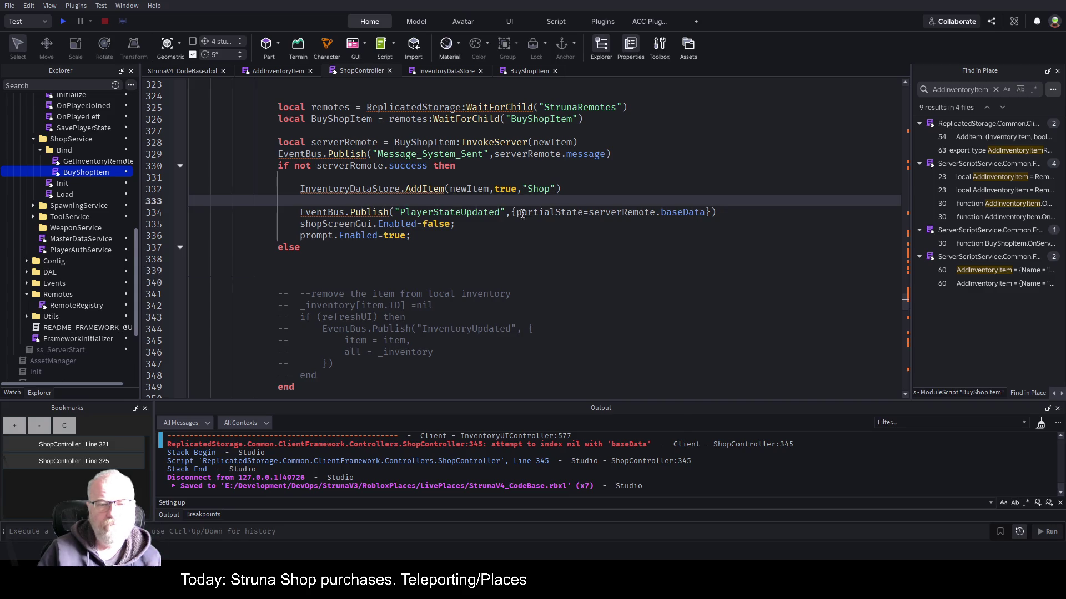
{"action": "scroll", "coordinate": [561, 218], "scroll_direction": "up", "scroll_amount": 4}
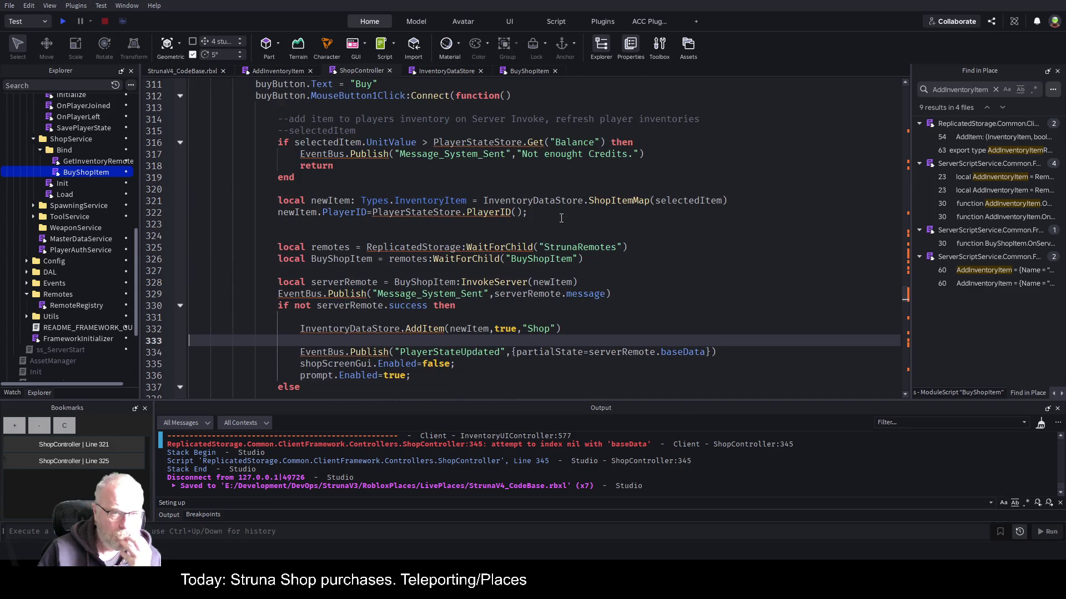
{"action": "double_click", "coordinate": [419, 213]}
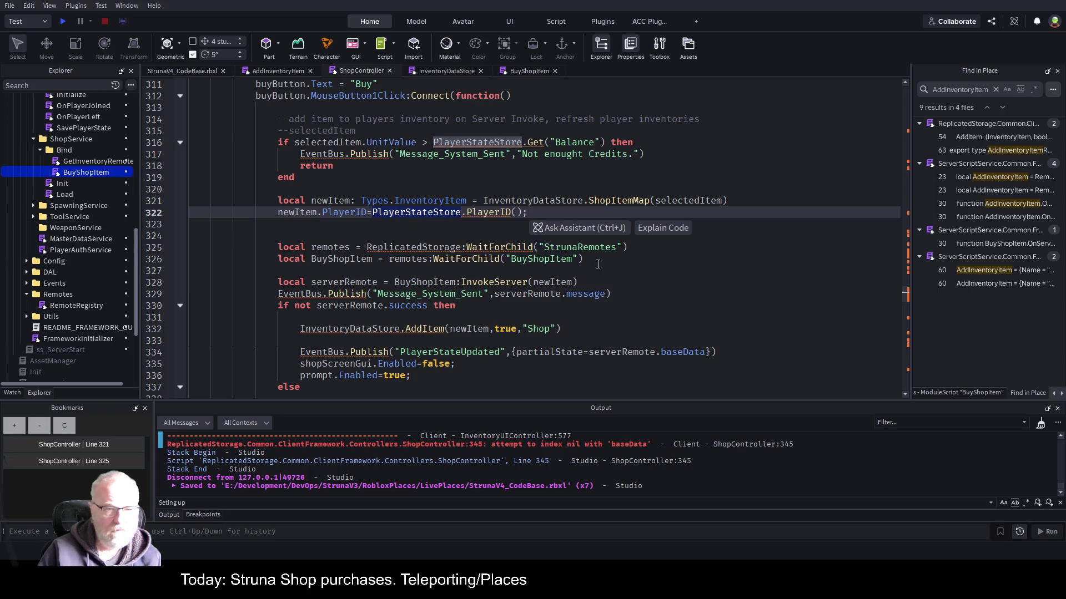
{"action": "scroll", "coordinate": [91, 194], "scroll_direction": "up", "scroll_amount": 10}
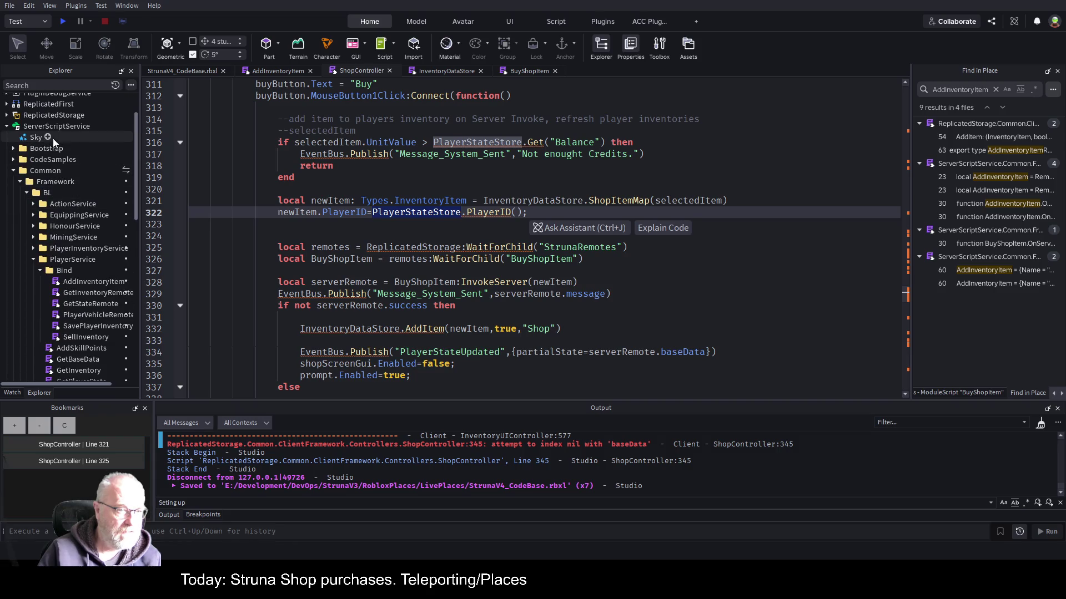
Select PlayerStateStore under ReplicatedStorage > Common > ClientFramework > Stores in Explorer.
{"action": "left_click", "coordinate": [12, 174]}
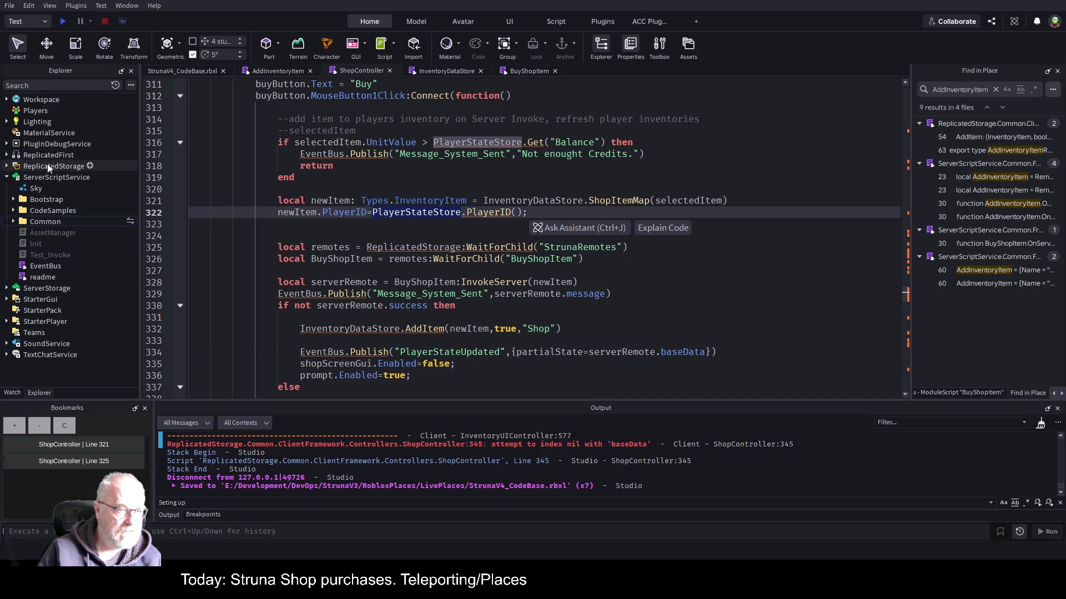
{"action": "left_click", "coordinate": [7, 166]}
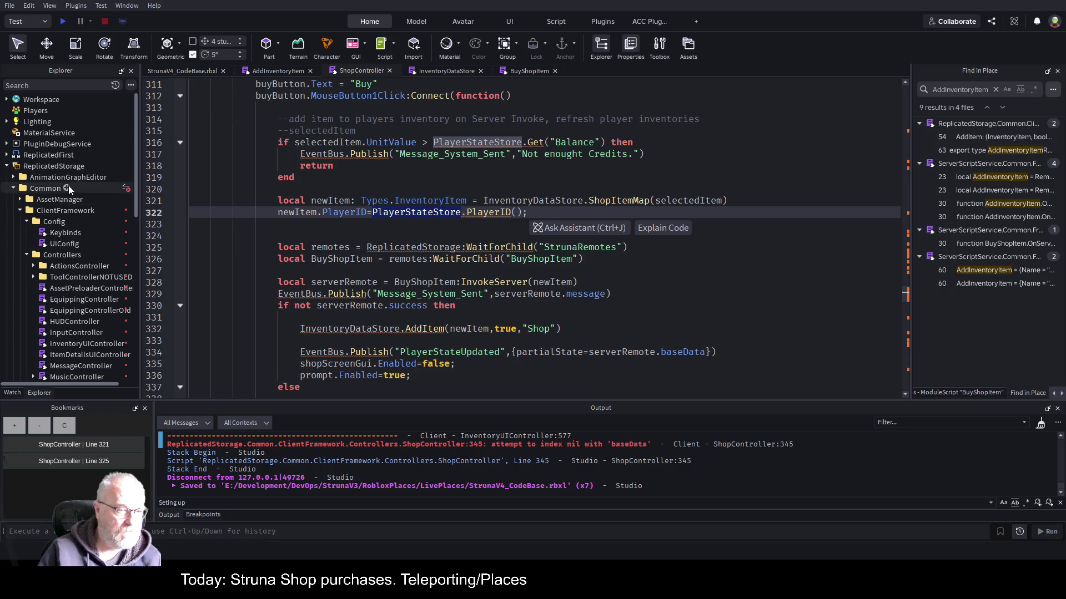
{"action": "scroll", "coordinate": [69, 189], "scroll_direction": "down", "scroll_amount": 4}
{"action": "scroll", "coordinate": [89, 327], "scroll_direction": "down", "scroll_amount": 2}
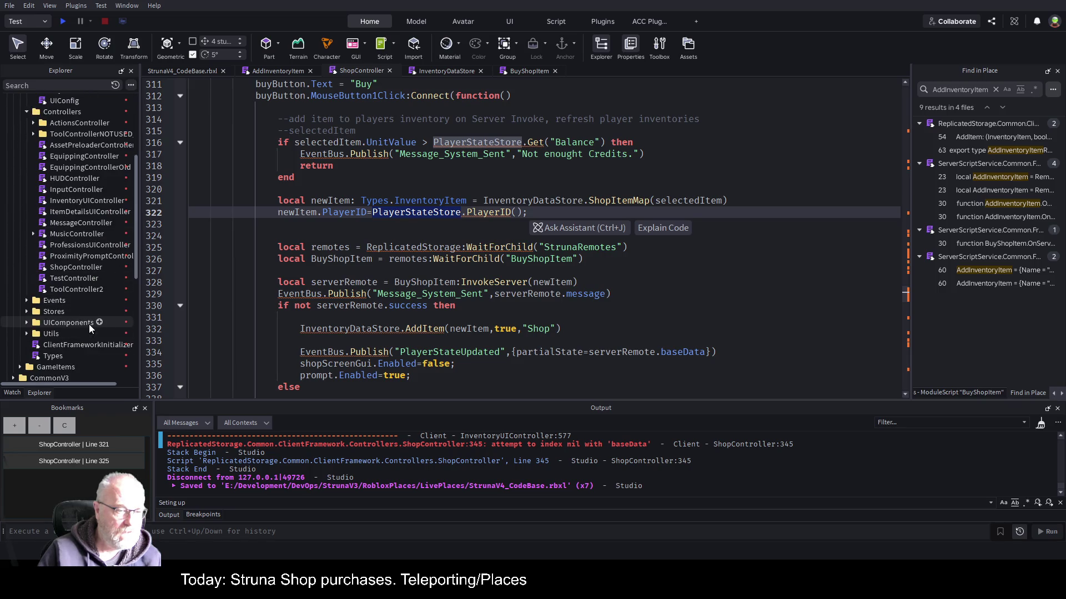
{"action": "left_click", "coordinate": [25, 311]}
{"action": "scroll", "coordinate": [88, 231], "scroll_direction": "down", "scroll_amount": 1}
{"action": "scroll", "coordinate": [88, 226], "scroll_direction": "down", "scroll_amount": 2}
{"action": "left_click", "coordinate": [81, 274]}
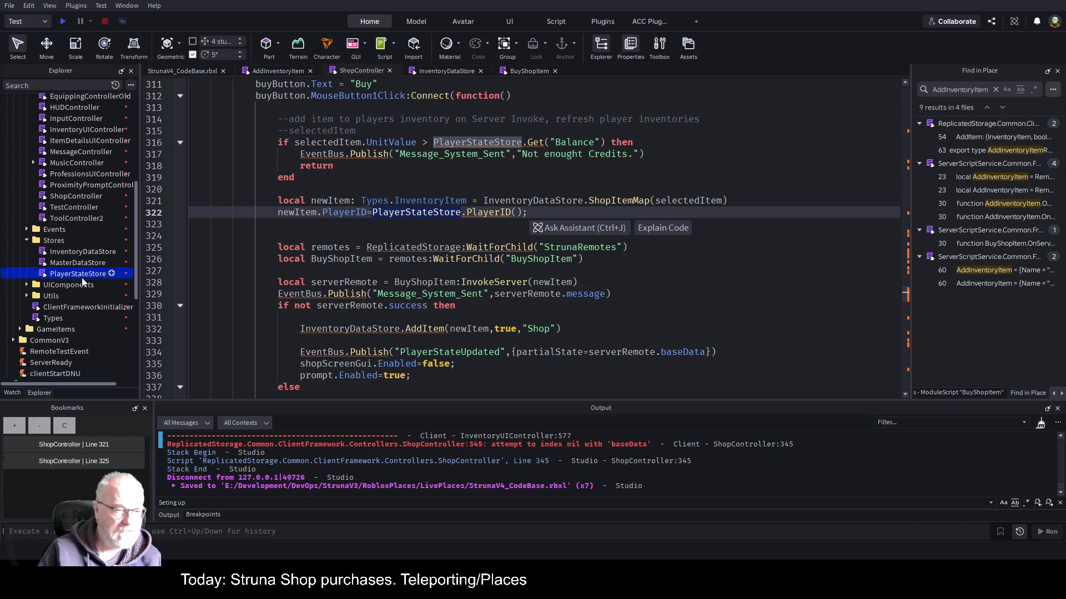
Open PlayerStateStore at its SetAll function from the ACC Function List.
{"action": "left_click", "coordinate": [1061, 393]}
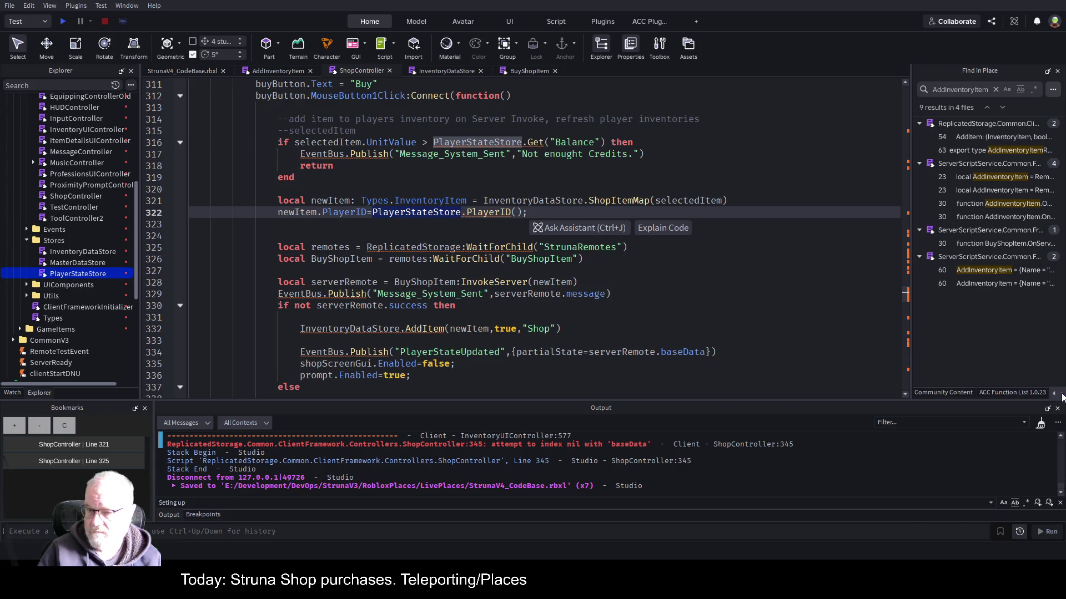
{"action": "left_click", "coordinate": [1034, 395]}
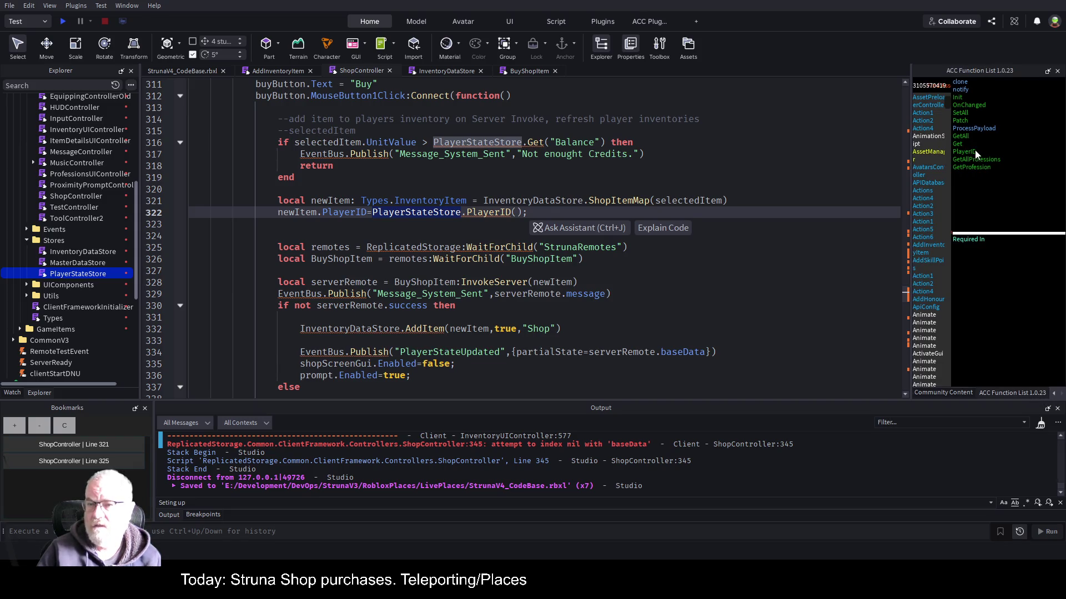
{"action": "left_click", "coordinate": [964, 111]}
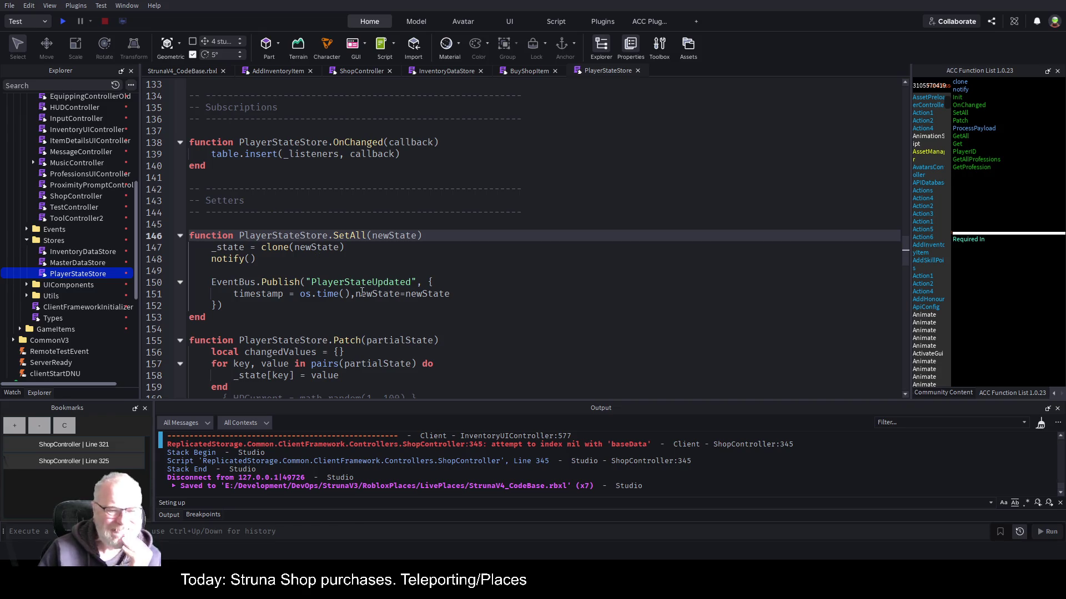
Read through PlayerStateStore's state functions and SetAll's PlayerStateUpdated publish on line 150.
{"action": "scroll", "coordinate": [349, 274], "scroll_direction": "down", "scroll_amount": 5}
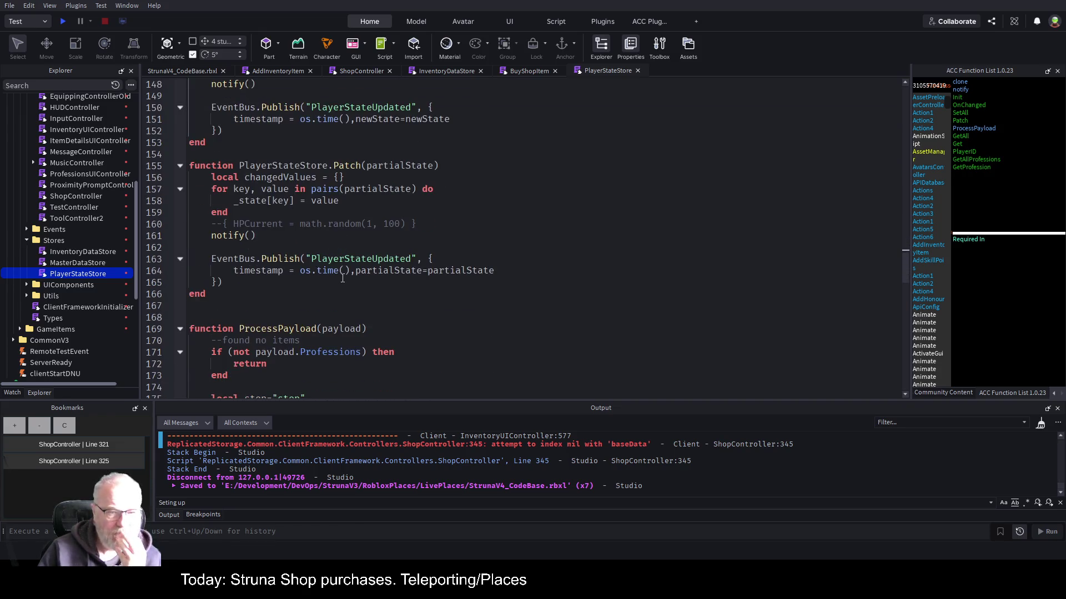
{"action": "scroll", "coordinate": [353, 273], "scroll_direction": "down", "scroll_amount": 5}
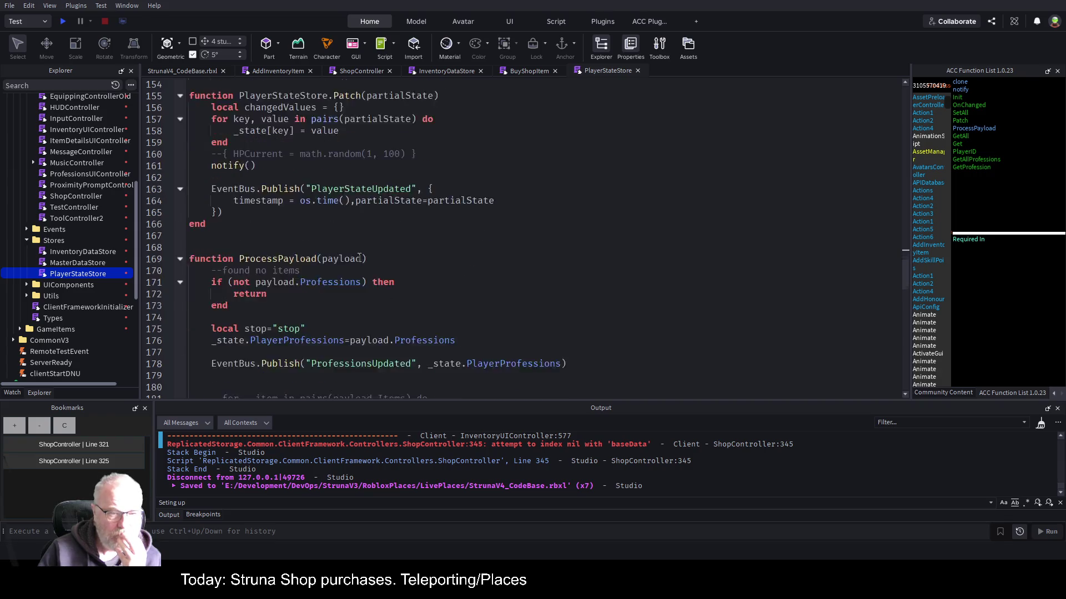
{"action": "scroll", "coordinate": [334, 279], "scroll_direction": "down", "scroll_amount": 7}
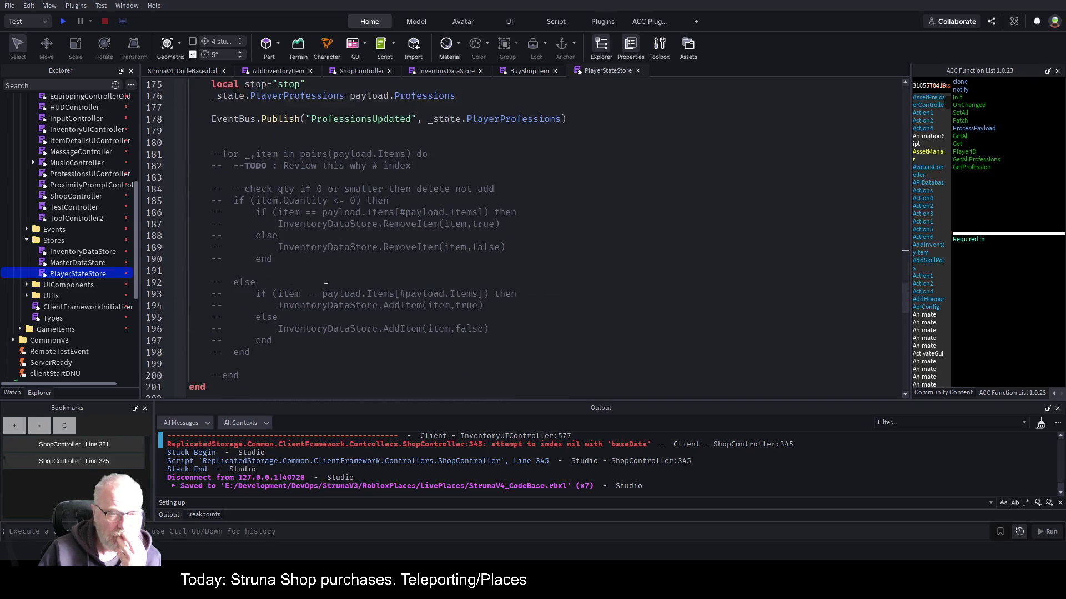
{"action": "scroll", "coordinate": [325, 286], "scroll_direction": "down", "scroll_amount": 3}
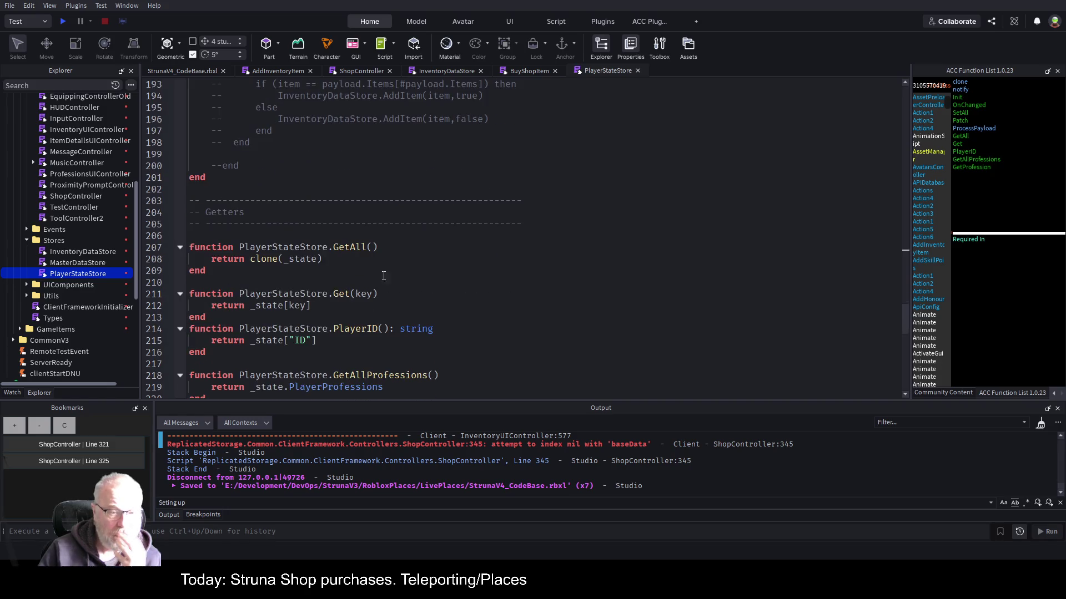
{"action": "scroll", "coordinate": [422, 300], "scroll_direction": "down", "scroll_amount": 4}
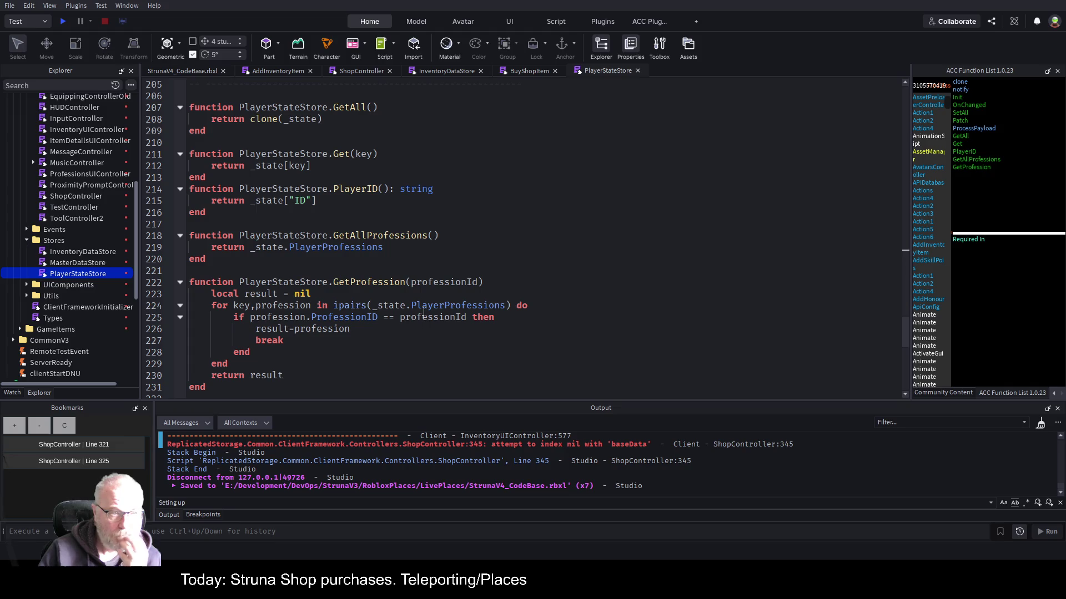
{"action": "scroll", "coordinate": [423, 312], "scroll_direction": "up", "scroll_amount": 14}
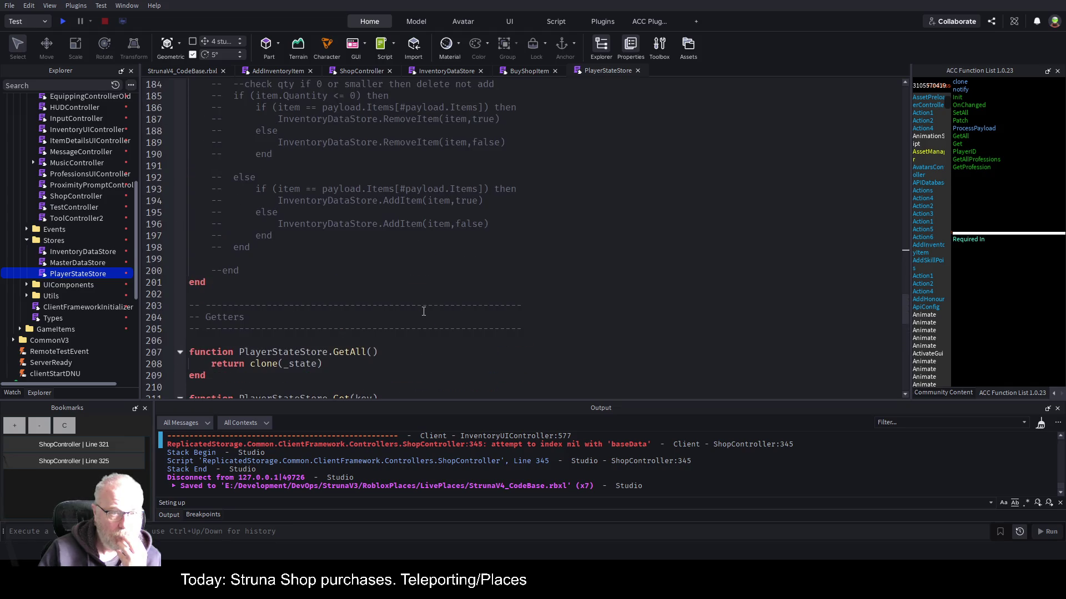
{"action": "scroll", "coordinate": [423, 312], "scroll_direction": "up", "scroll_amount": 1}
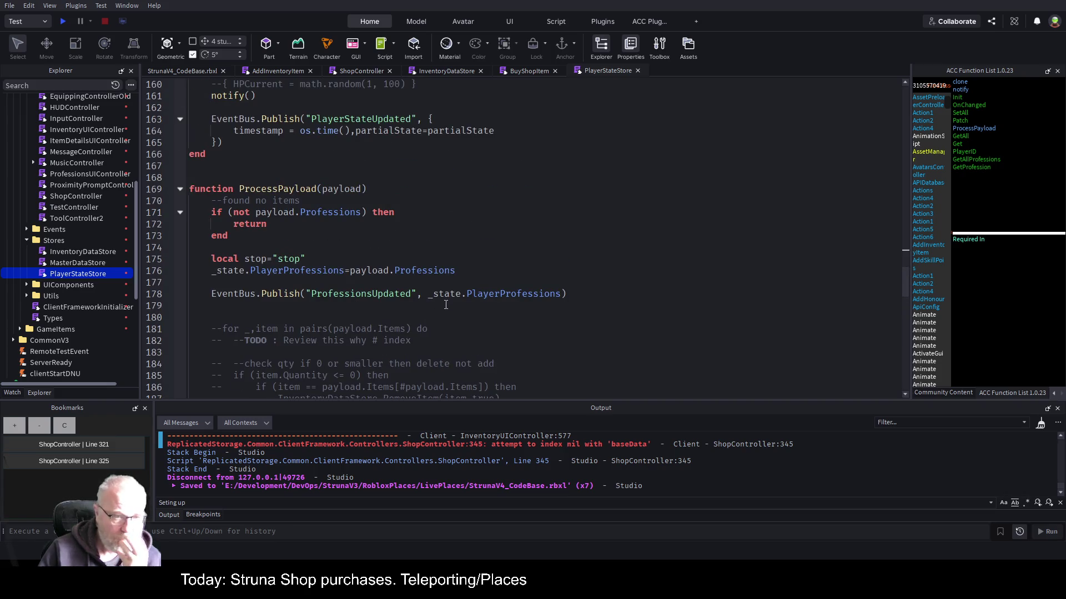
{"action": "scroll", "coordinate": [441, 304], "scroll_direction": "up", "scroll_amount": 4}
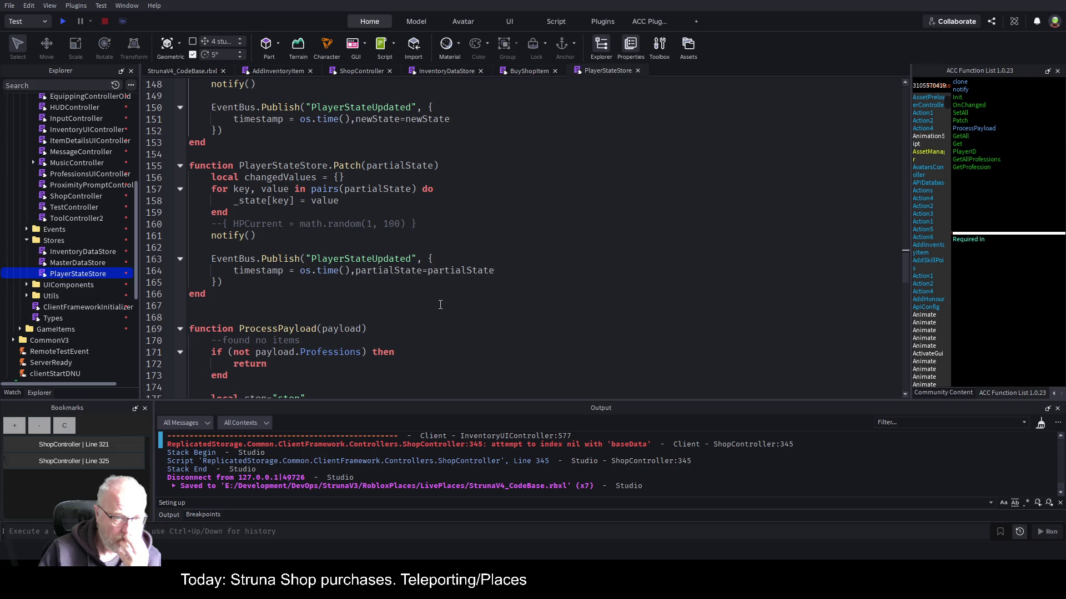
{"action": "scroll", "coordinate": [440, 304], "scroll_direction": "up", "scroll_amount": 3}
{"action": "left_click", "coordinate": [364, 166]}
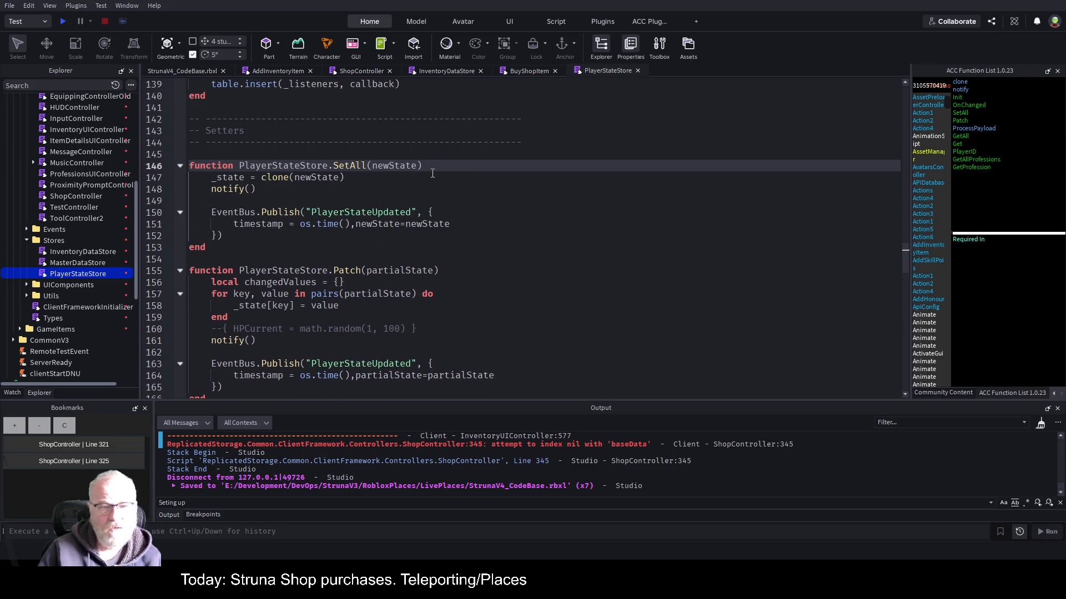
{"action": "scroll", "coordinate": [523, 223], "scroll_direction": "up", "scroll_amount": 2}
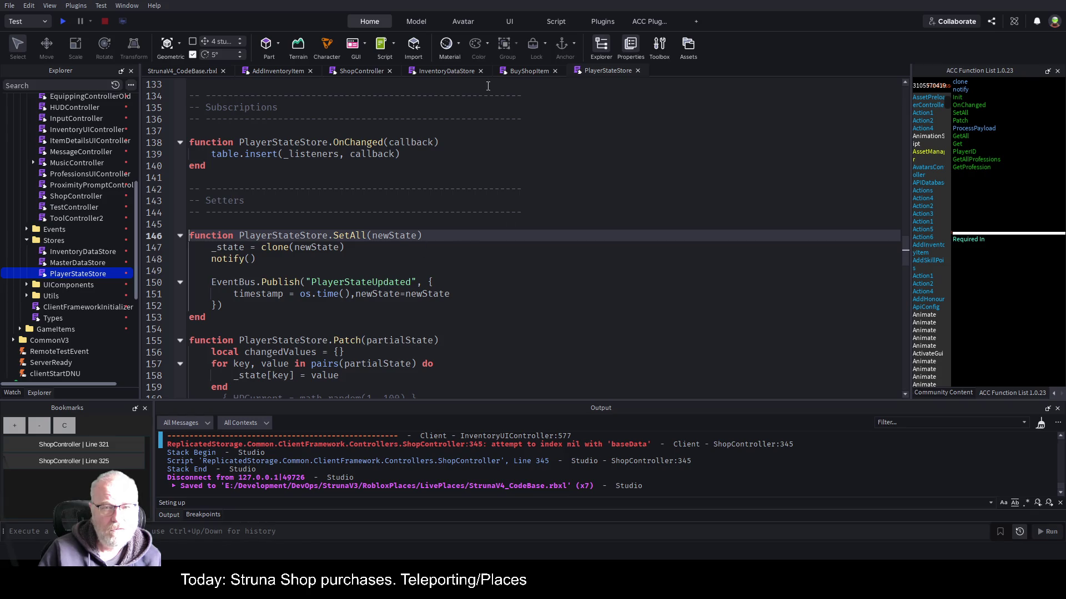
{"action": "double_click", "coordinate": [361, 283]}
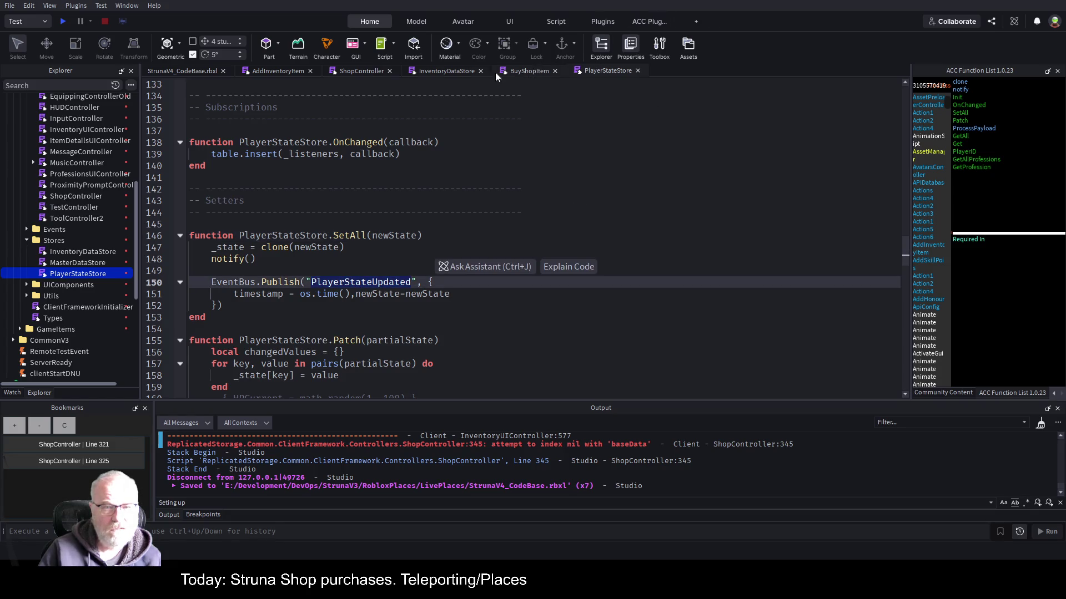
Comment out the PlayerStateUpdated publish on ShopController line 334 with --.
{"action": "left_click", "coordinate": [362, 70]}
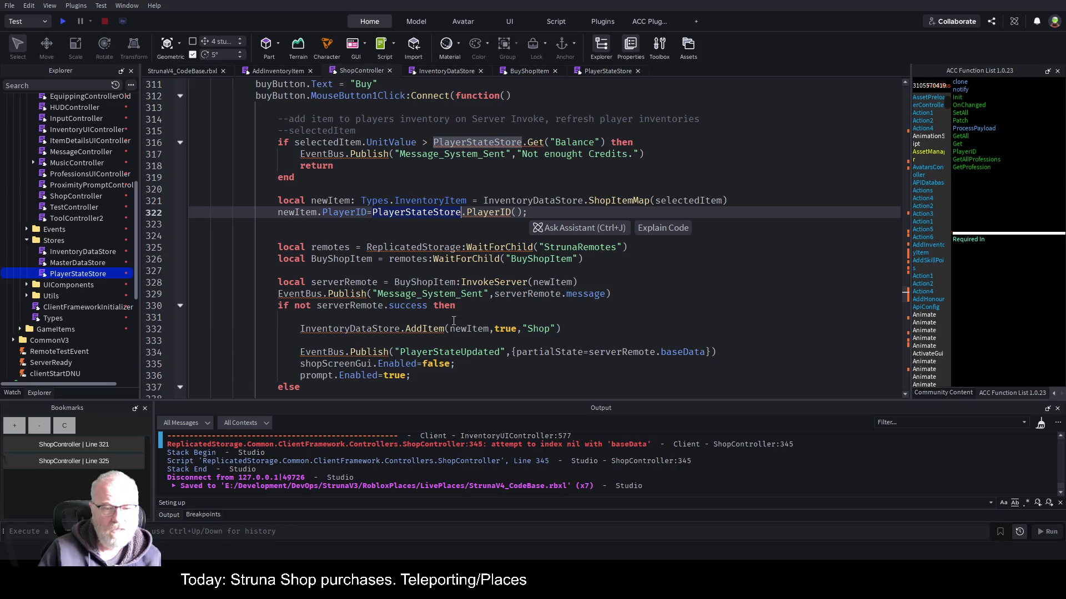
{"action": "double_click", "coordinate": [459, 352]}
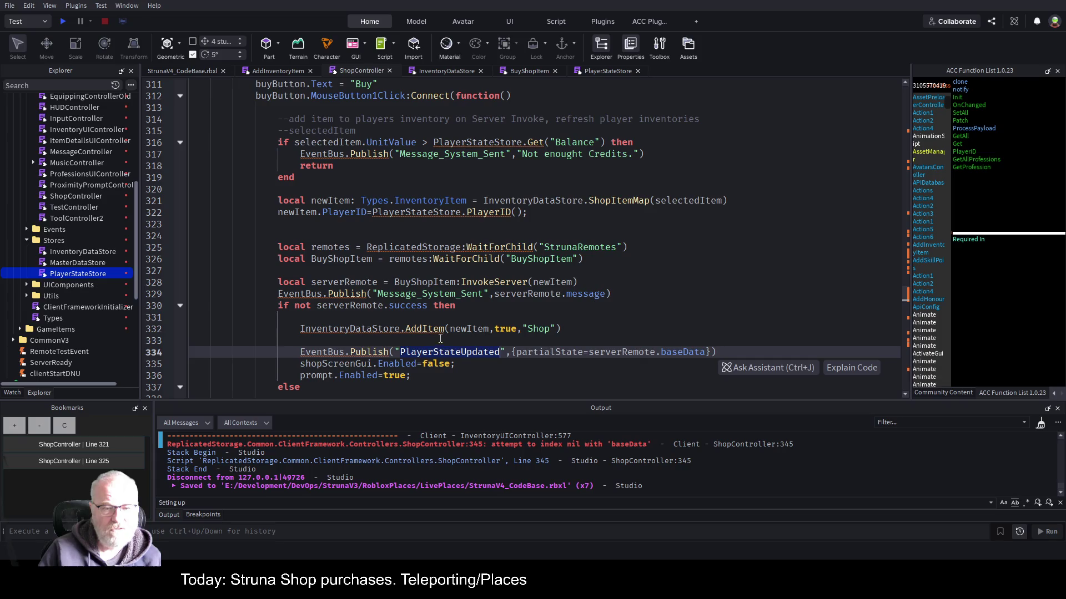
{"action": "key", "text": "Home"}
{"action": "type", "text": "--"}
Add PlayerStateStore.SetAll(serverRemote.baseData) on line 333 and save.
{"action": "key", "text": "Up"}
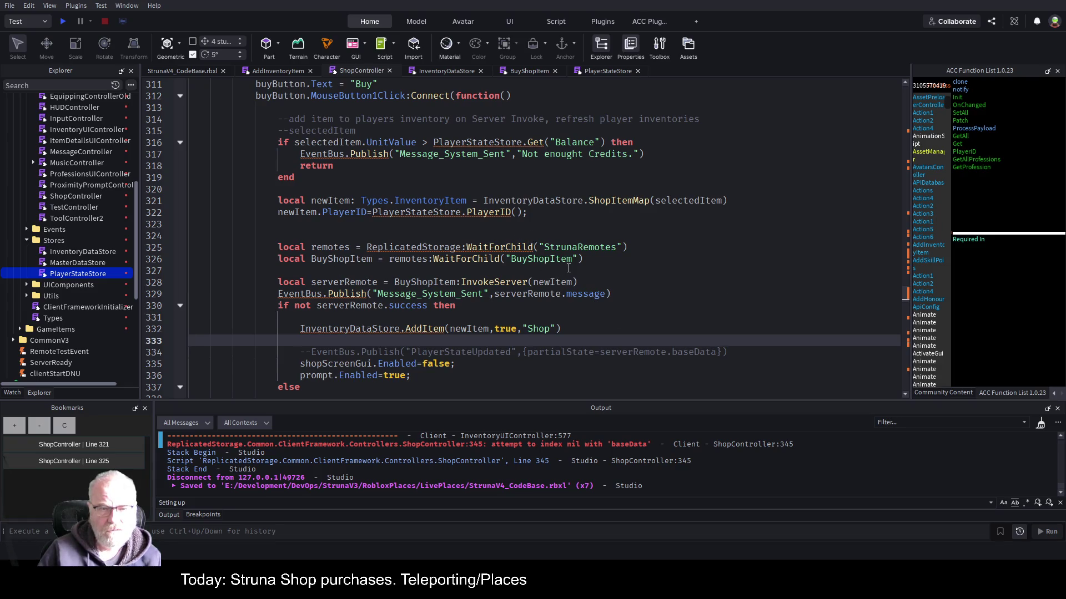
{"action": "type", "text": "PlayerStateStore"}
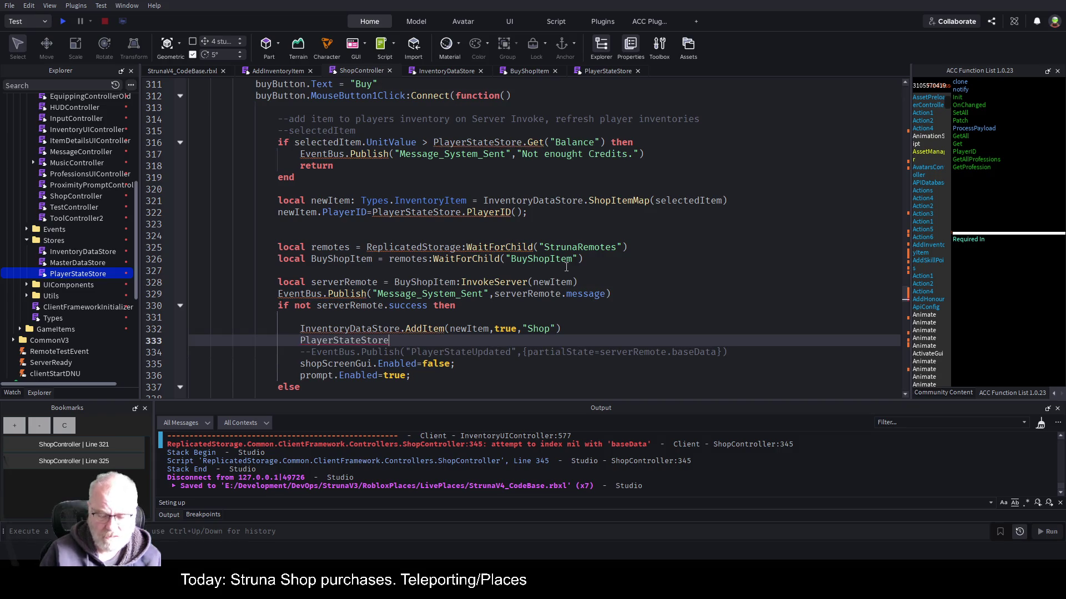
{"action": "type", "text": ".SetAll()"}
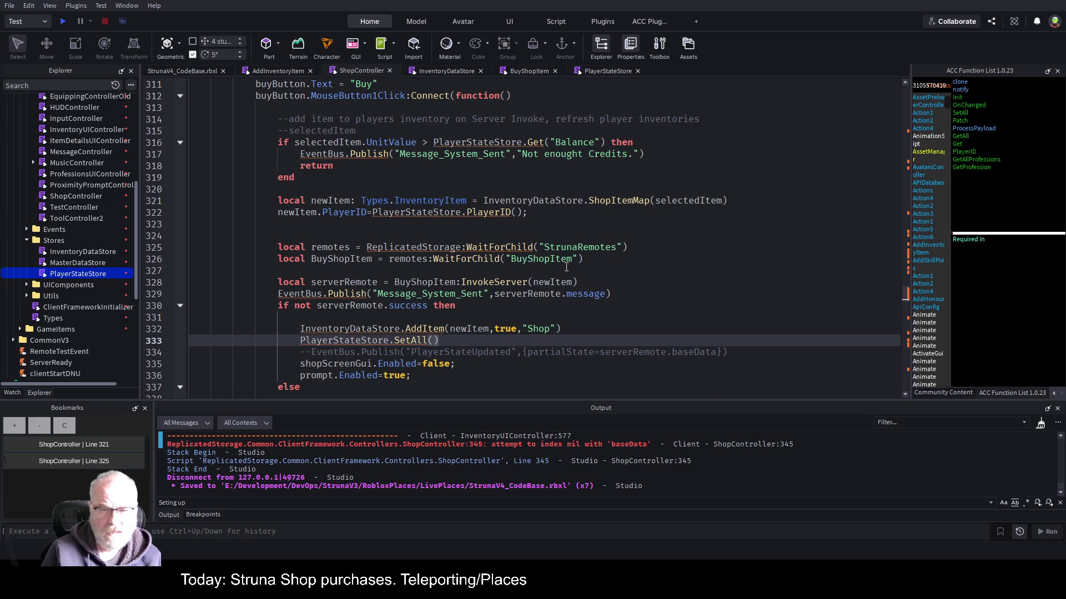
{"action": "type", "text": "serverRemote"}
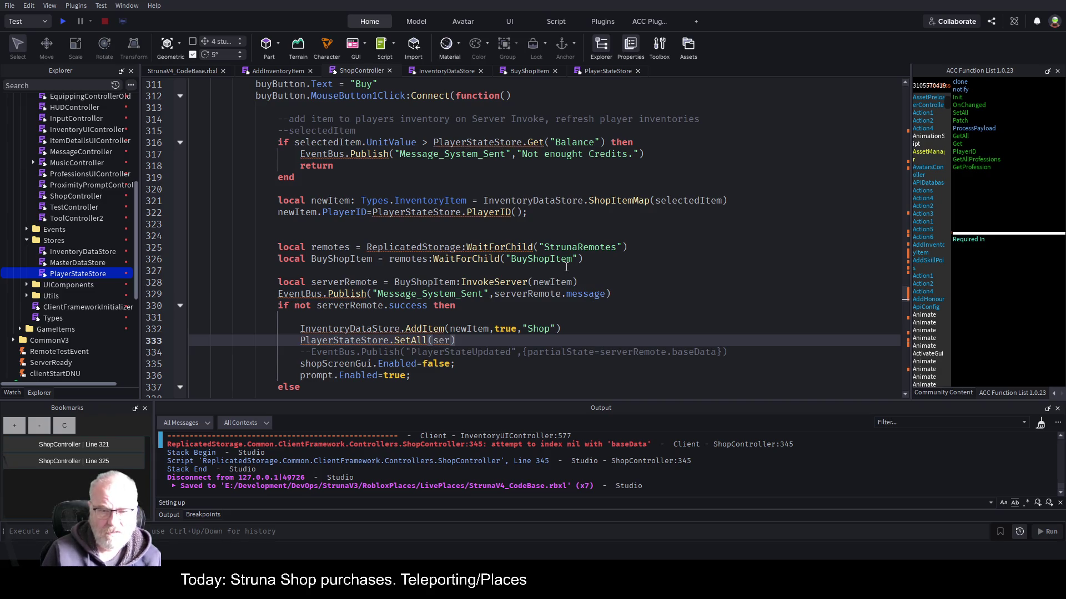
{"action": "type", "text": ".baseD"}
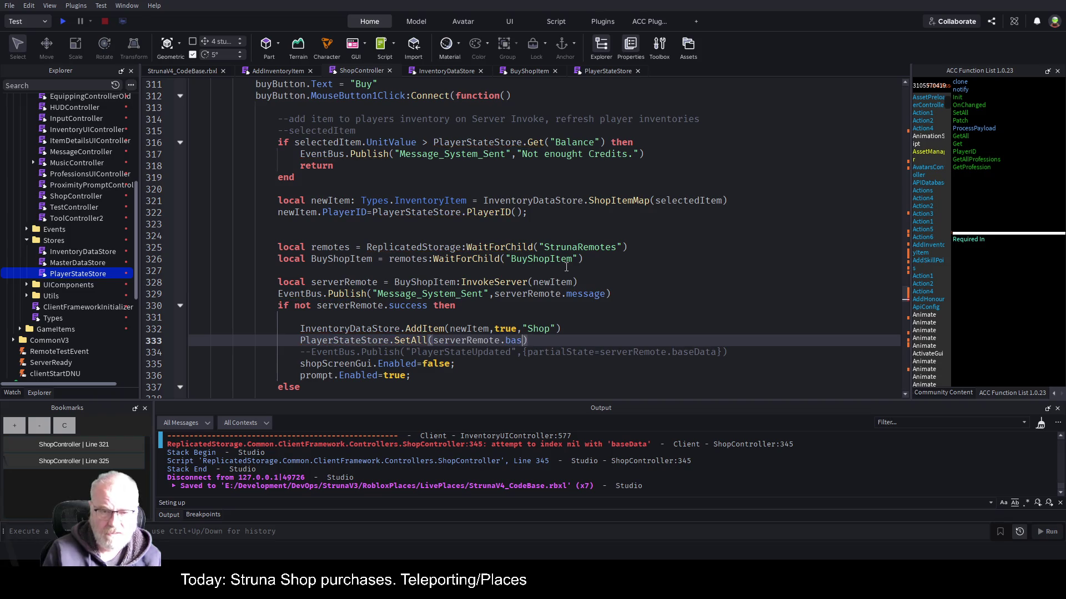
{"action": "type", "text": "ata"}
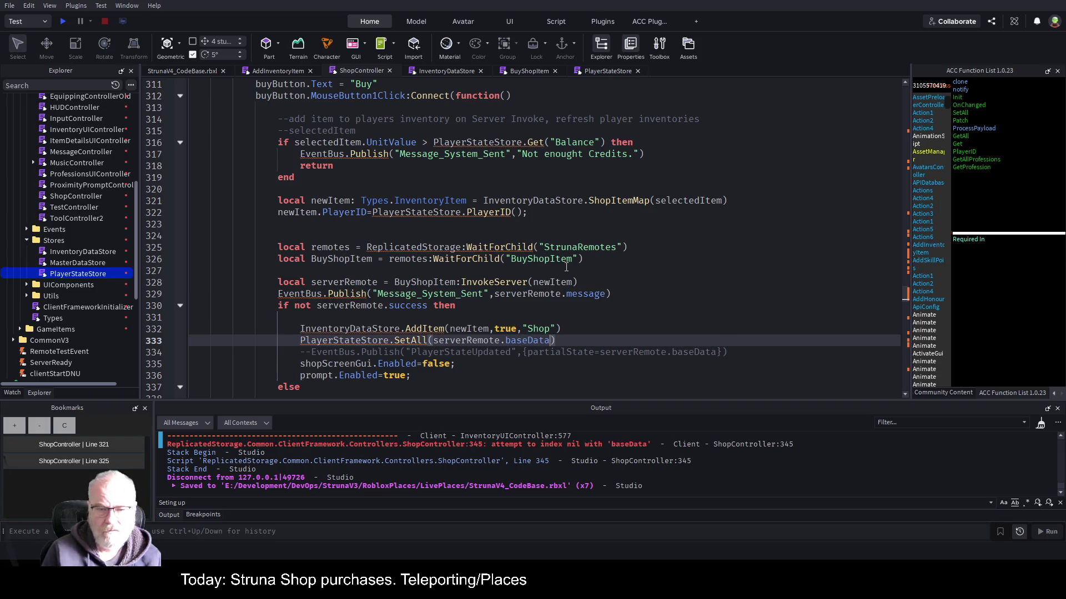
{"action": "key", "text": "Up"}
{"action": "key", "text": "ctrl+s"}
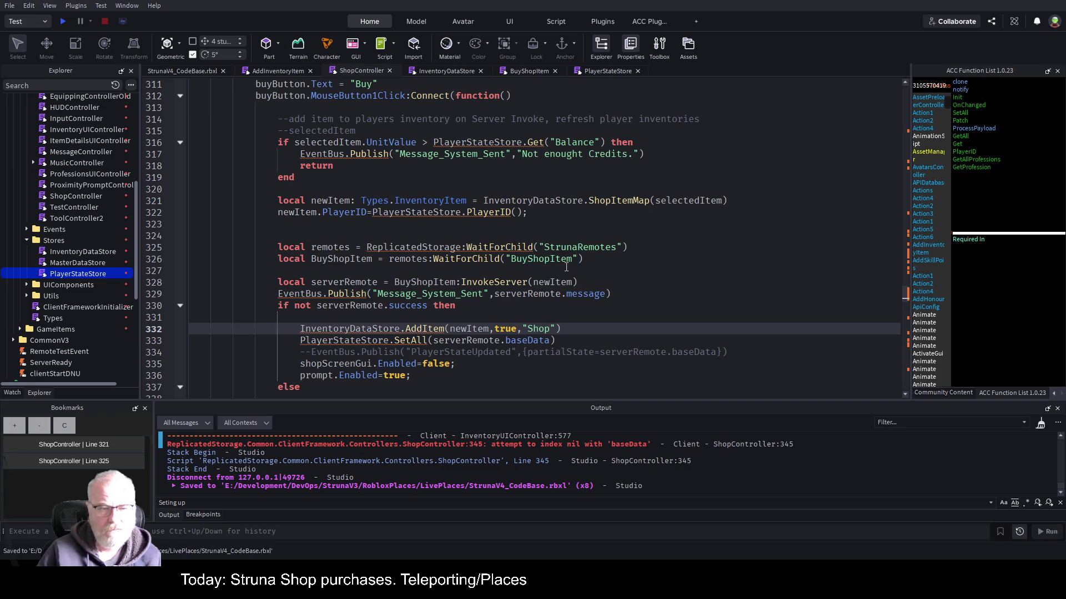
{"action": "scroll", "coordinate": [414, 288], "scroll_direction": "down", "scroll_amount": 1}
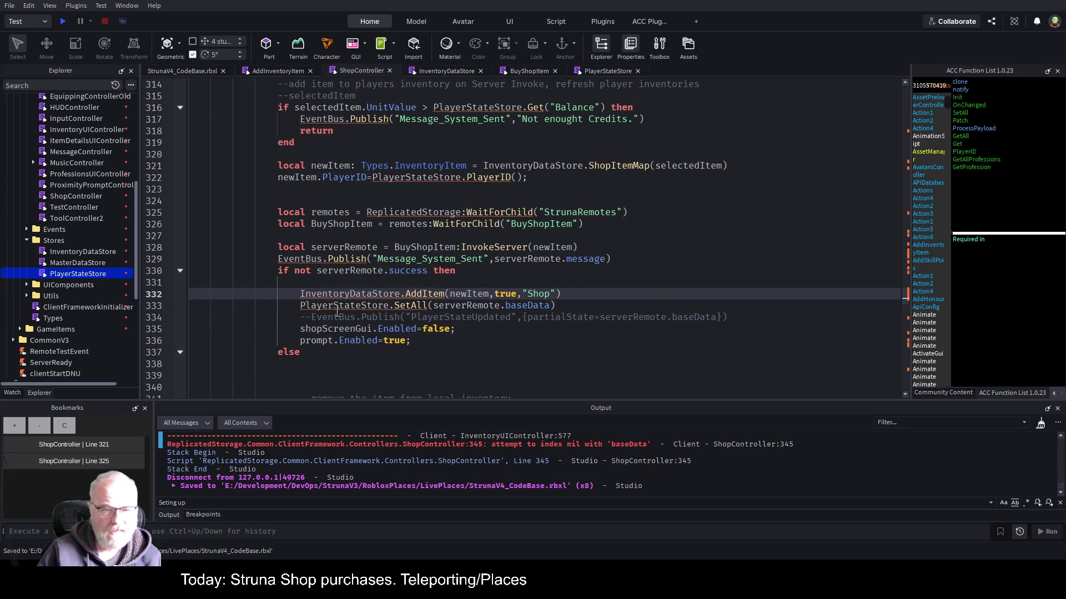
Make SetAll's PlayerStateUpdated payload carry newState alongside timestamp, and save.
{"action": "left_click", "coordinate": [610, 71]}
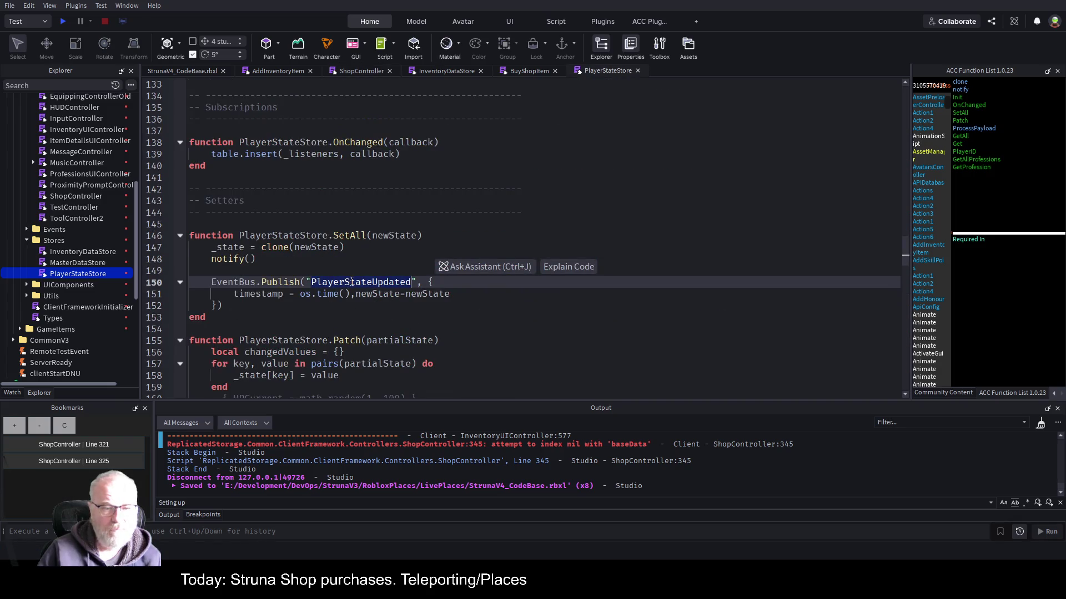
{"action": "left_click", "coordinate": [589, 341]}
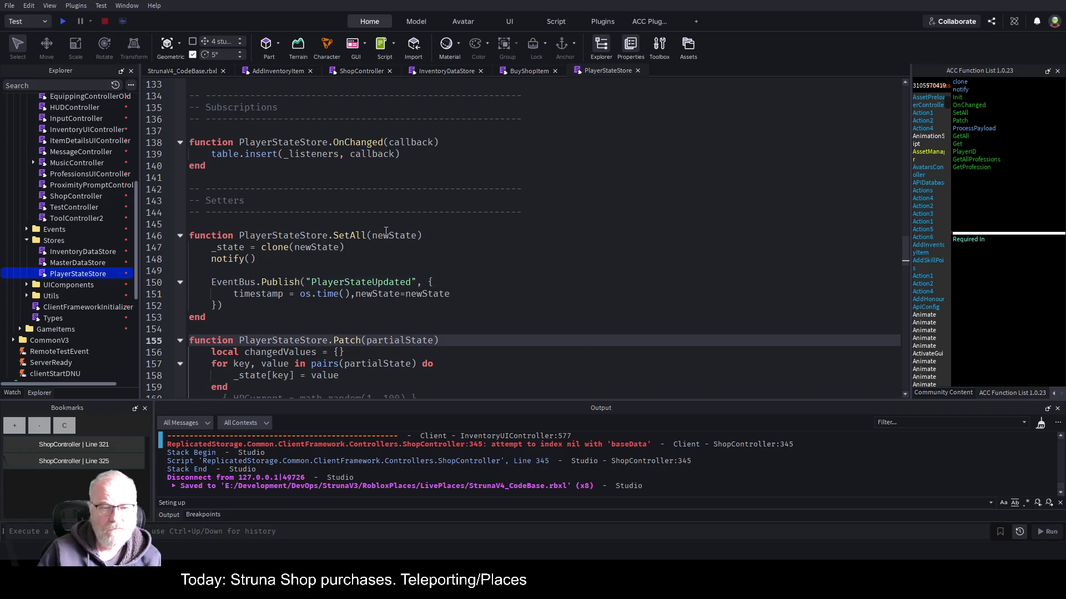
{"action": "left_click", "coordinate": [484, 291]}
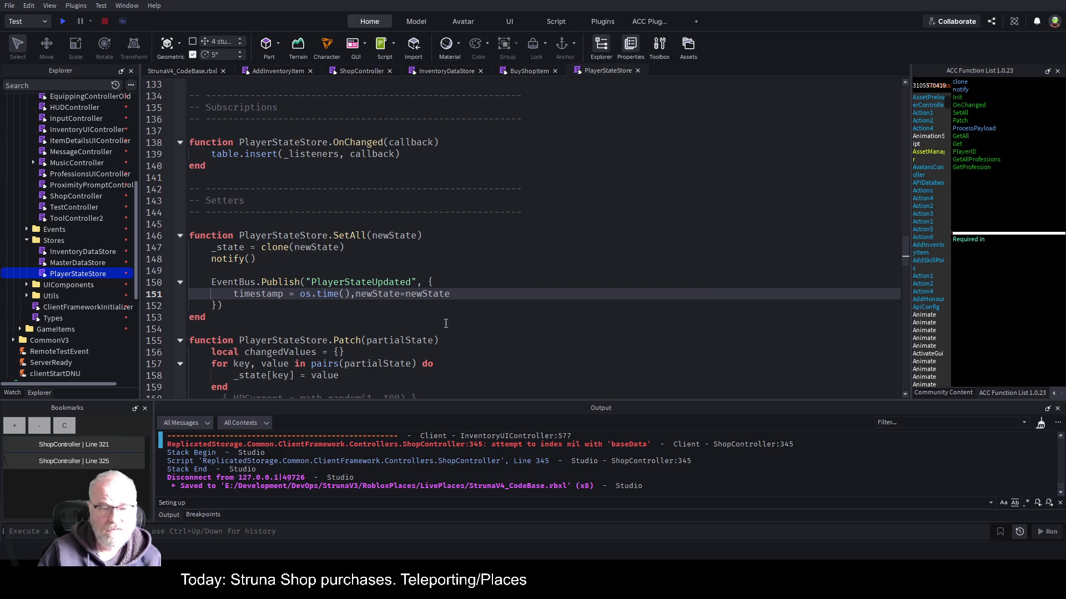
{"action": "scroll", "coordinate": [394, 356], "scroll_direction": "down", "scroll_amount": 1}
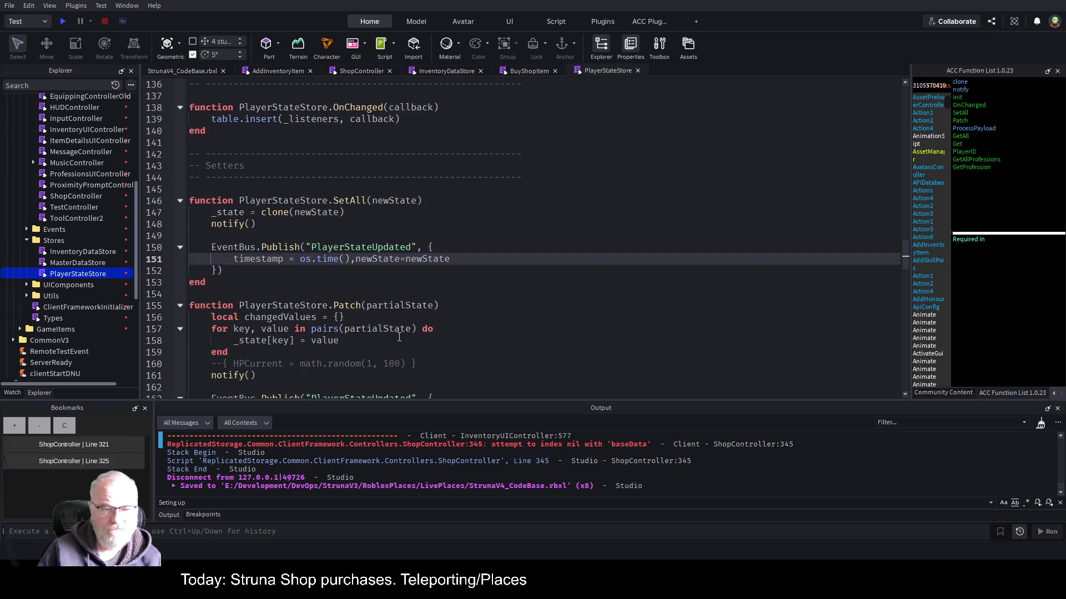
{"action": "scroll", "coordinate": [441, 330], "scroll_direction": "down", "scroll_amount": 3}
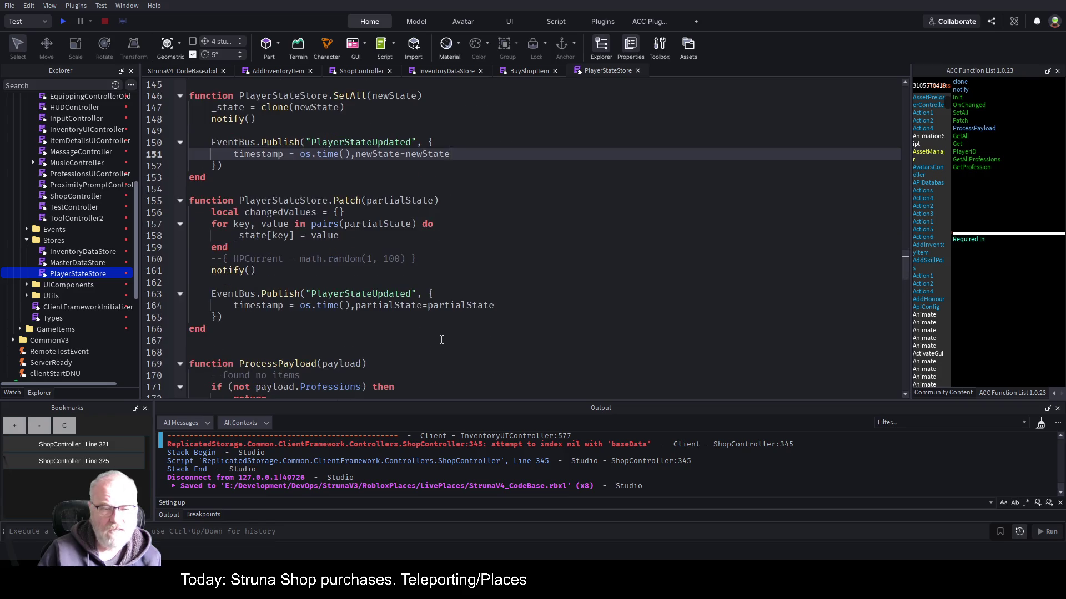
{"action": "scroll", "coordinate": [441, 339], "scroll_direction": "down", "scroll_amount": 3}
{"action": "scroll", "coordinate": [441, 333], "scroll_direction": "up", "scroll_amount": 9}
{"action": "key", "text": "ctrl+s"}
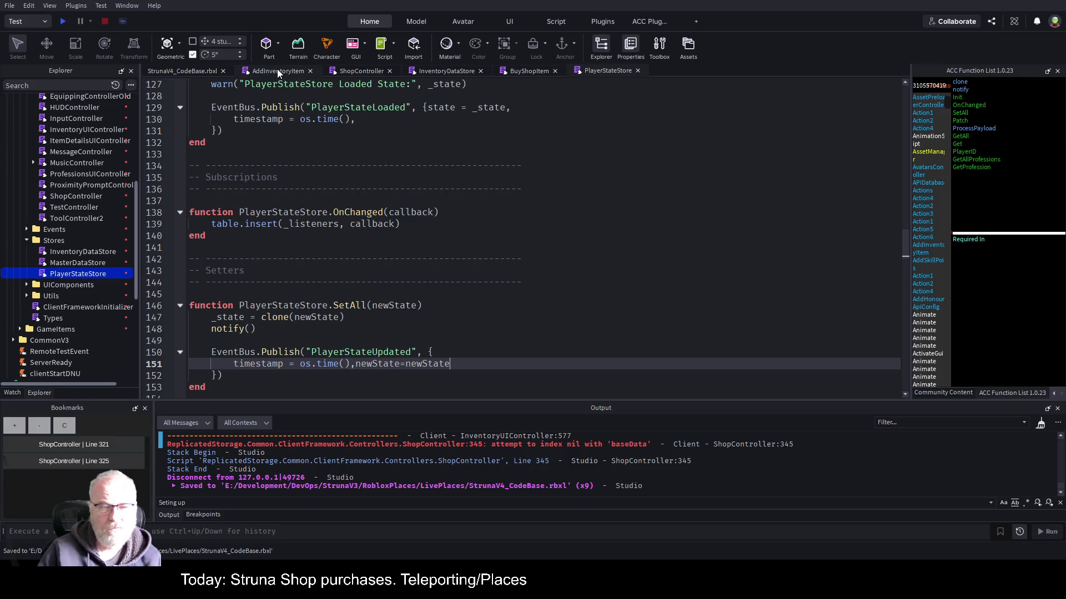
Close the AddInventoryItem script and return to ShopController's line 318 return.
{"action": "left_click", "coordinate": [278, 69]}
{"action": "left_click", "coordinate": [371, 72]}
{"action": "left_click", "coordinate": [311, 71]}
{"action": "left_click", "coordinate": [461, 133]}
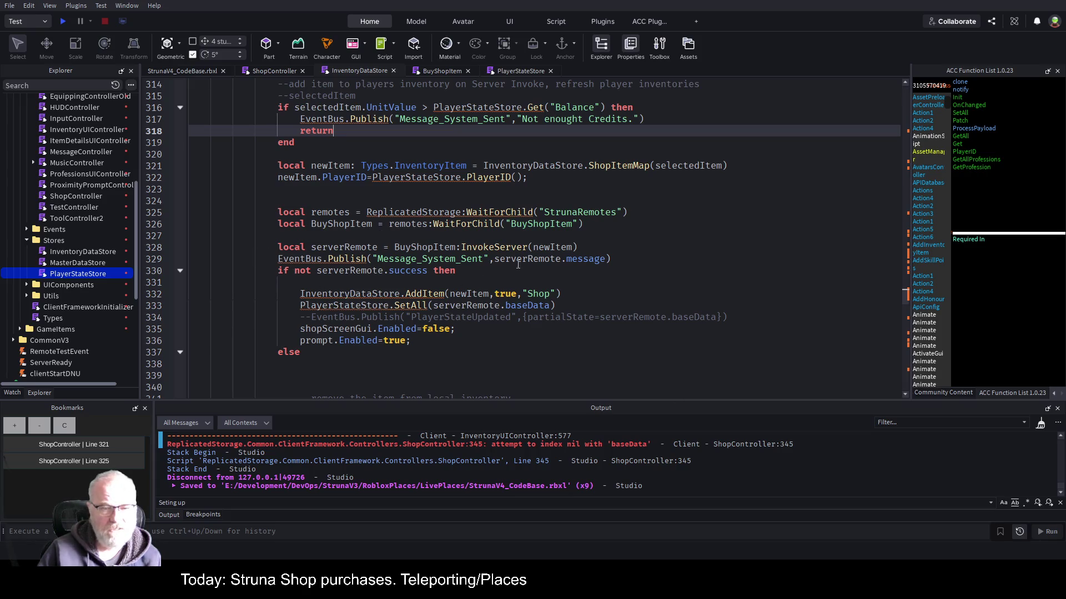
Comment out lines 335–336 (shopScreenGui.Enabled=false and prompt.Enabled=true) with --.
{"action": "left_click", "coordinate": [519, 354]}
{"action": "scroll", "coordinate": [488, 311], "scroll_direction": "down", "scroll_amount": 2}
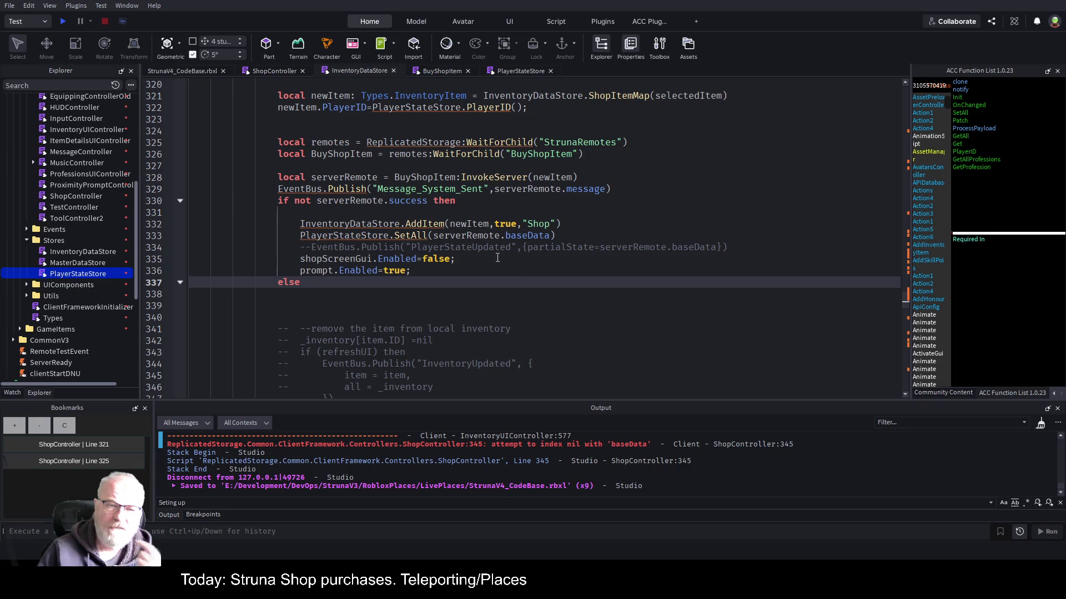
{"action": "left_click", "coordinate": [525, 261]}
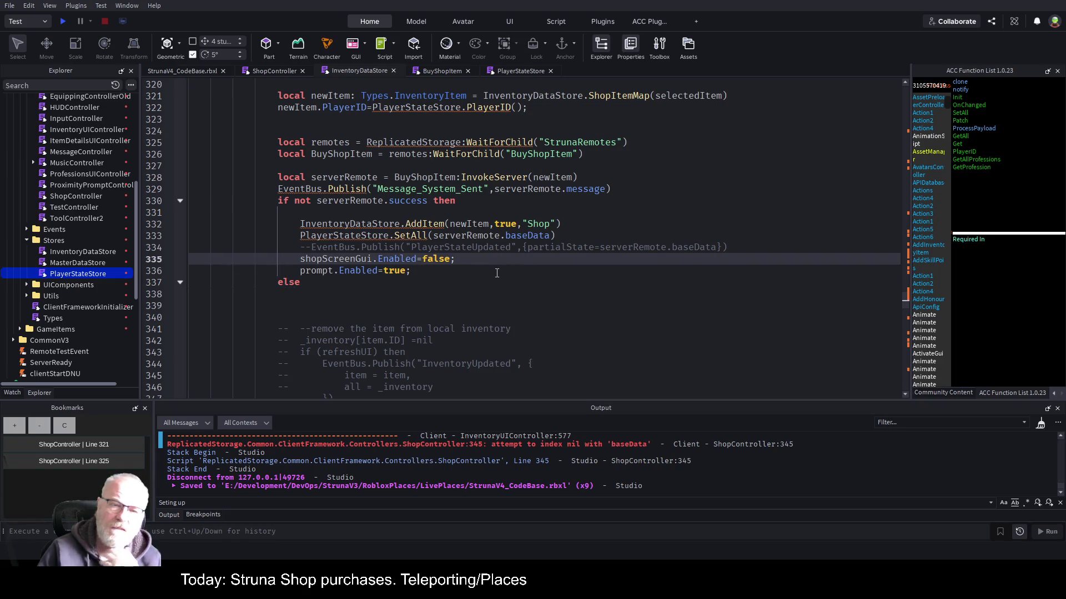
{"action": "key", "text": "Home"}
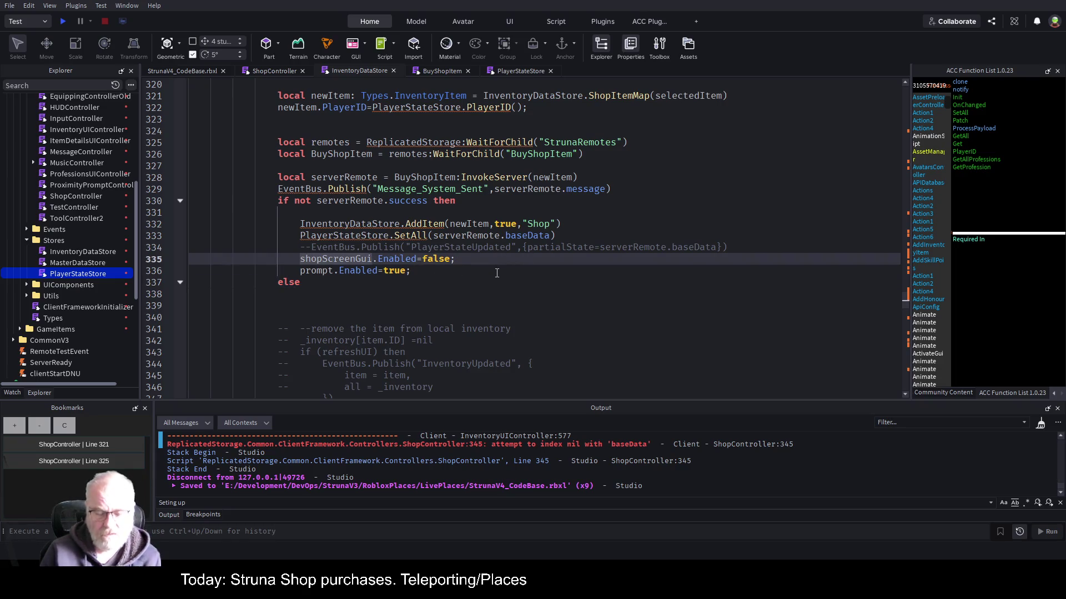
{"action": "type", "text": "--"}
{"action": "key", "text": "Down"}
{"action": "key", "text": "Home"}
{"action": "type", "text": "-"}
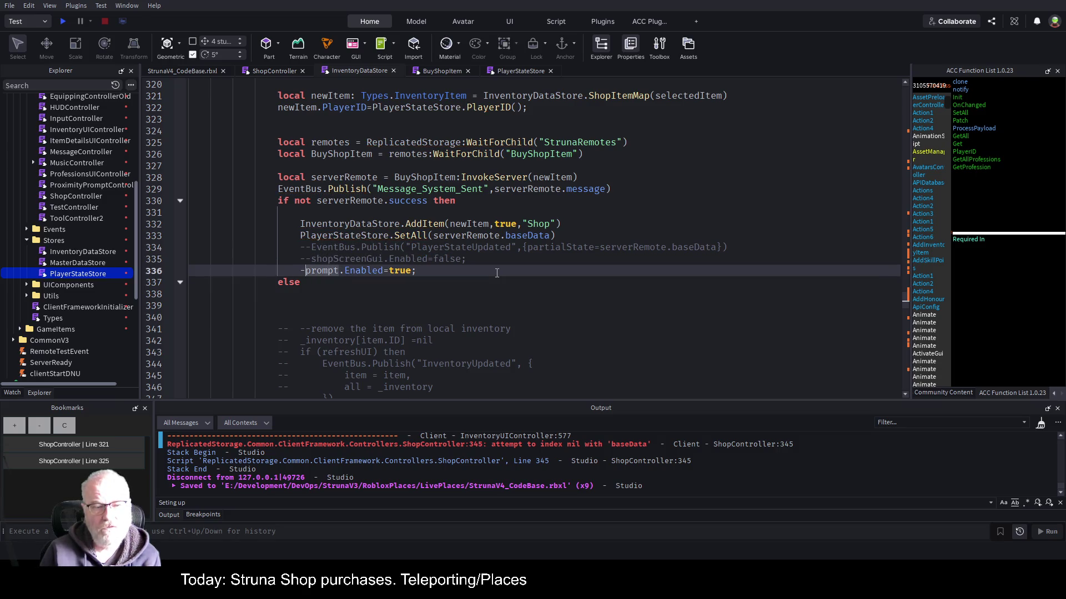
{"action": "type", "text": "-"}
Save the place and launch a new playtest.
{"action": "key", "text": "Up"}
{"action": "key", "text": "ctrl+s"}
{"action": "left_click", "coordinate": [63, 21]}
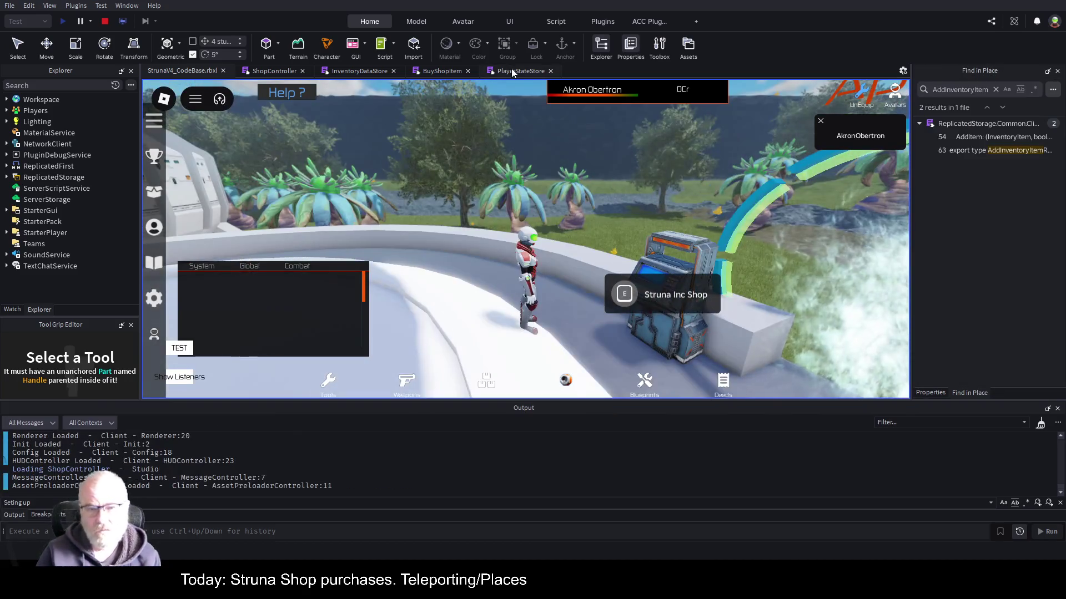
Turn toward the Struna Inc Shop, open and close it, and check the Tools inventory.
{"action": "left_click_drag", "start_coordinate": [601, 331], "coordinate": [538, 281]}
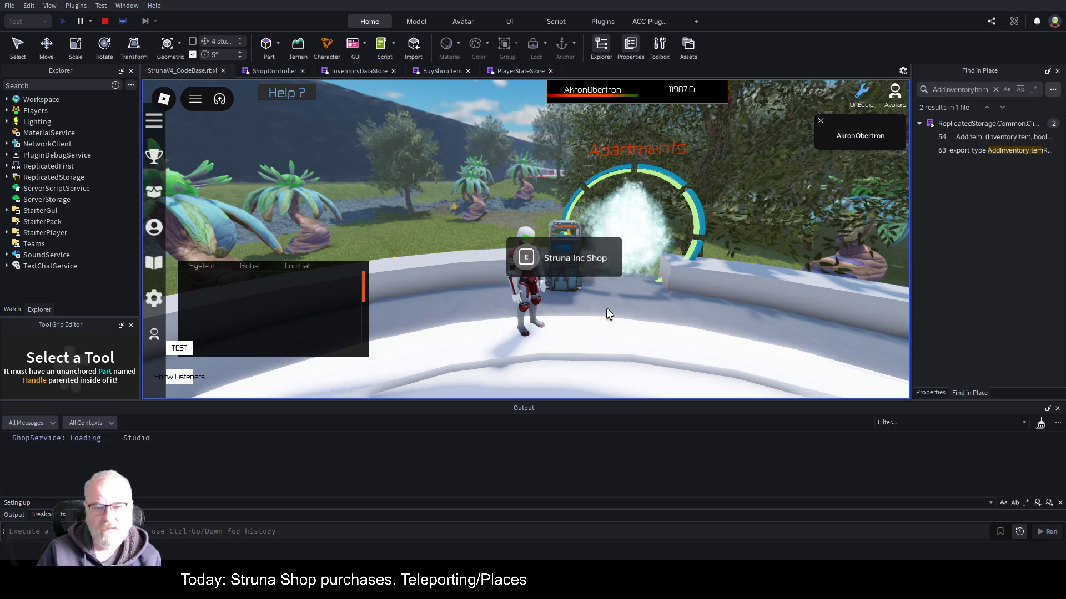
{"action": "key", "text": "e"}
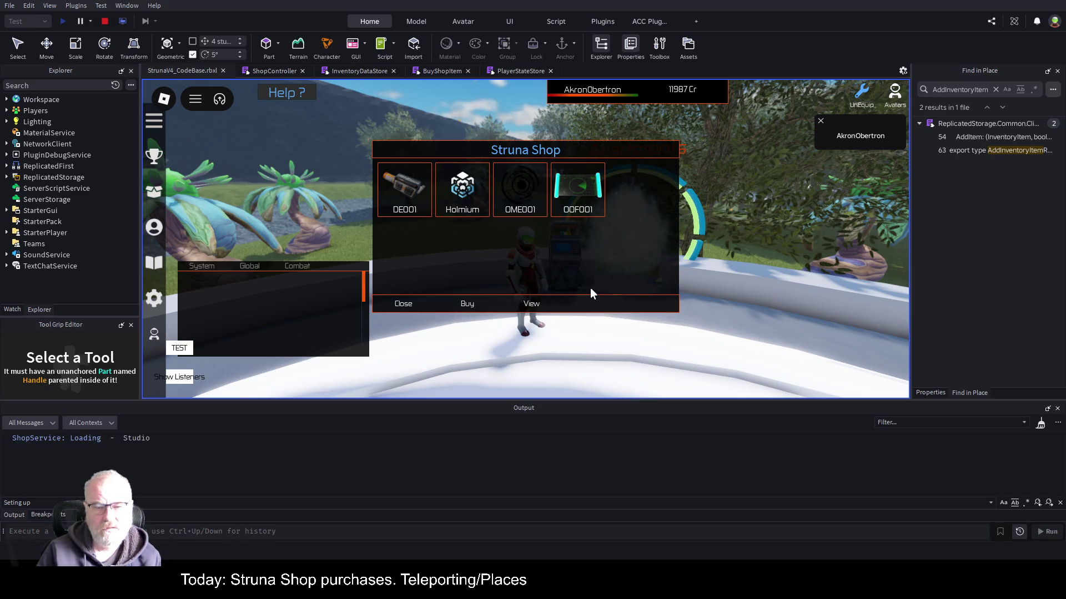
{"action": "left_click", "coordinate": [411, 309]}
{"action": "key", "text": "i"}
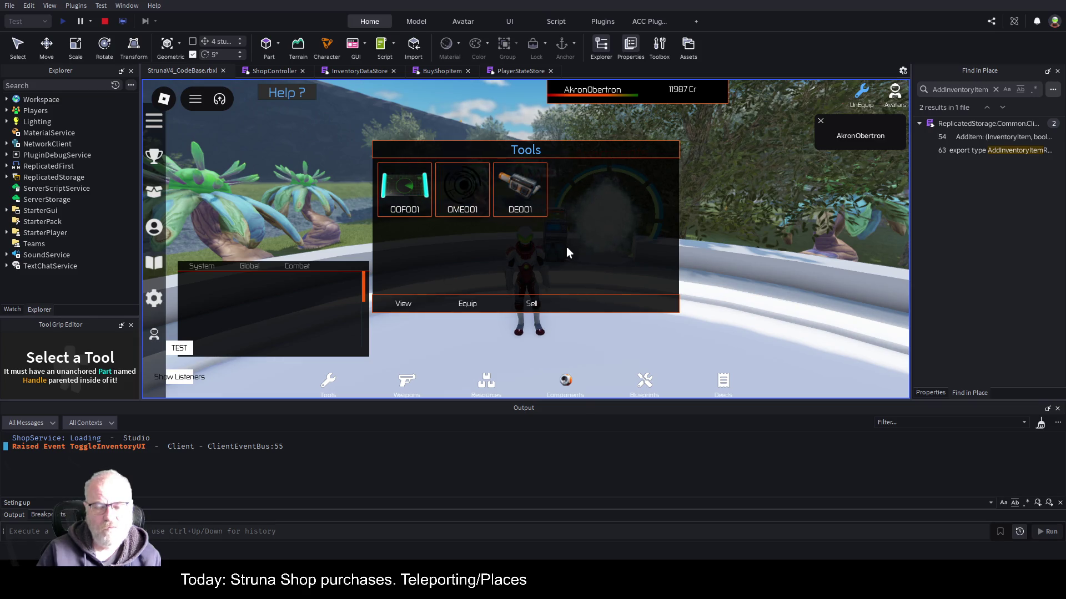
{"action": "key", "text": "i"}
Reopen the Struna Shop, buy OOF001, and follow the BuyShopItem line 33 error.
{"action": "key", "text": "w"}
{"action": "key", "text": "e"}
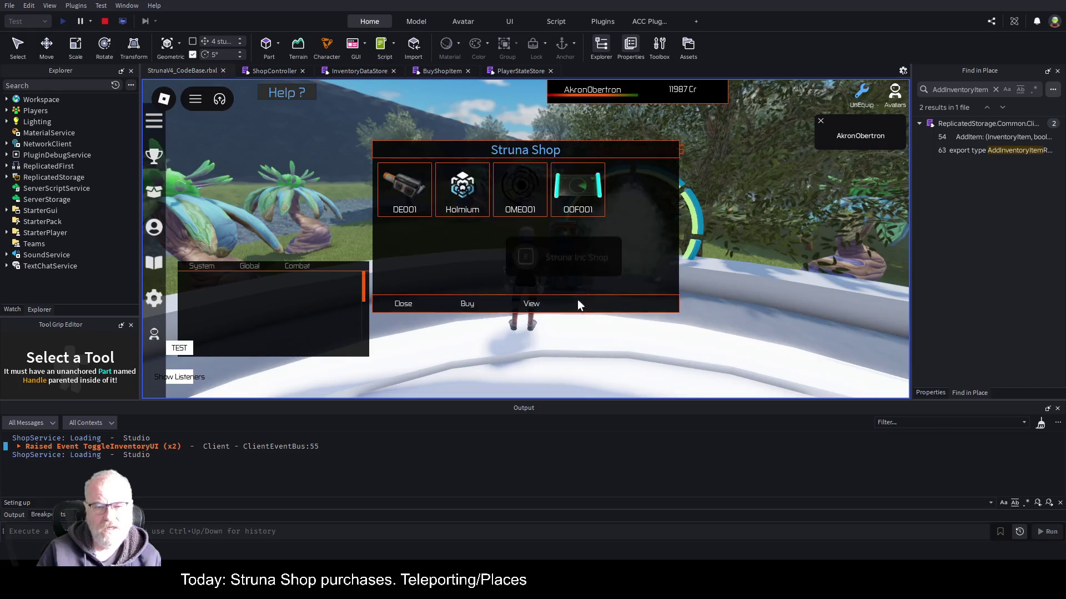
{"action": "left_click", "coordinate": [592, 198]}
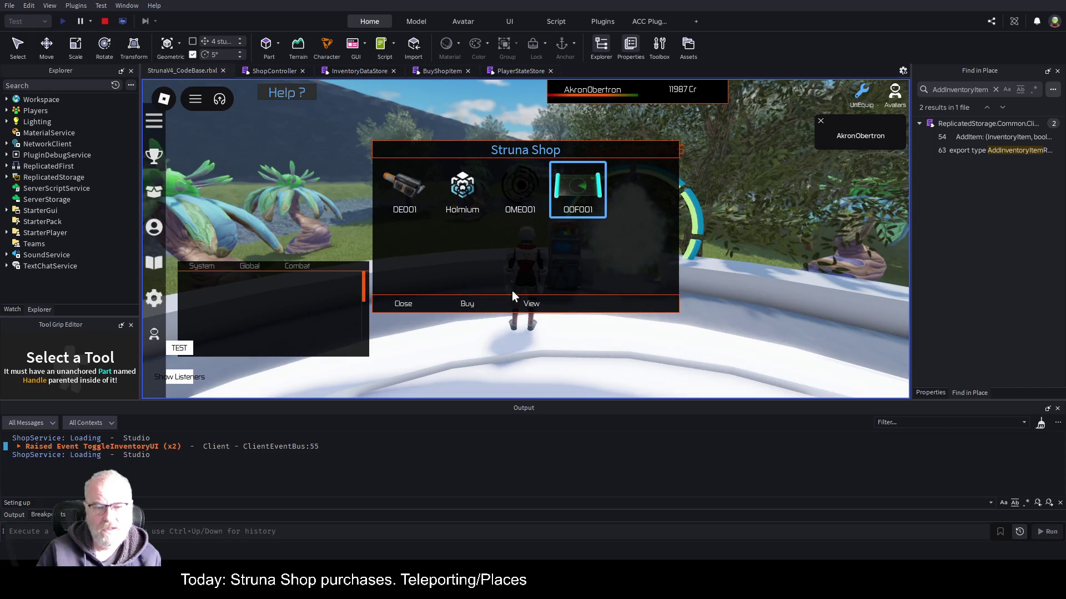
{"action": "left_click", "coordinate": [466, 309]}
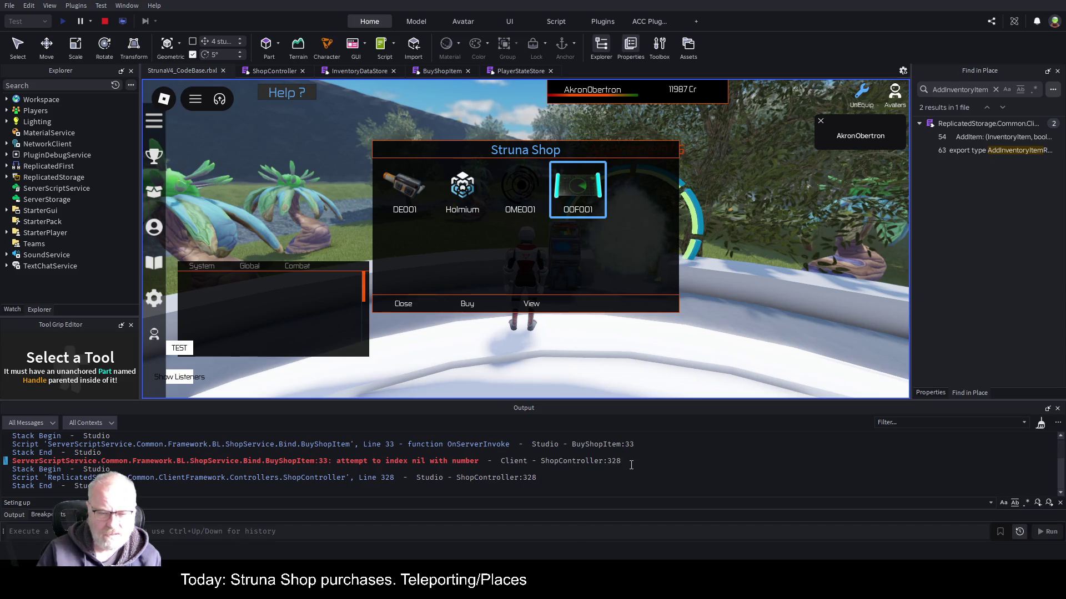
{"action": "scroll", "coordinate": [500, 458], "scroll_direction": "up", "scroll_amount": 1}
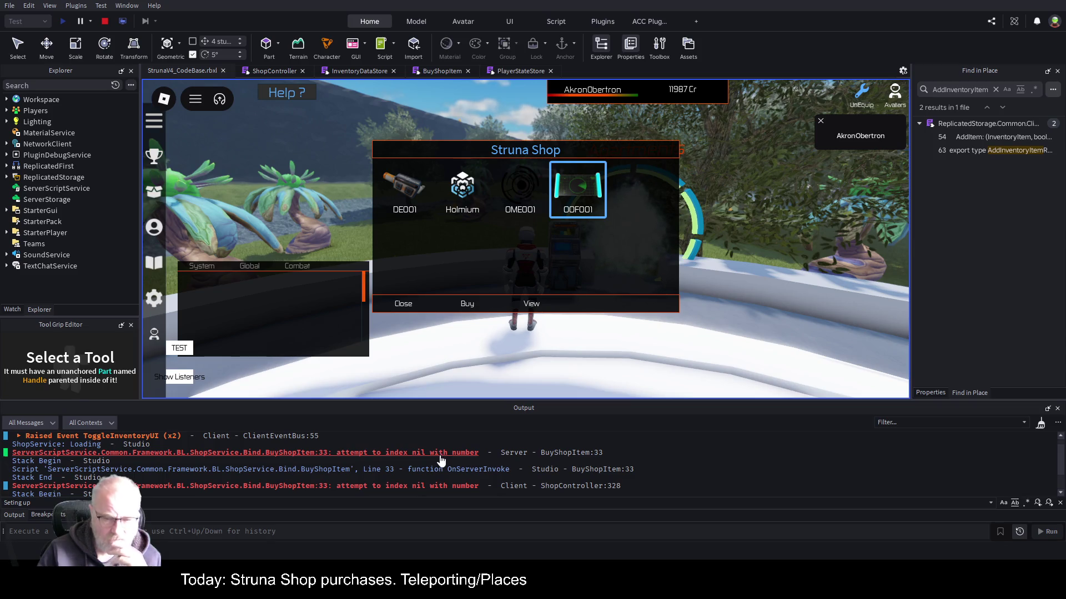
{"action": "left_click", "coordinate": [439, 454]}
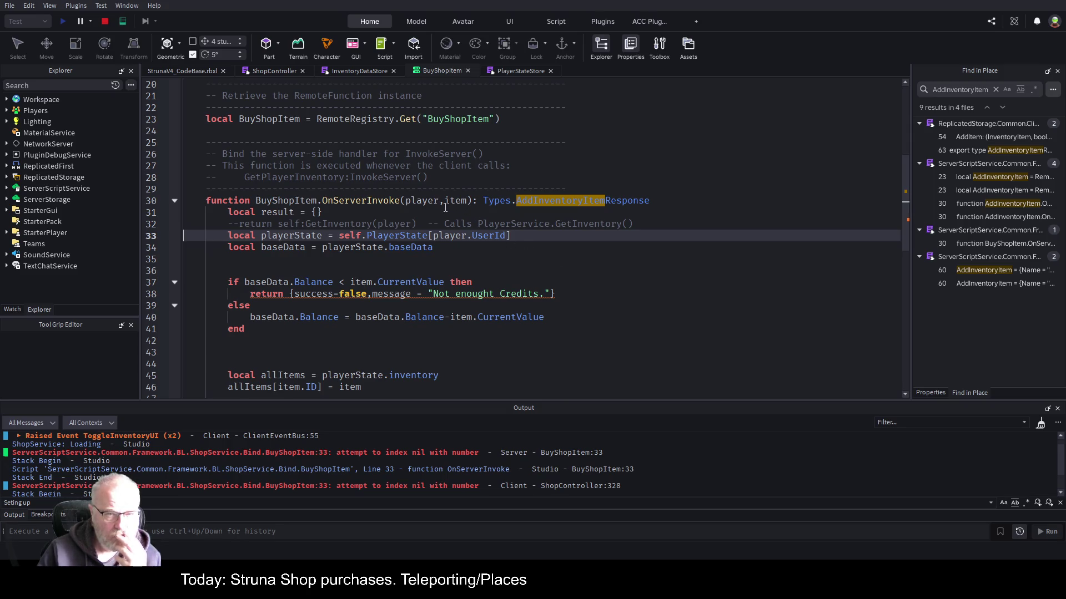
Add a breakpoint on BuyShopItem line 33, then stop and restart the playtest with Shift+F5 and F5.
{"action": "left_click", "coordinate": [162, 236]}
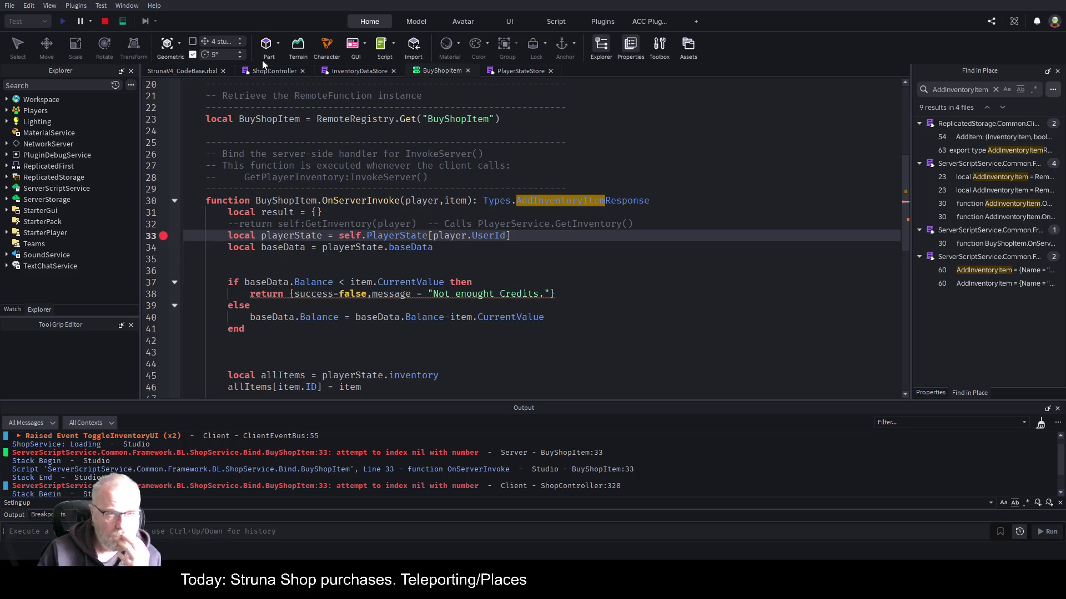
{"action": "left_click", "coordinate": [202, 69]}
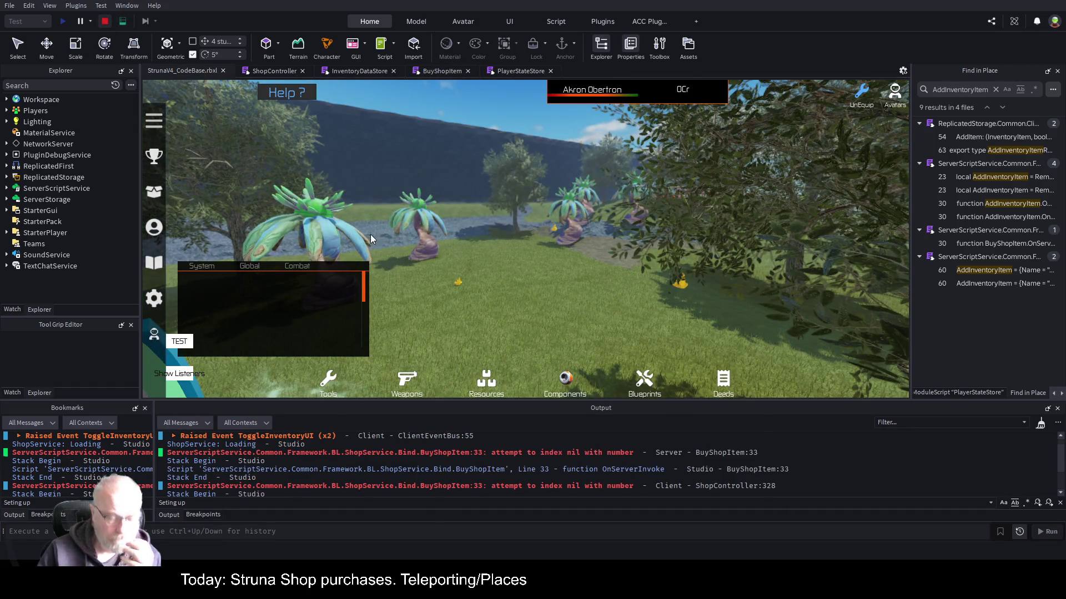
{"action": "key", "text": "shift+F5"}
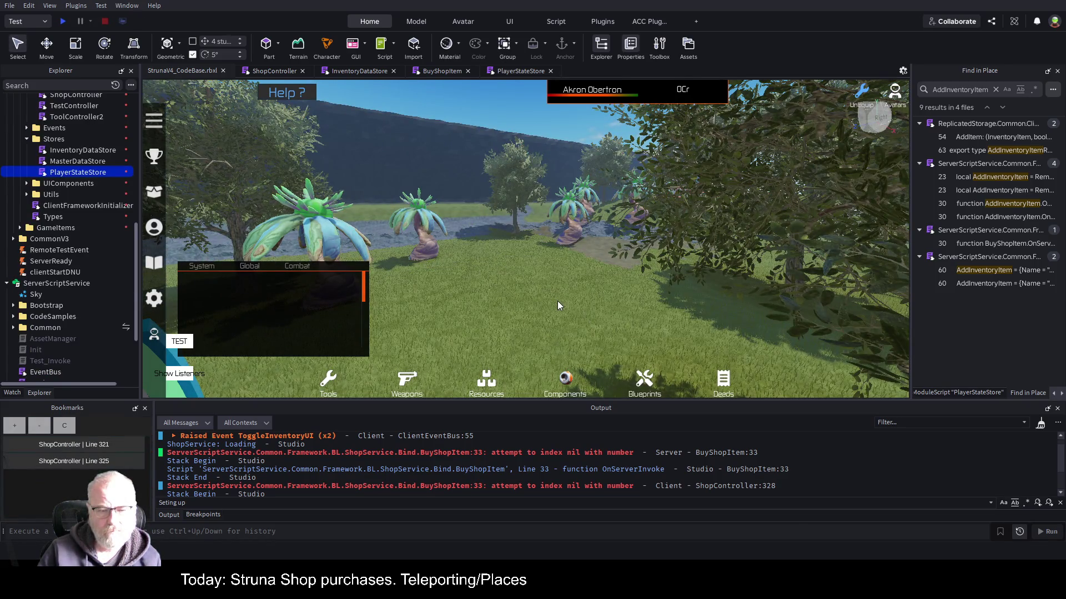
{"action": "key", "text": "F5"}
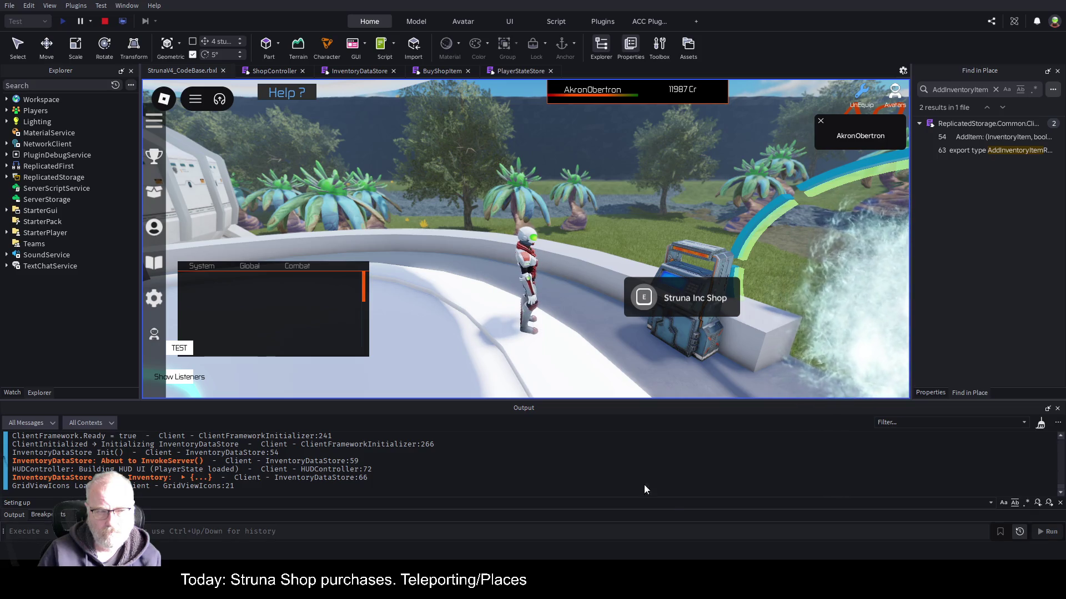
Open the Struna Shop and buy OOF001 so execution pauses at line 33.
{"action": "key", "text": "e"}
{"action": "key", "text": "e"}
{"action": "left_click", "coordinate": [644, 298]}
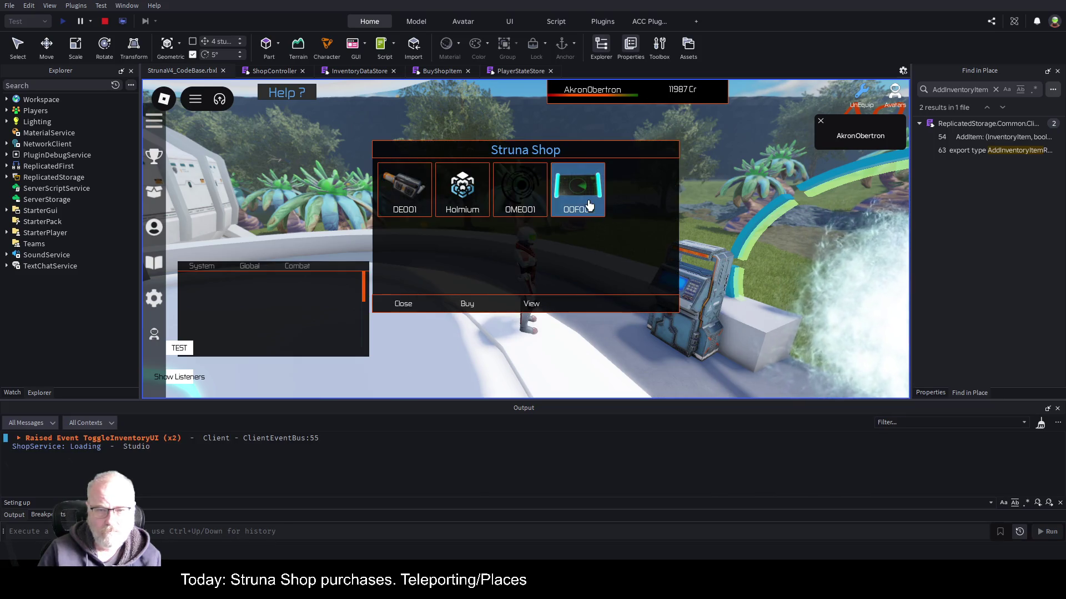
{"action": "left_click", "coordinate": [468, 303]}
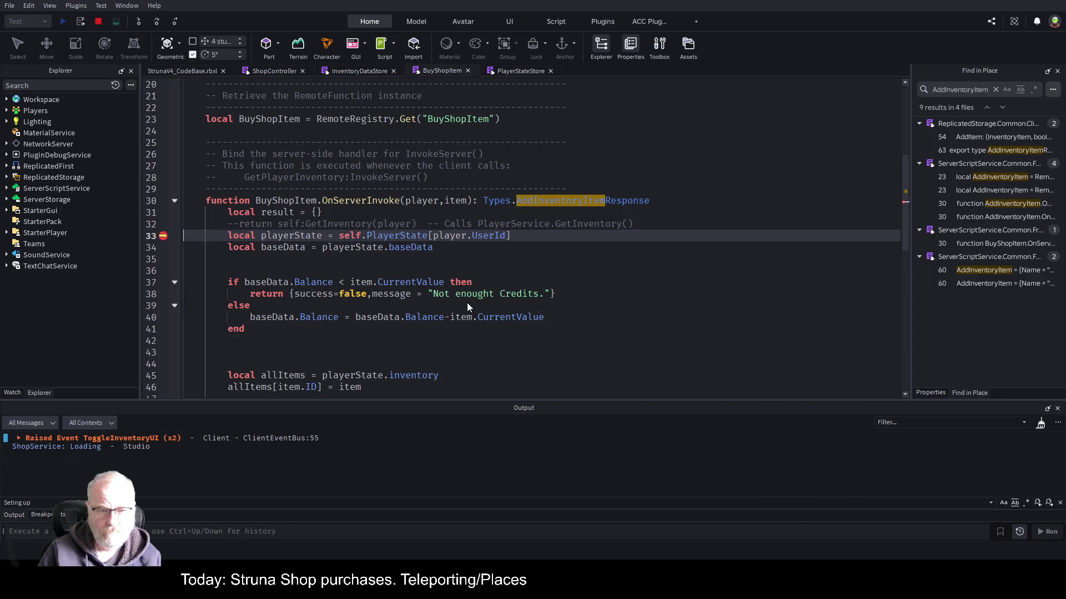
Inspect the player and item variables in the Watch panel's Variables list, then continue execution.
{"action": "left_click", "coordinate": [12, 392]}
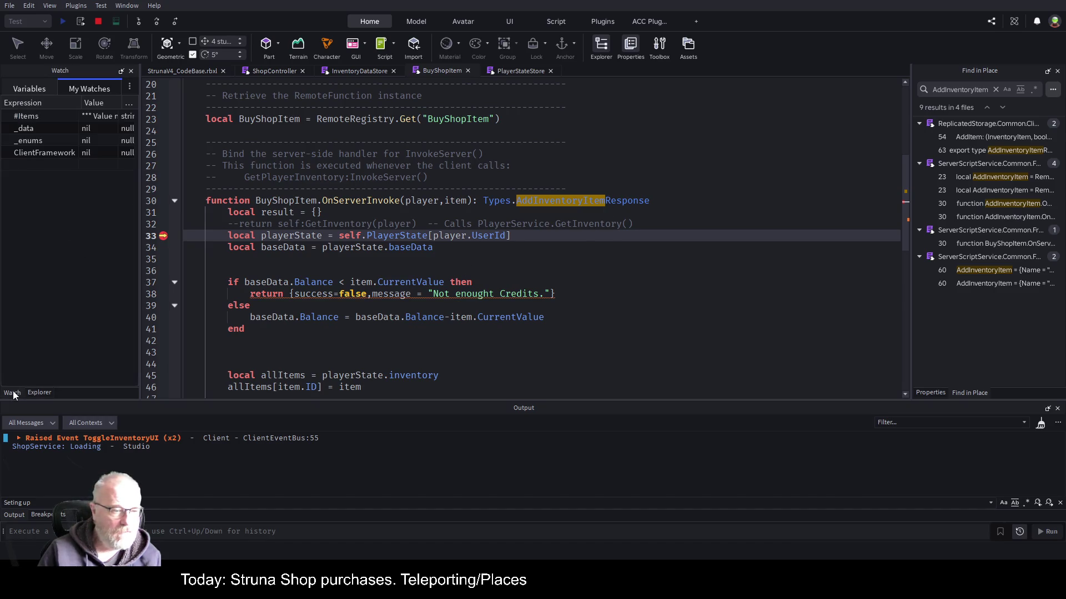
{"action": "left_click", "coordinate": [25, 87]}
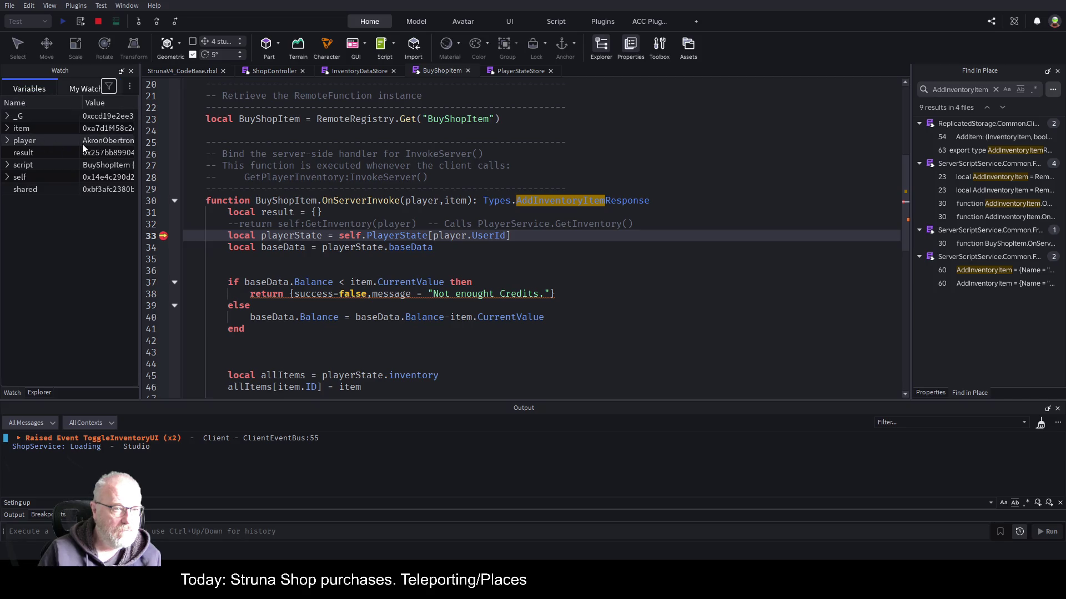
{"action": "left_click", "coordinate": [8, 141]}
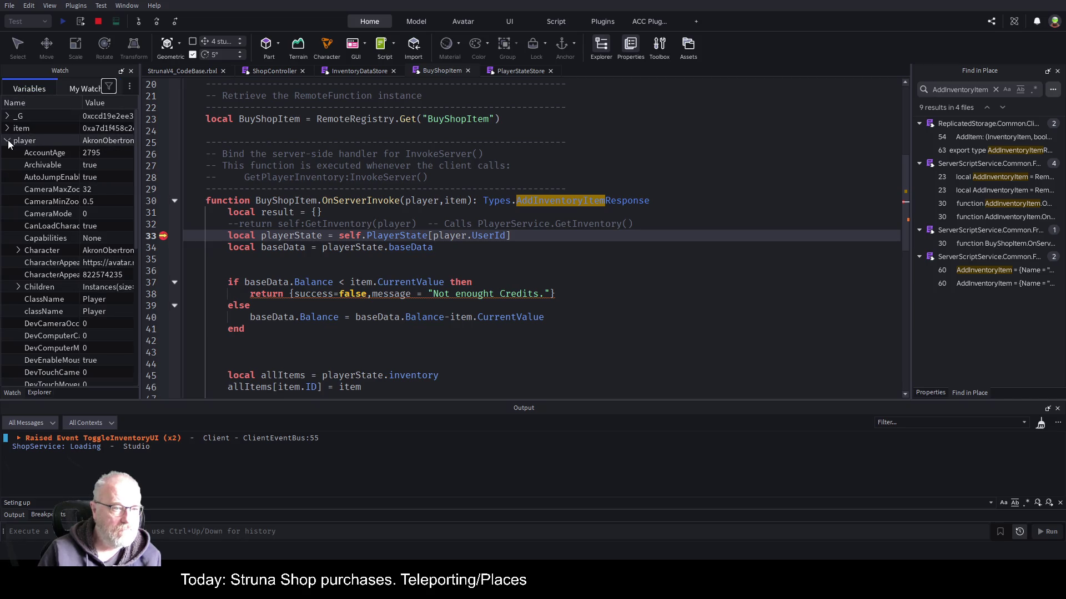
{"action": "left_click", "coordinate": [8, 141]}
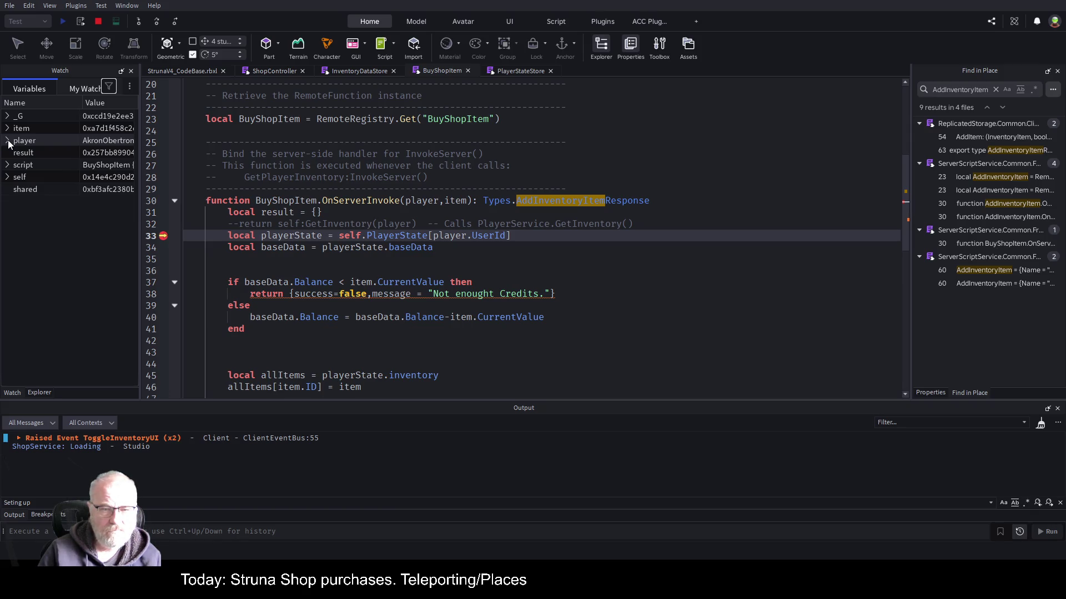
{"action": "left_click", "coordinate": [7, 129]}
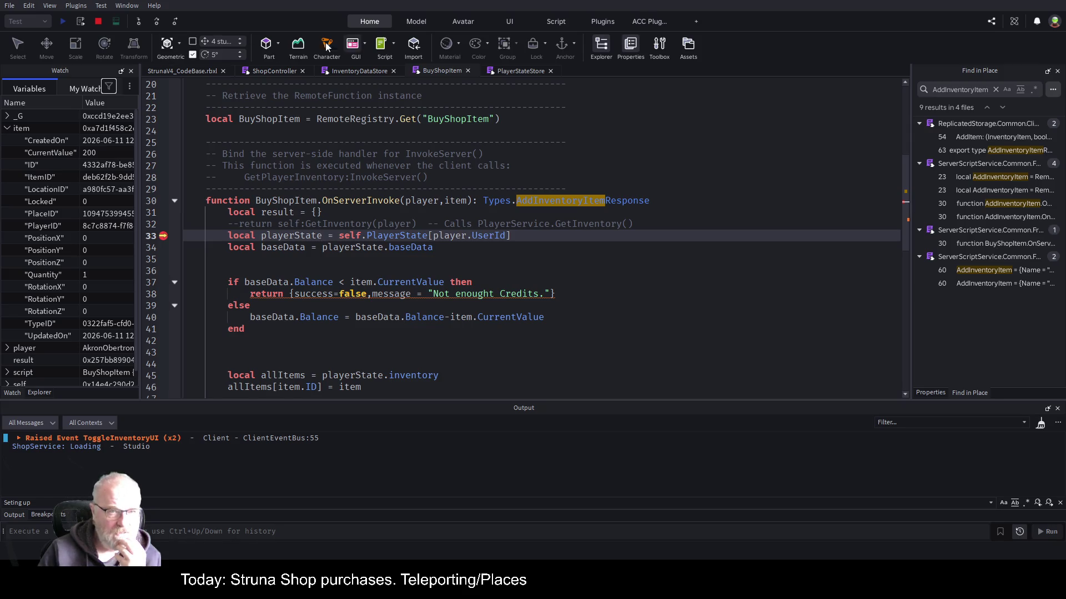
{"action": "left_click", "coordinate": [157, 21]}
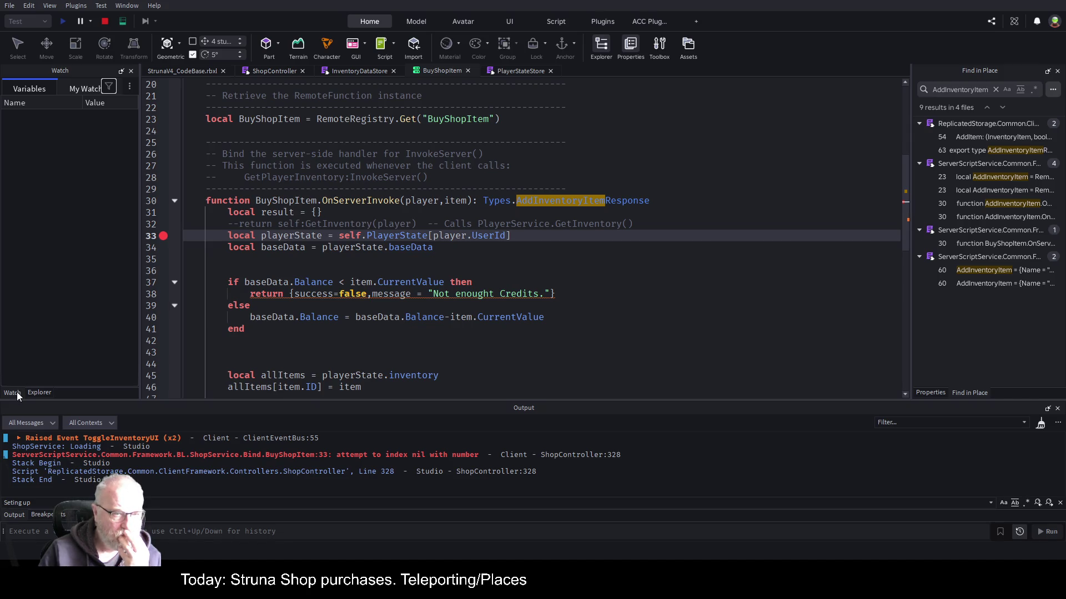
Scroll through the top of the BuyShopItem script and switch Watch between My Watches and Variables.
{"action": "scroll", "coordinate": [350, 153], "scroll_direction": "up", "scroll_amount": 6}
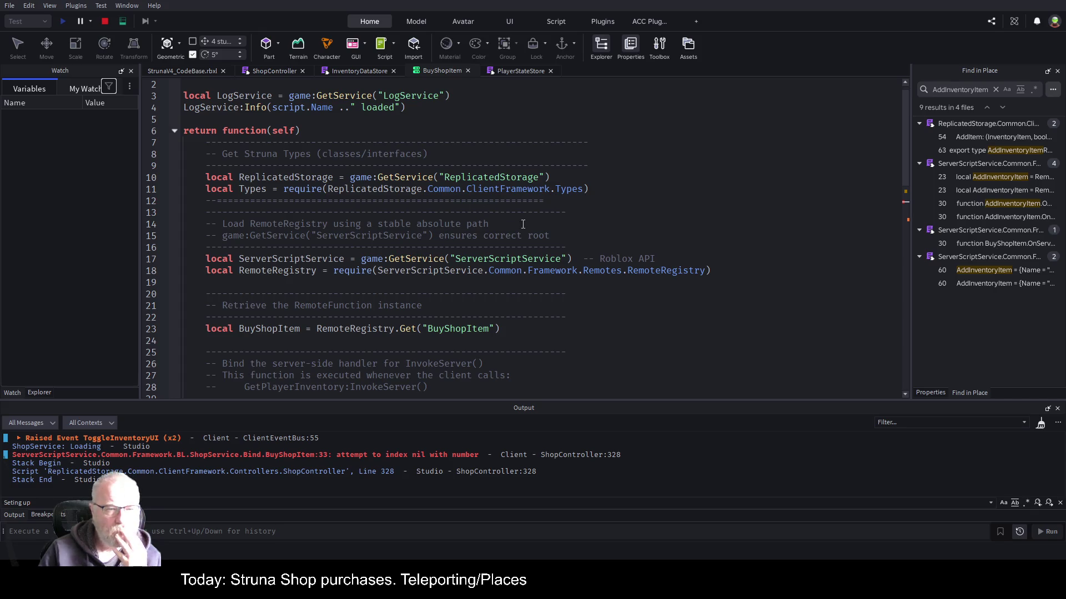
{"action": "scroll", "coordinate": [526, 260], "scroll_direction": "down", "scroll_amount": 4}
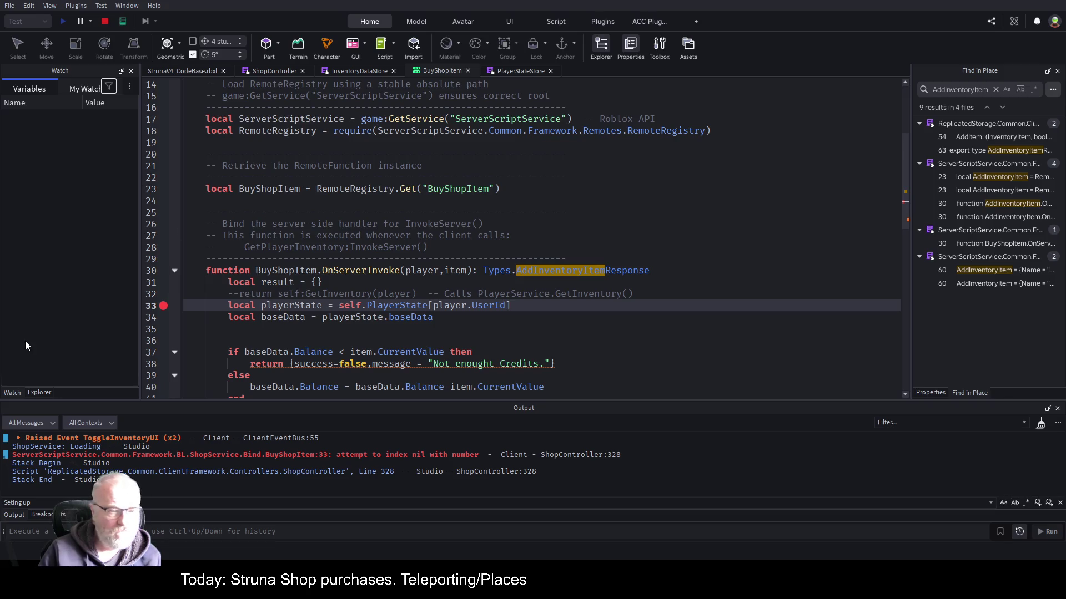
{"action": "left_click", "coordinate": [81, 88]}
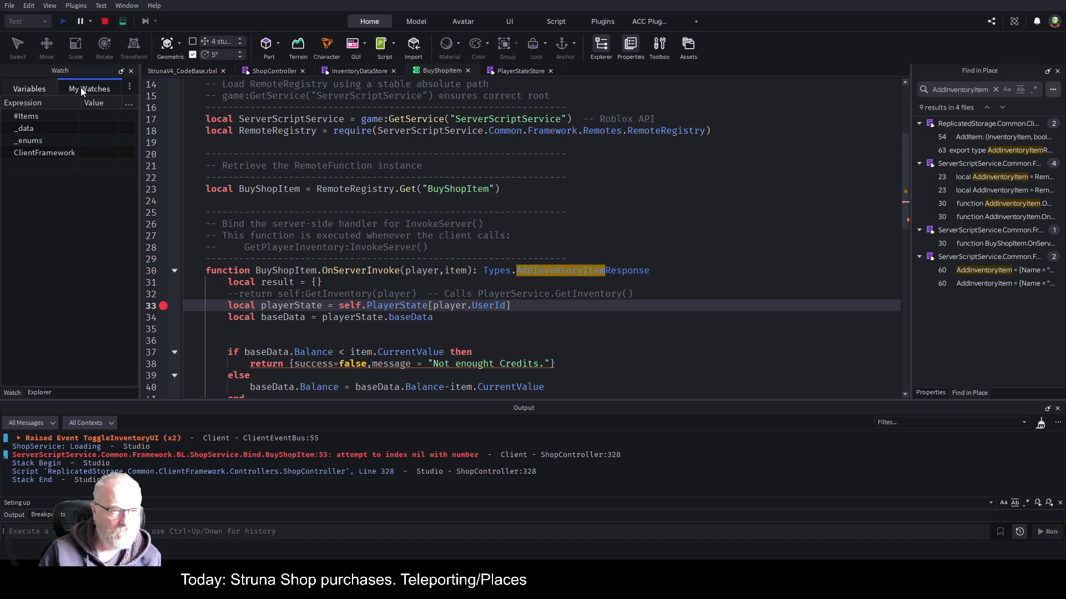
{"action": "left_click", "coordinate": [24, 89]}
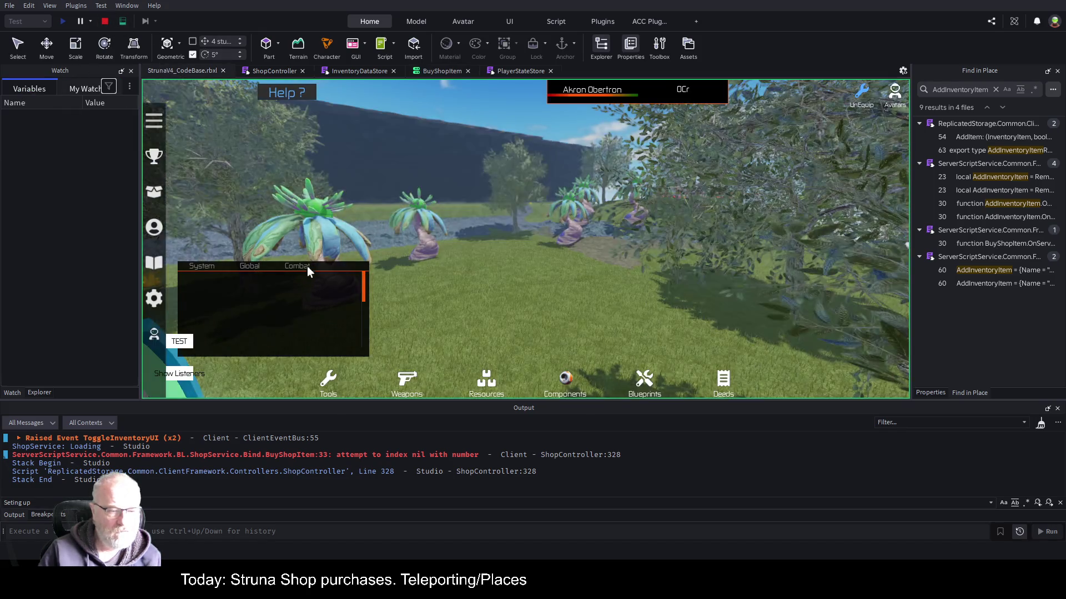
Switch to the client view and buy OOF001 again to pause in the BuyShopItem script.
{"action": "left_click", "coordinate": [127, 20]}
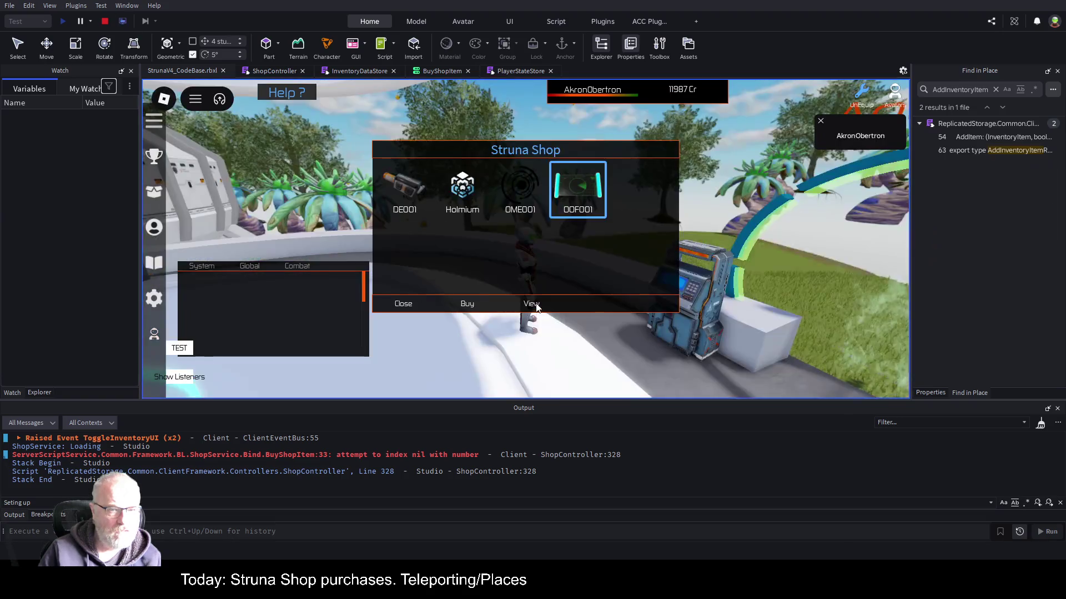
{"action": "left_click", "coordinate": [466, 303]}
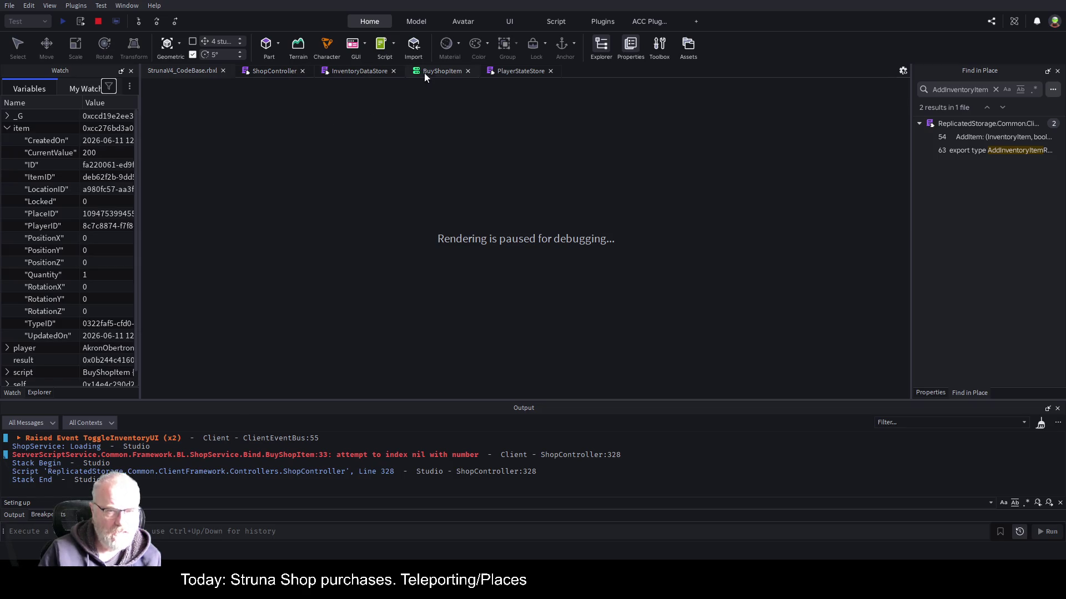
{"action": "left_click", "coordinate": [447, 74]}
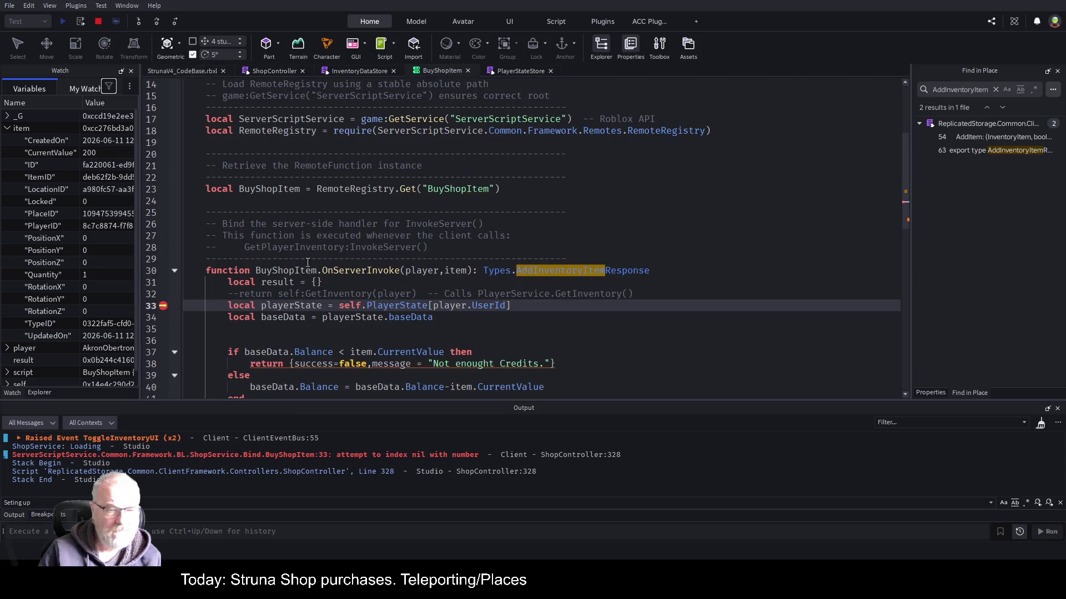
Collapse item, expand self to confirm it has no player state field, then stop debugging.
{"action": "left_click", "coordinate": [7, 129]}
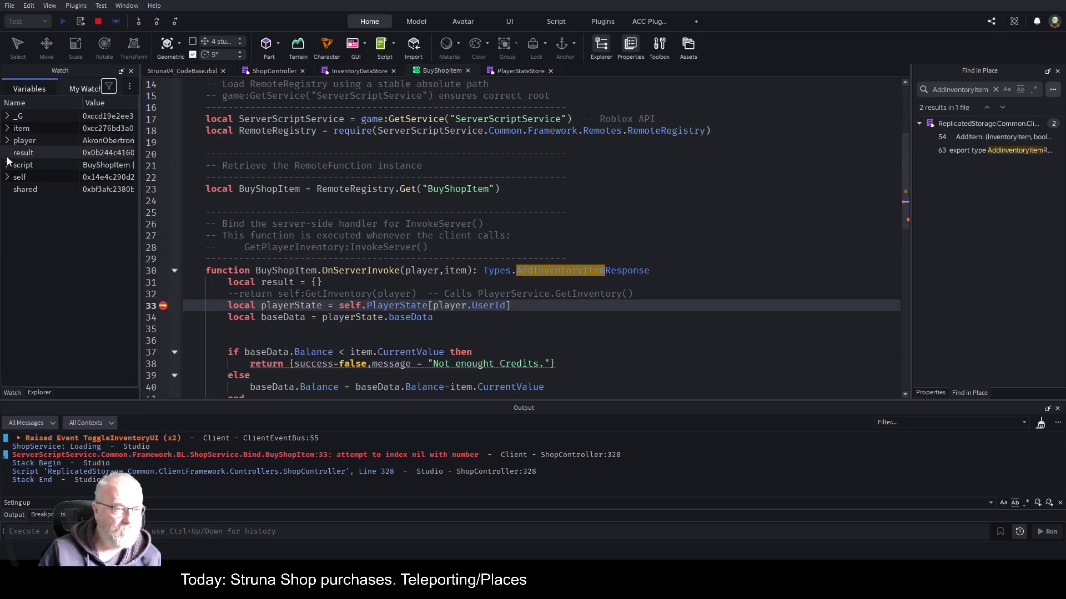
{"action": "left_click", "coordinate": [7, 177]}
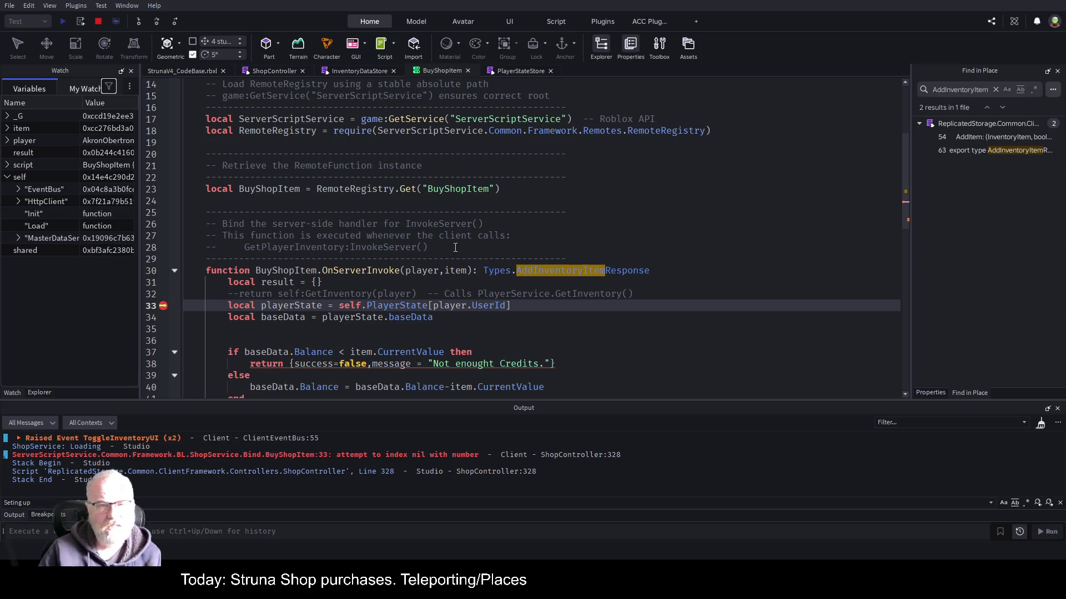
{"action": "left_click", "coordinate": [683, 217]}
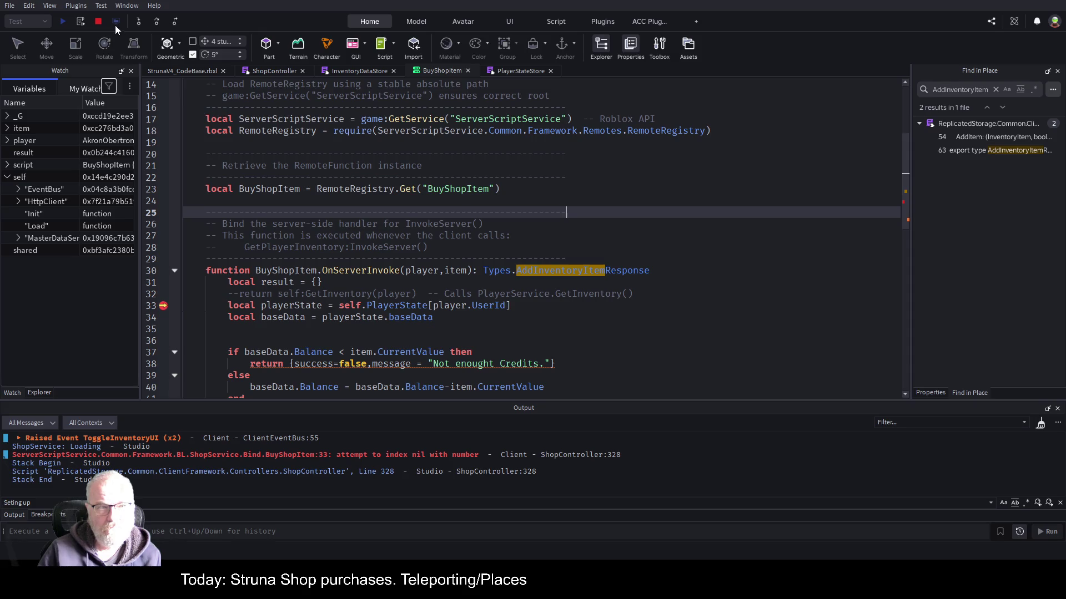
{"action": "left_click", "coordinate": [99, 21]}
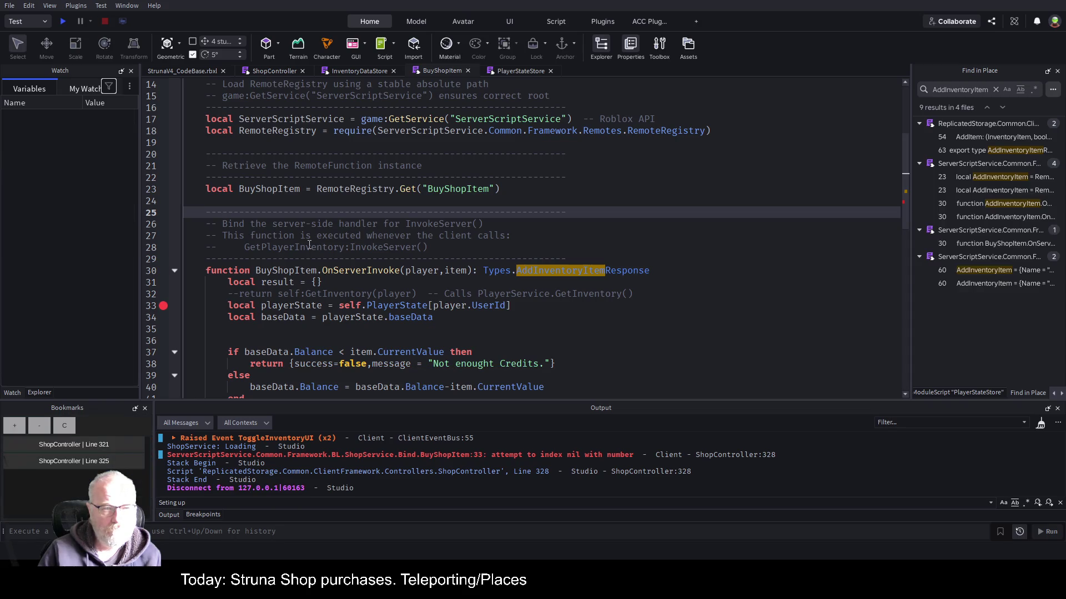
Open the ShopService Init script from the Explorer hierarchy.
{"action": "left_click", "coordinate": [38, 392]}
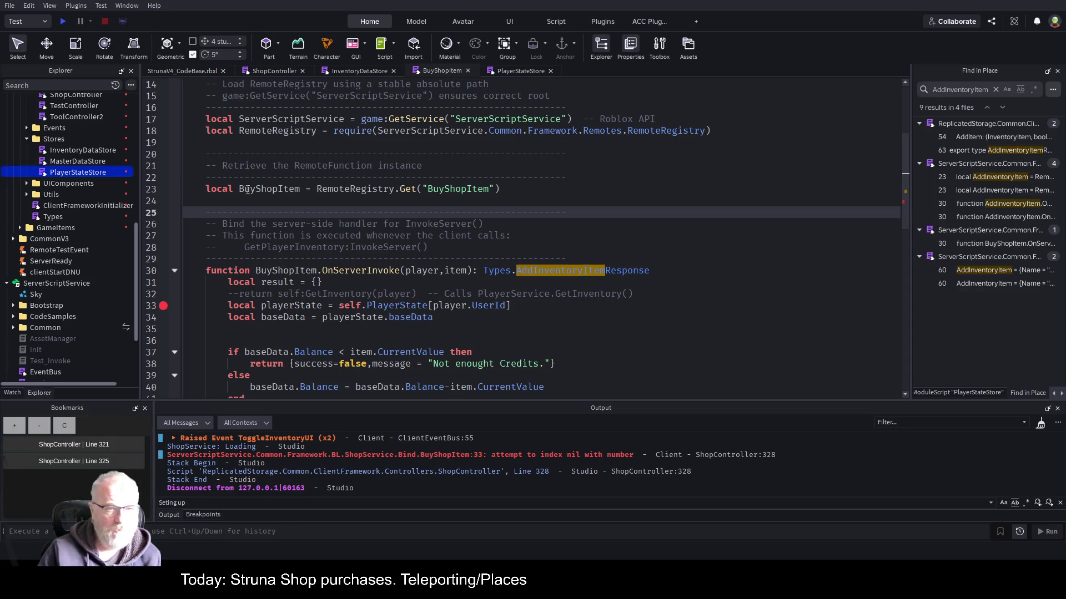
{"action": "left_click", "coordinate": [434, 72]}
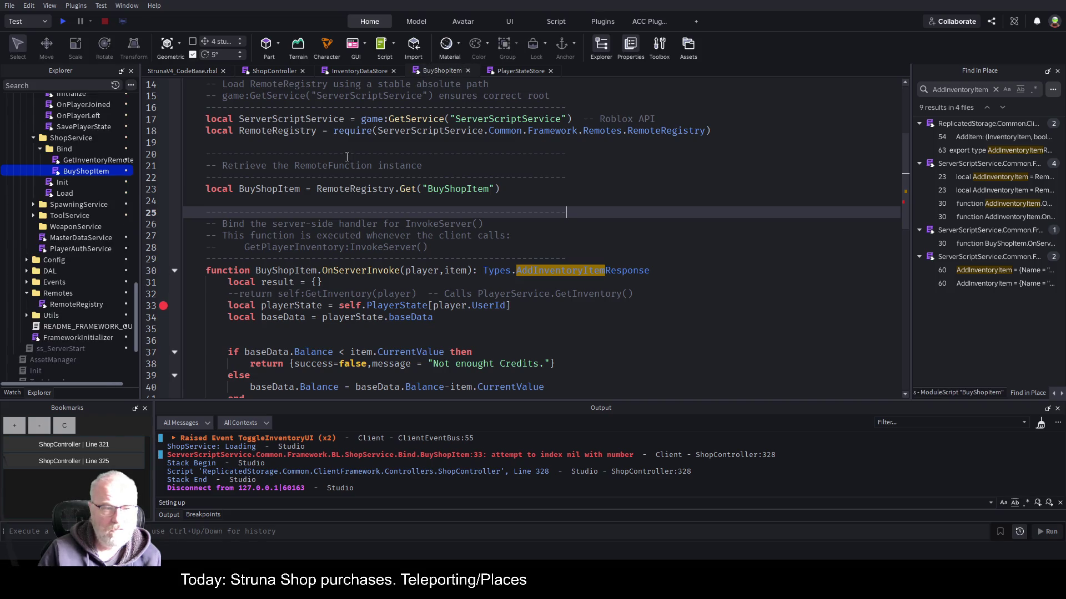
{"action": "left_click_drag", "start_coordinate": [138, 194], "coordinate": [324, 194]}
{"action": "scroll", "coordinate": [162, 200], "scroll_direction": "up", "scroll_amount": 2}
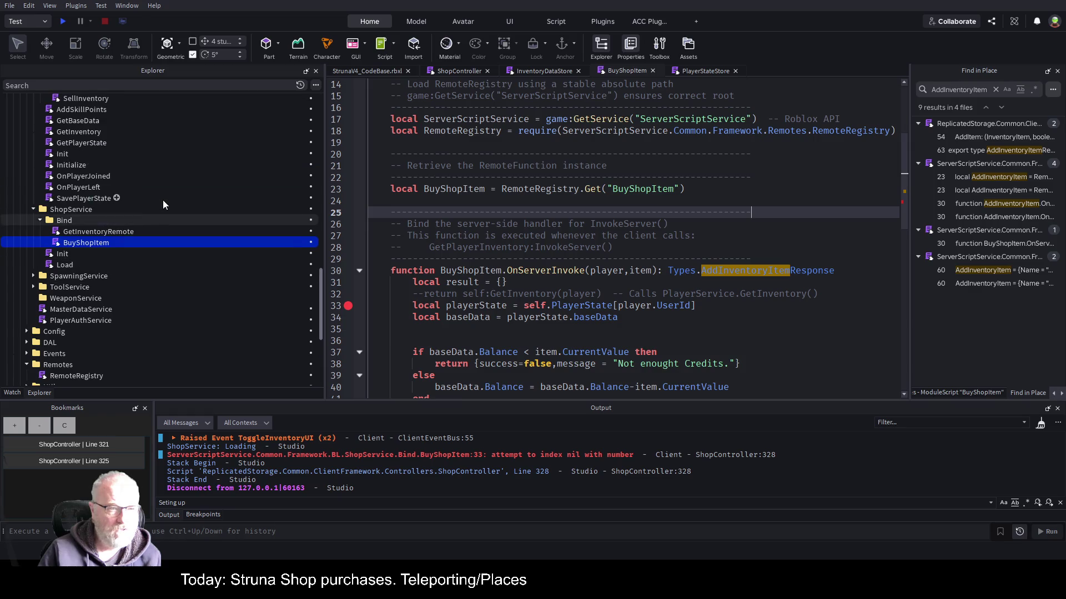
{"action": "double_click", "coordinate": [61, 255]}
{"action": "scroll", "coordinate": [516, 278], "scroll_direction": "down", "scroll_amount": 10}
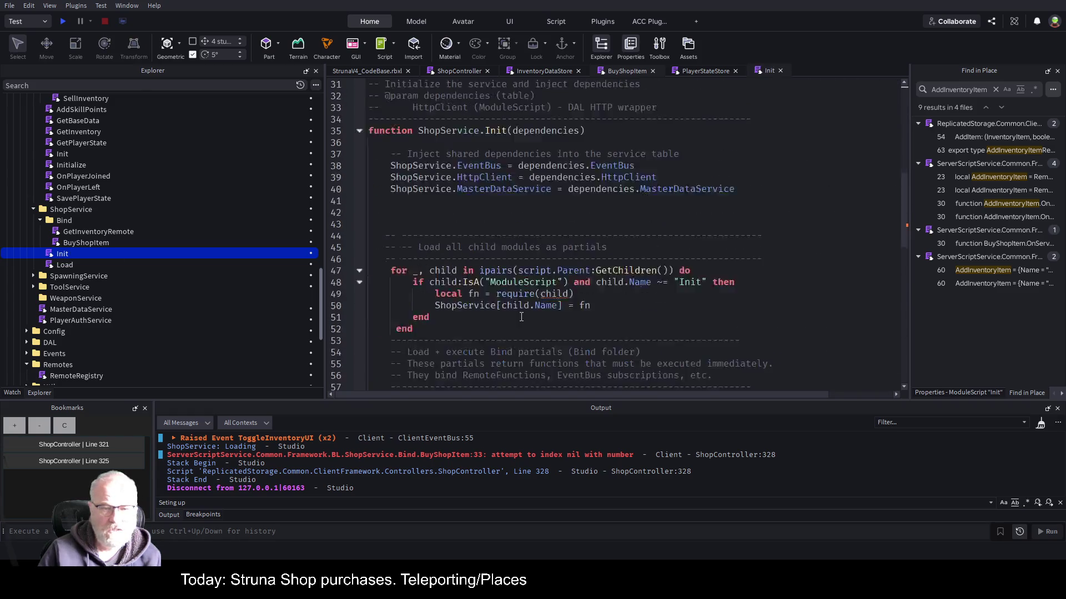
{"action": "scroll", "coordinate": [719, 319], "scroll_direction": "up", "scroll_amount": 4}
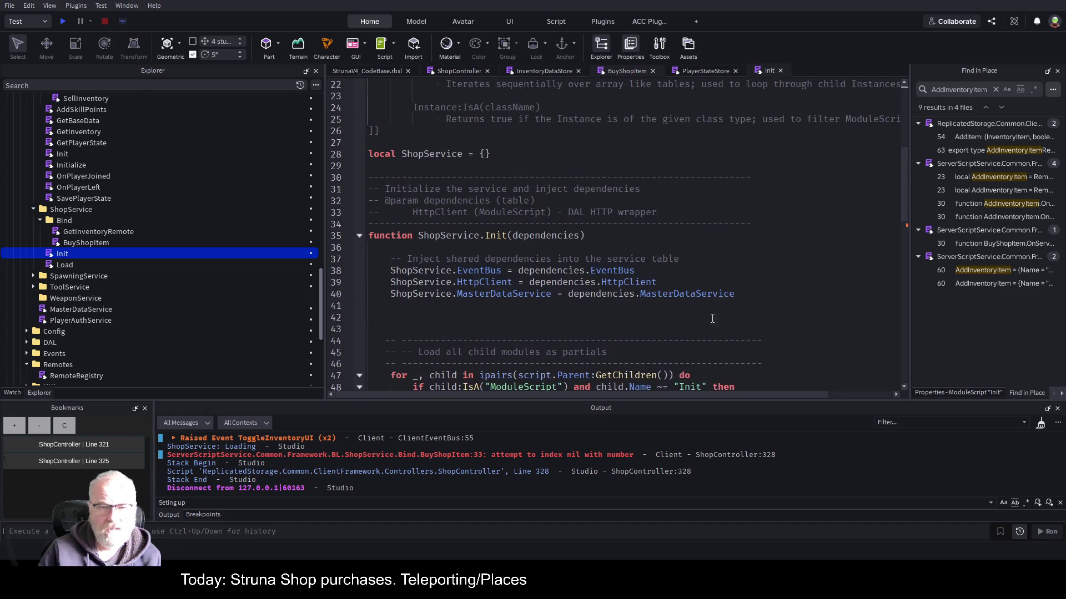
Begin a new line 41 after the MasterDataService line with 'ShopService.PlayerService ='.
{"action": "left_click", "coordinate": [755, 292]}
{"action": "key", "text": "Return"}
{"action": "type", "text": "ShopService.Player"}
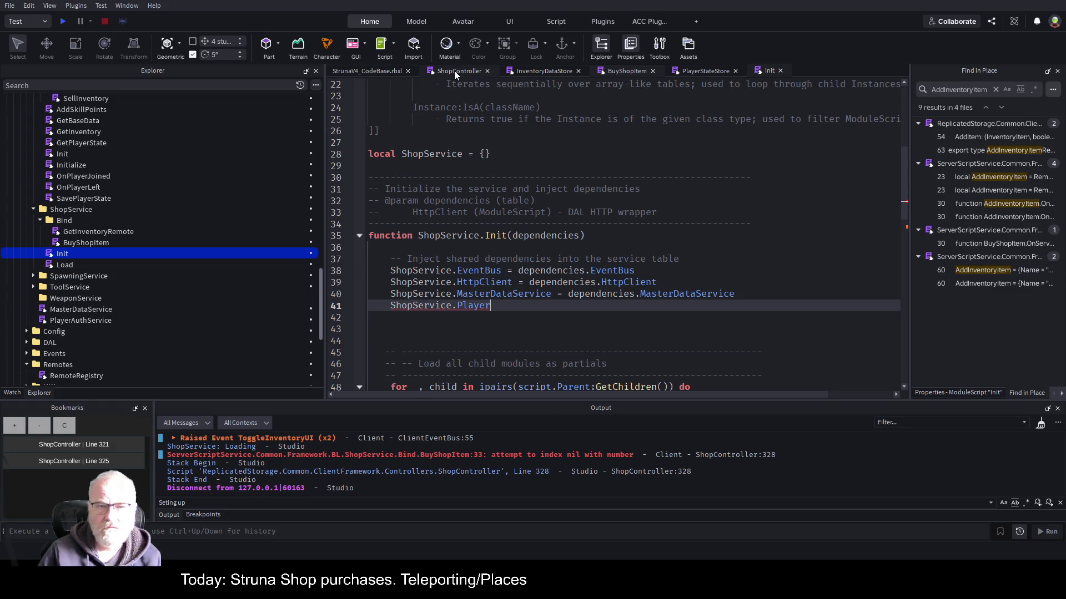
{"action": "left_click", "coordinate": [615, 71]}
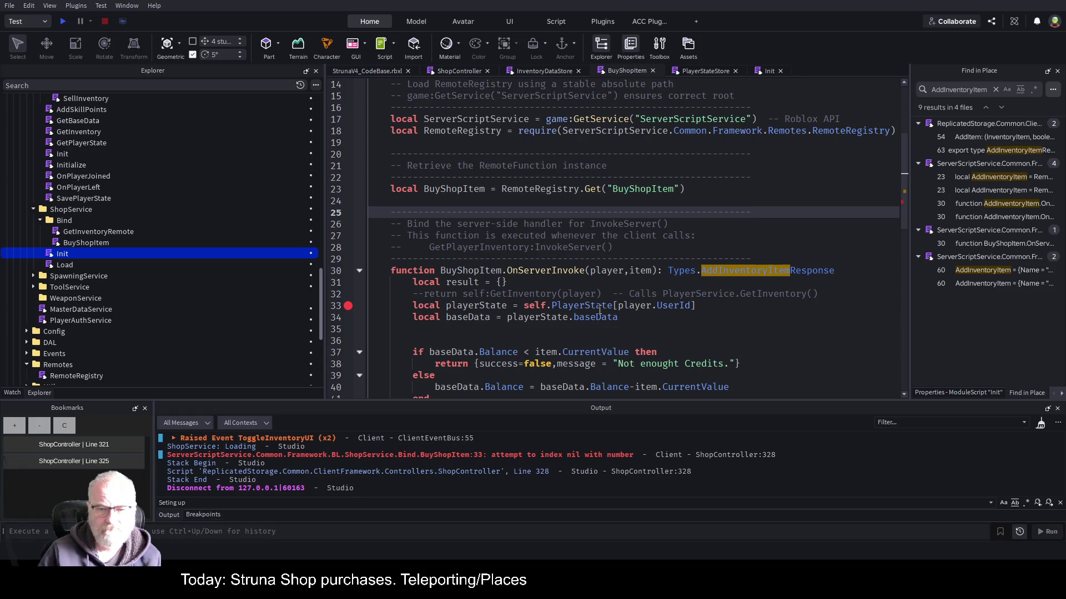
{"action": "scroll", "coordinate": [96, 214], "scroll_direction": "up", "scroll_amount": 3}
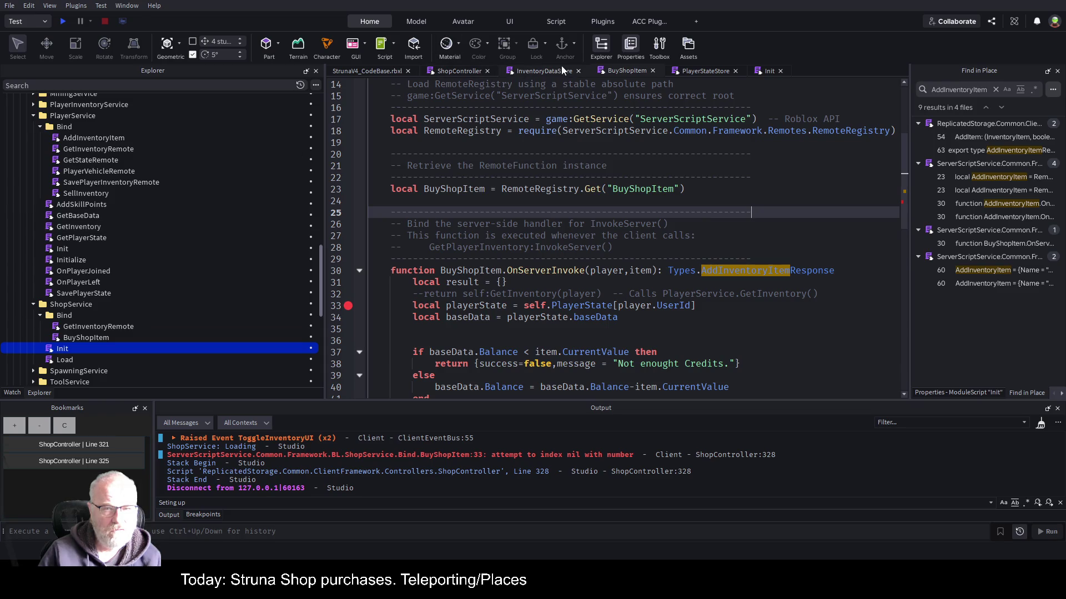
{"action": "left_click", "coordinate": [766, 71]}
{"action": "type", "text": "ShopService.Player"}
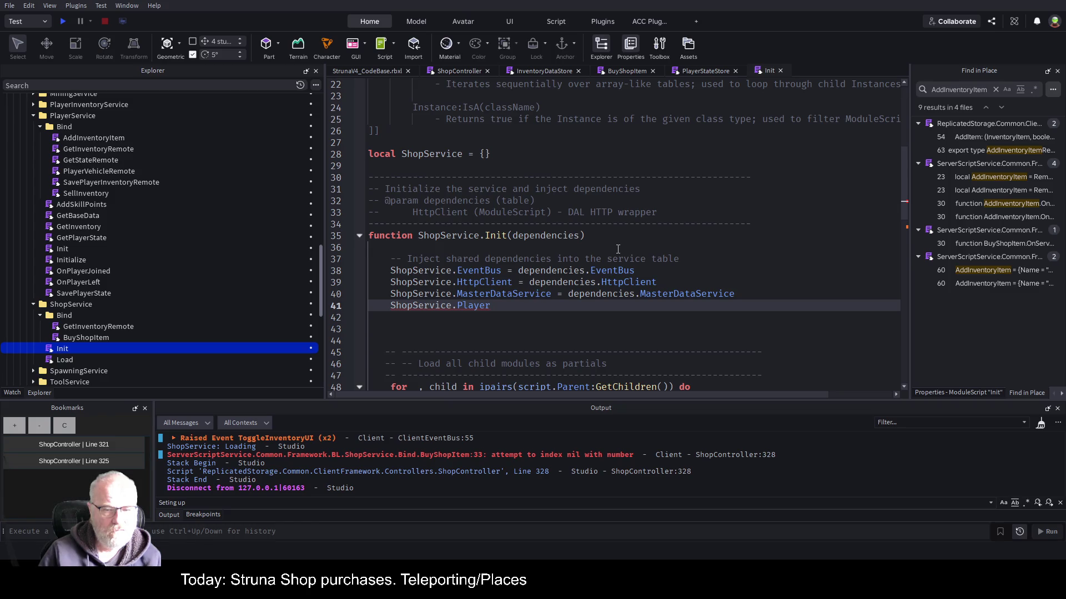
{"action": "type", "text": "Servic"}
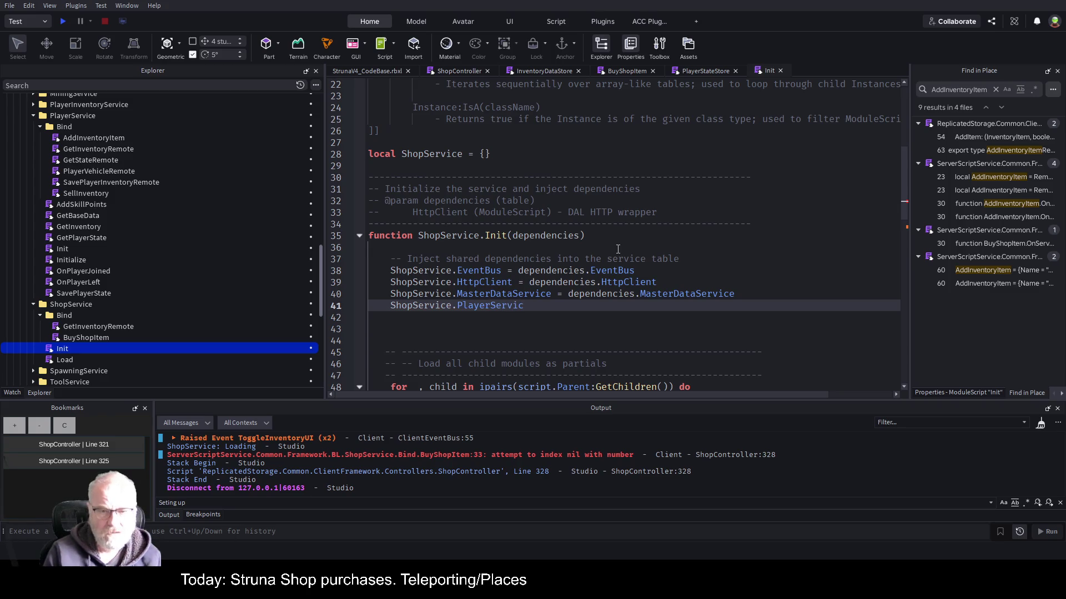
{"action": "type", "text": "e ="}
Complete line 41 as 'ShopService.PlayerService = dependencies.PlayerService' by copying and editing line 40's expression.
{"action": "key", "text": "Up"}
{"action": "key", "text": "End"}
{"action": "key", "text": "ctrl+Left"}
{"action": "key", "text": "ctrl+Left"}
{"action": "key", "text": "ctrl+Left"}
{"action": "key", "text": "shift+End"}
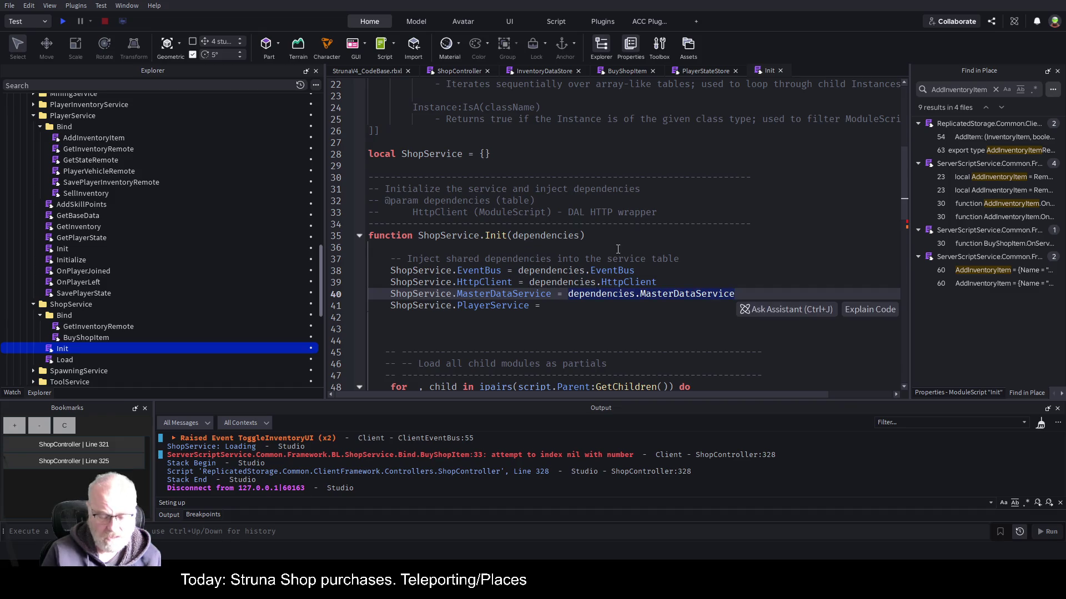
{"action": "key", "text": "ctrl+c"}
{"action": "key", "text": "Down"}
{"action": "key", "text": "ctrl+v"}
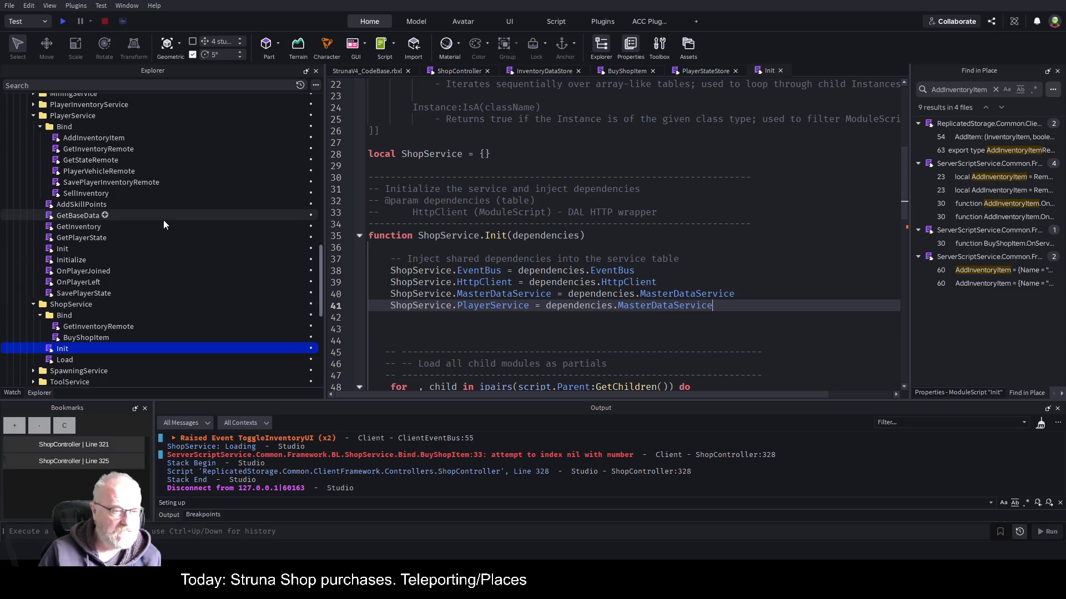
{"action": "scroll", "coordinate": [155, 228], "scroll_direction": "down", "scroll_amount": 3}
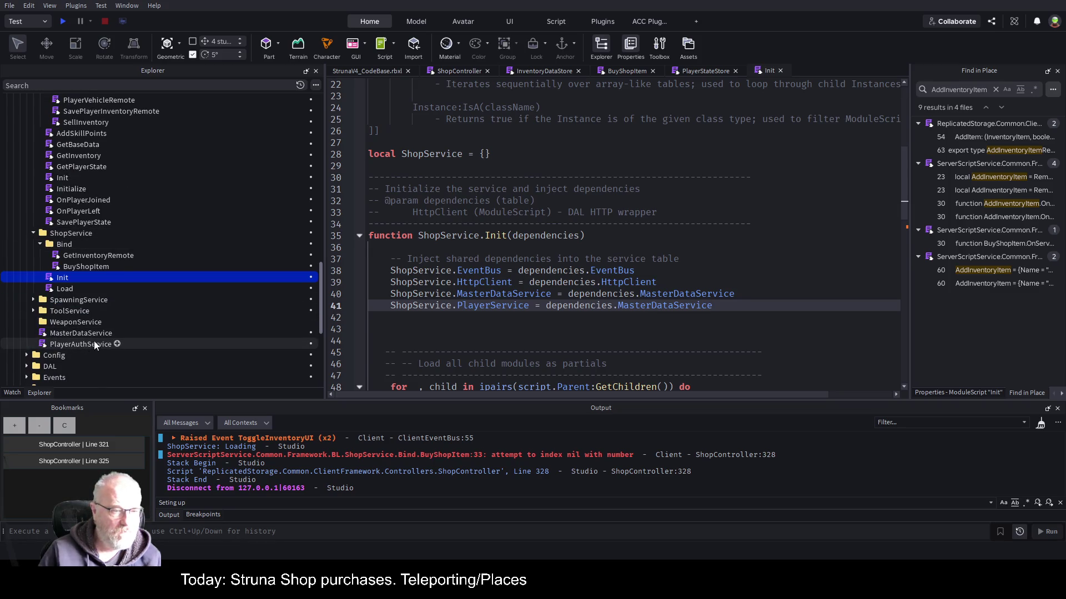
{"action": "scroll", "coordinate": [111, 242], "scroll_direction": "up", "scroll_amount": 3}
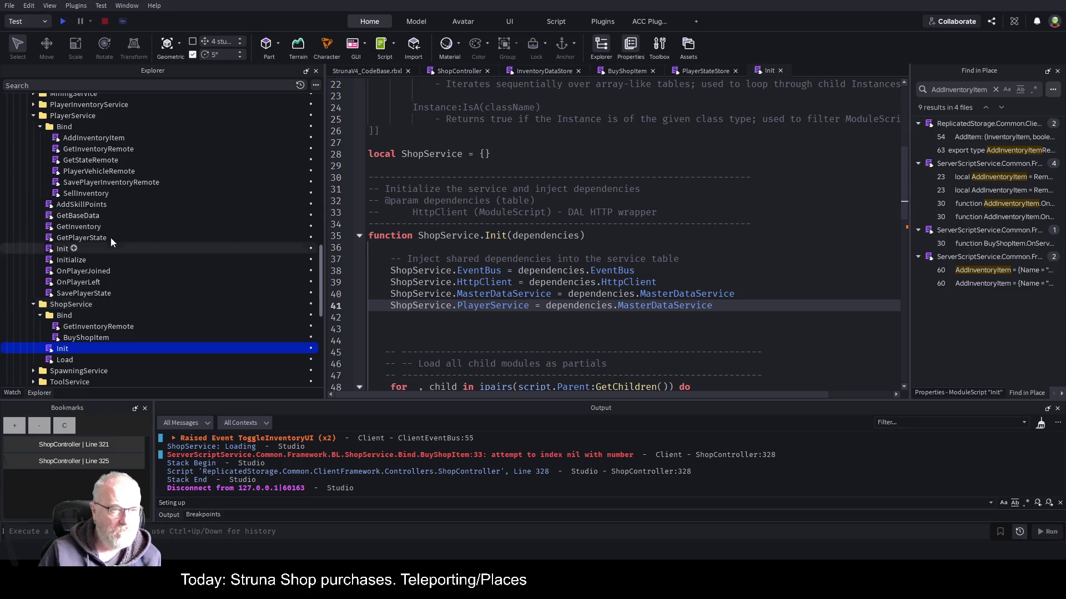
{"action": "double_click", "coordinate": [654, 308]}
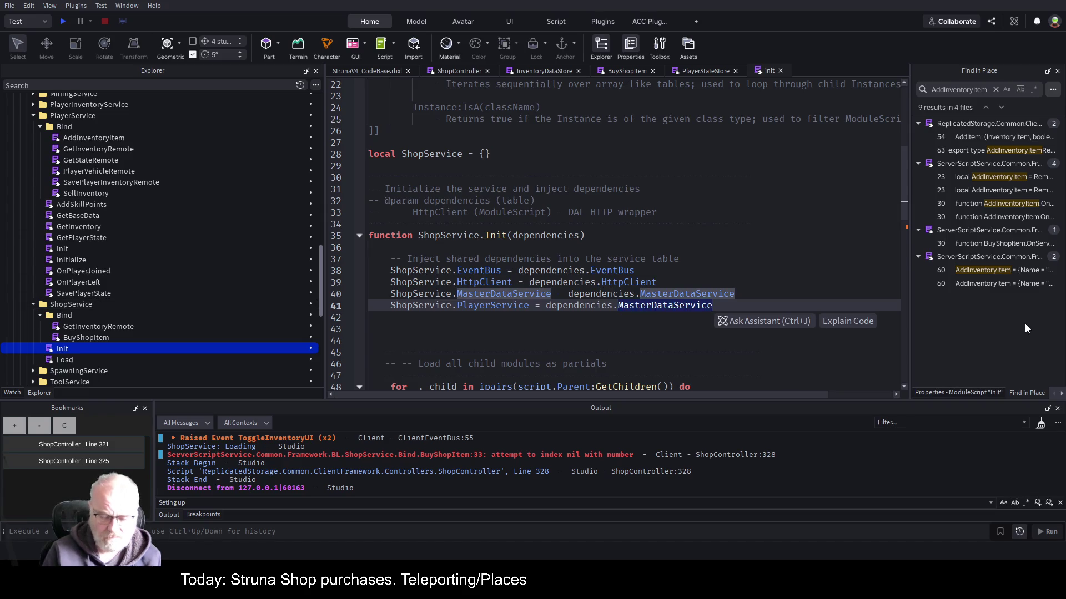
{"action": "type", "text": "PlayerService"}
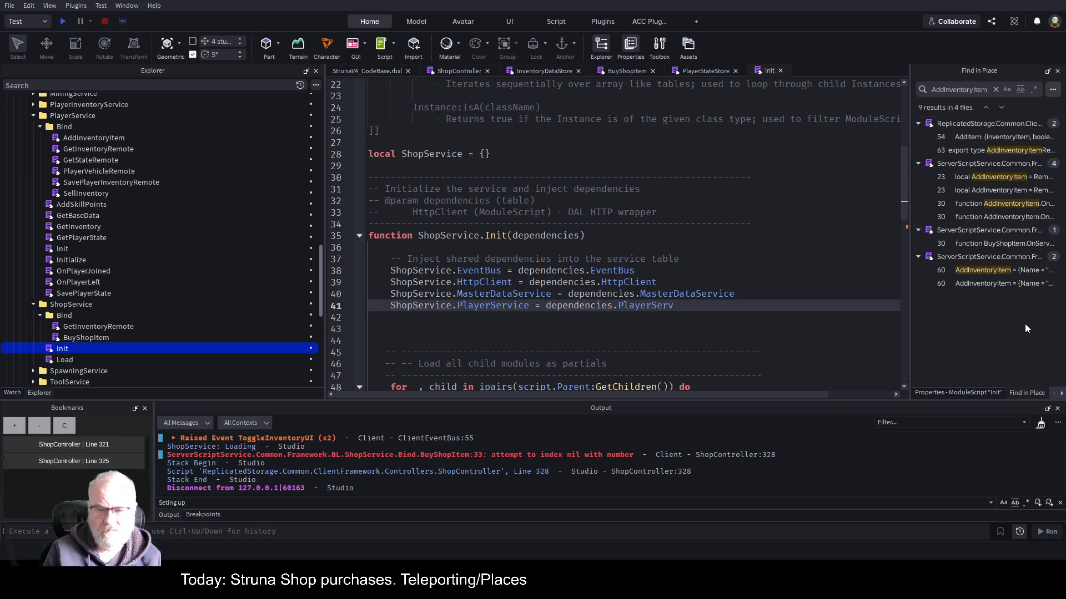
Save the place file StrunaV4_CodeBase.rbxl.
{"action": "key", "text": "ctrl+s"}
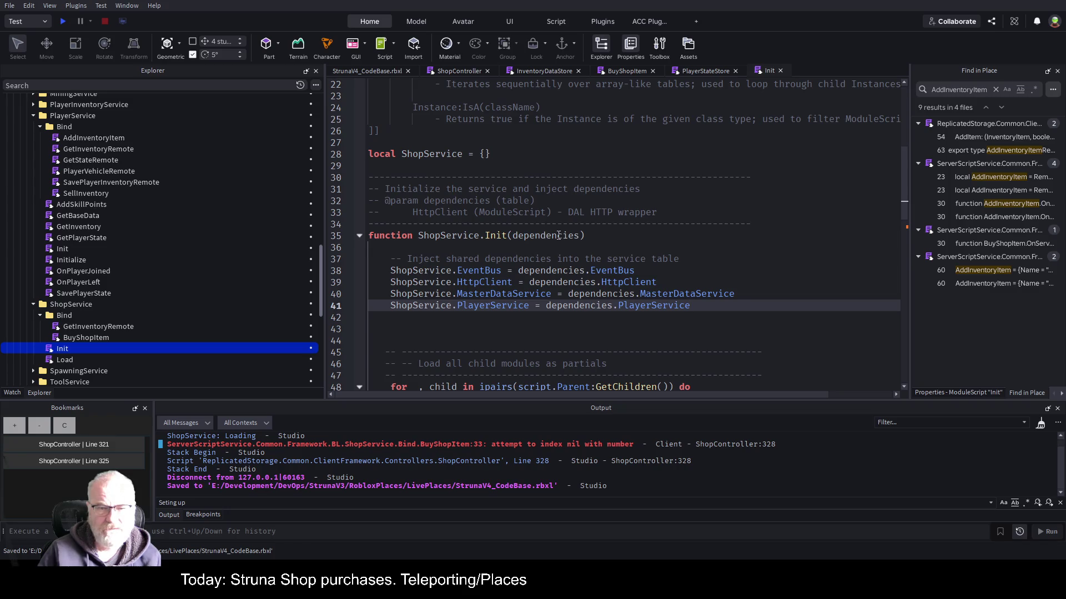
{"action": "scroll", "coordinate": [99, 248], "scroll_direction": "down", "scroll_amount": 1}
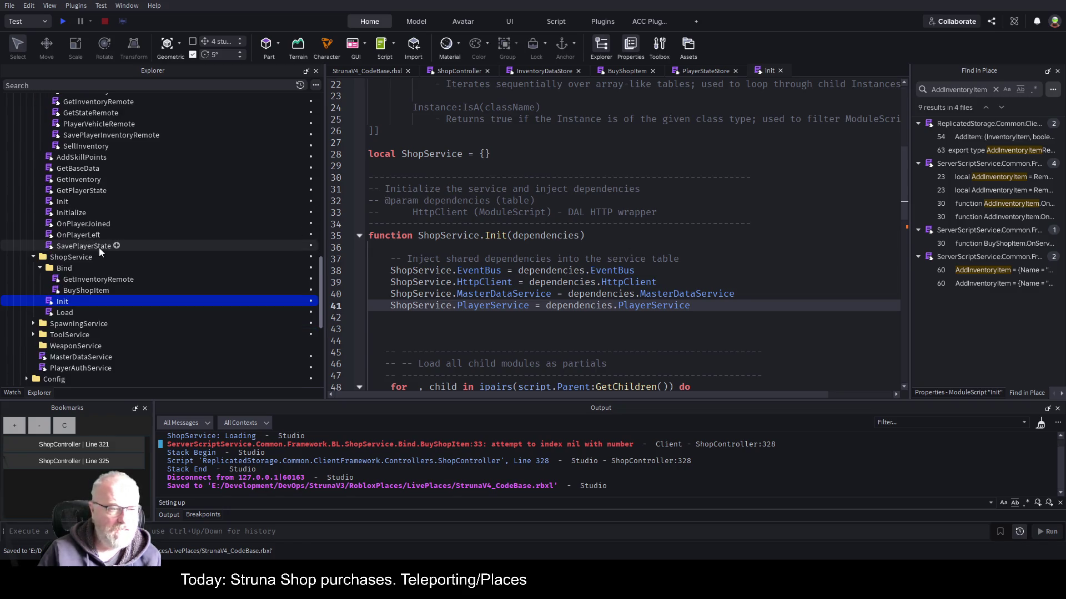
{"action": "scroll", "coordinate": [144, 255], "scroll_direction": "down", "scroll_amount": 2}
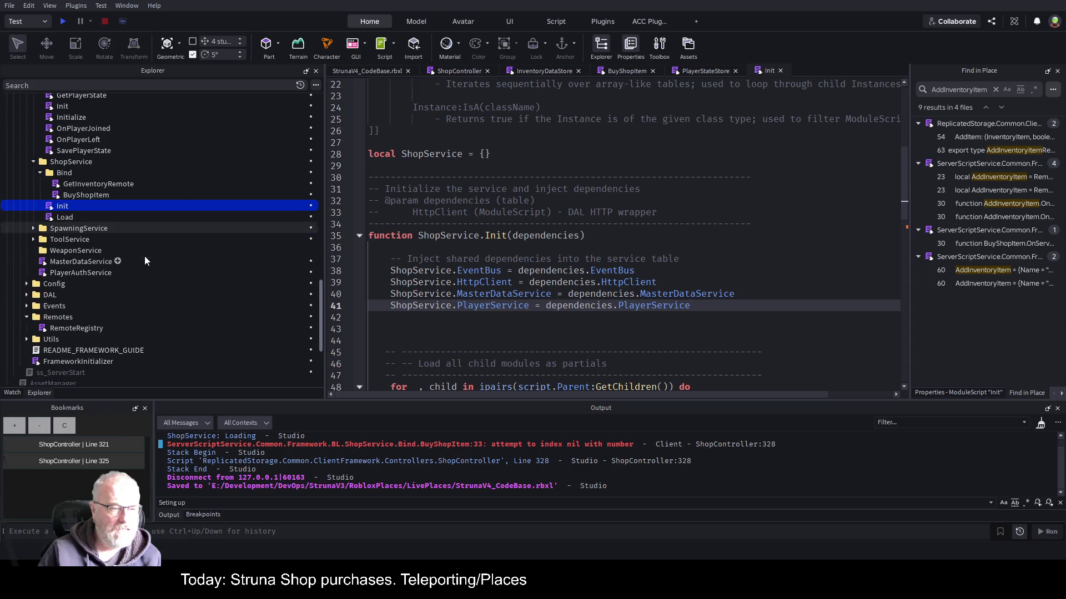
Open FrameworkInitializer and scroll to the EquippingService, ActionService and ToolService Init calls.
{"action": "double_click", "coordinate": [102, 360]}
{"action": "scroll", "coordinate": [598, 246], "scroll_direction": "down", "scroll_amount": 20}
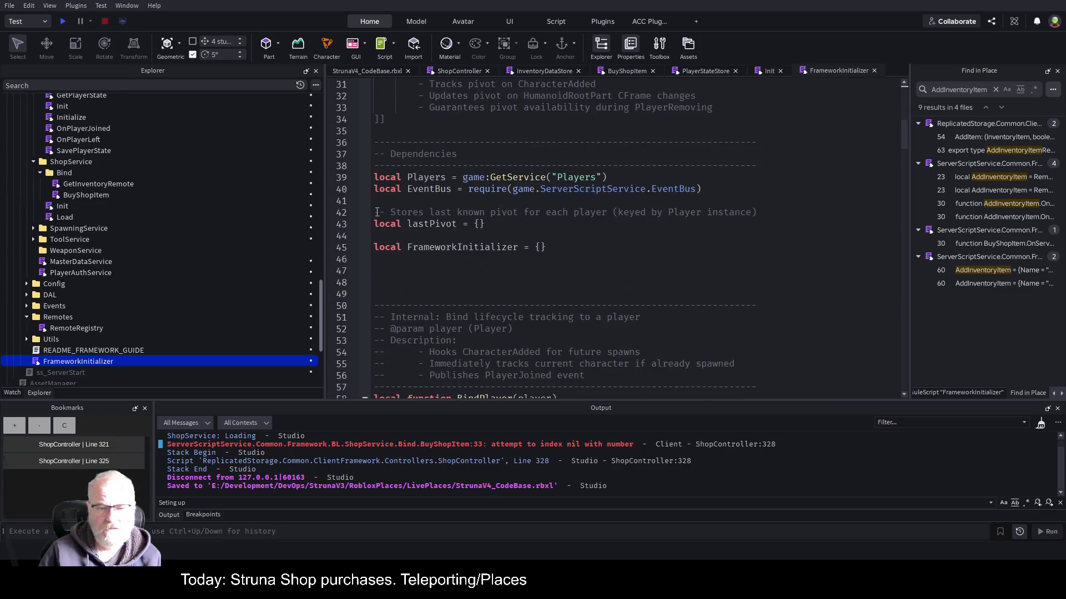
{"action": "scroll", "coordinate": [564, 316], "scroll_direction": "down", "scroll_amount": 12}
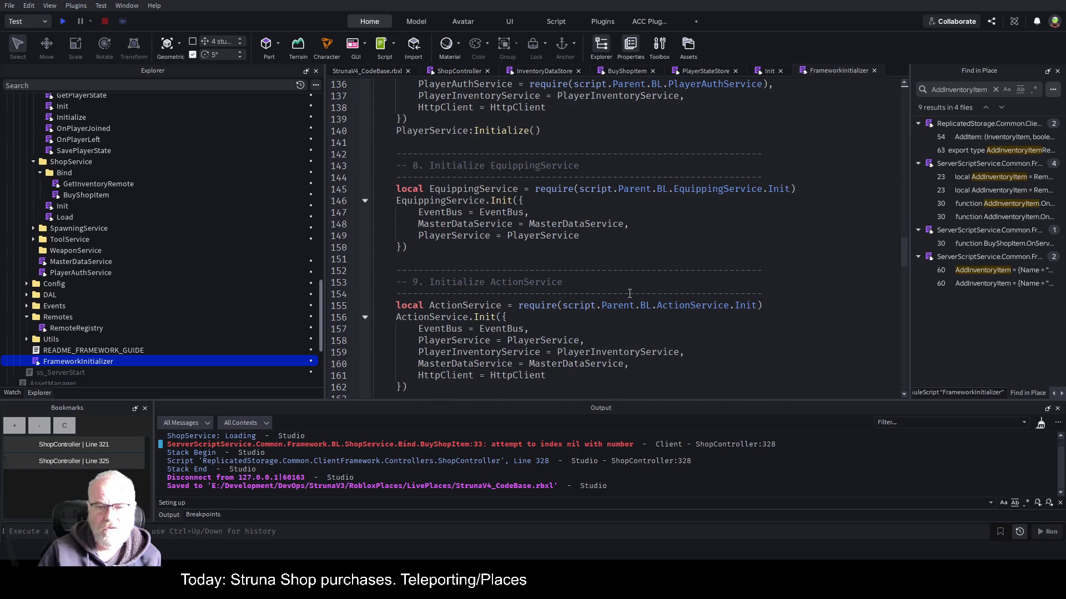
{"action": "scroll", "coordinate": [629, 294], "scroll_direction": "down", "scroll_amount": 3}
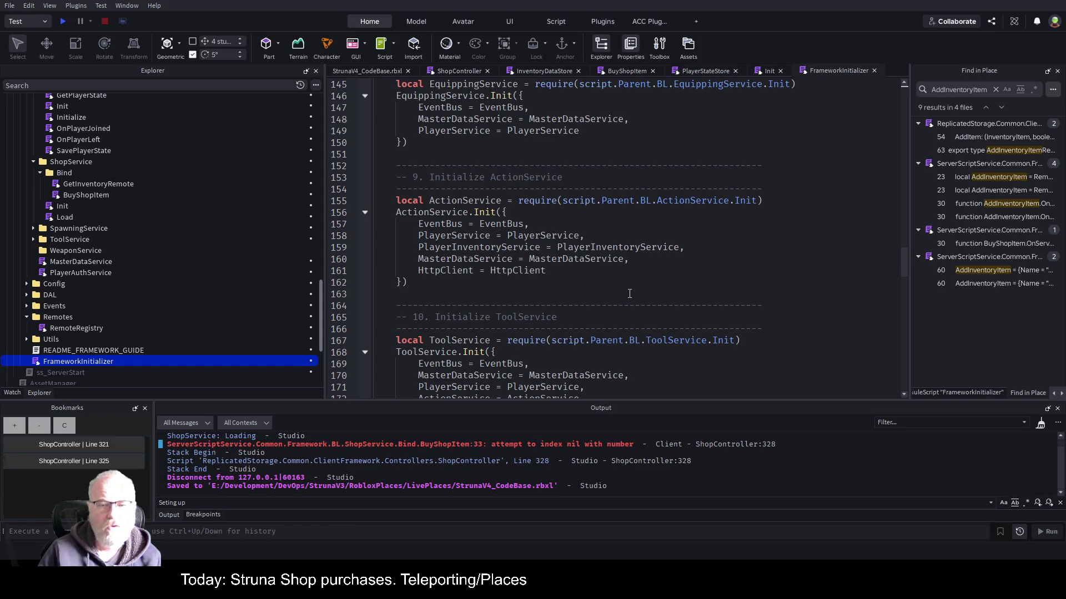